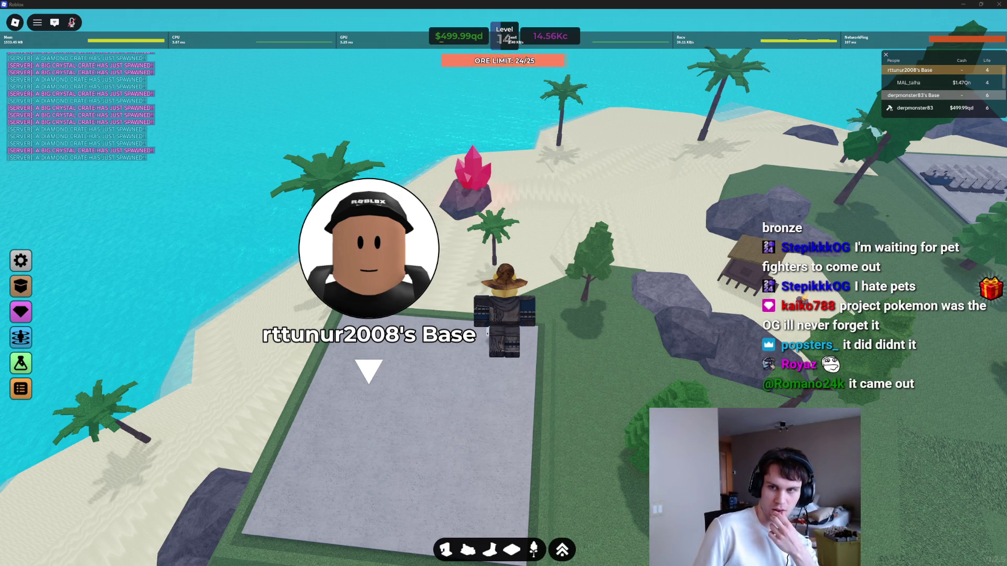
Step: Switch from the Roblox game to the browser showing the Eleons profile on X
key(alt+Tab)
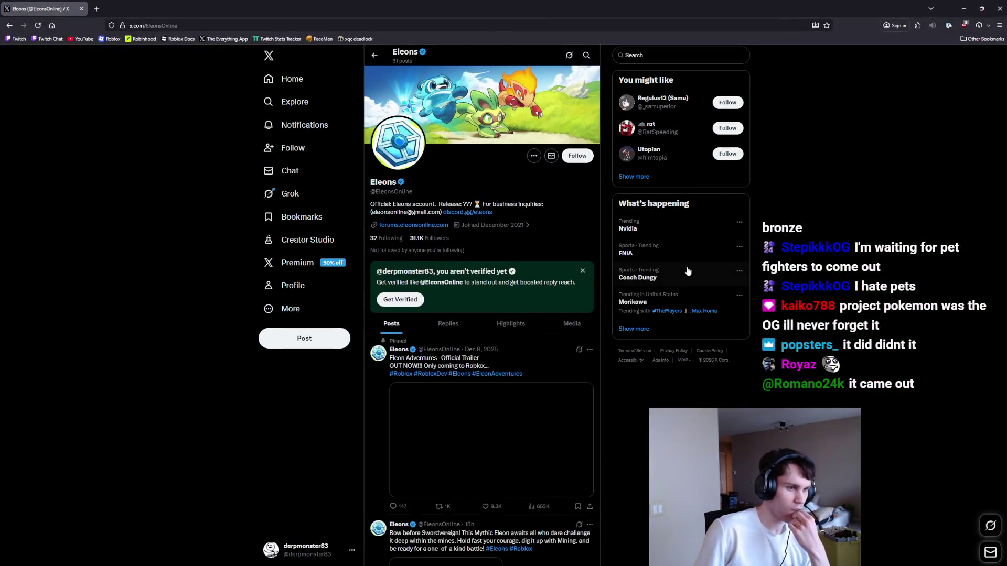
Step: Scroll through the Eleons profile's recent posts, then minimize the browser to return to Roblox
scroll(685, 265, down, 2)
scroll(680, 258, down, 2)
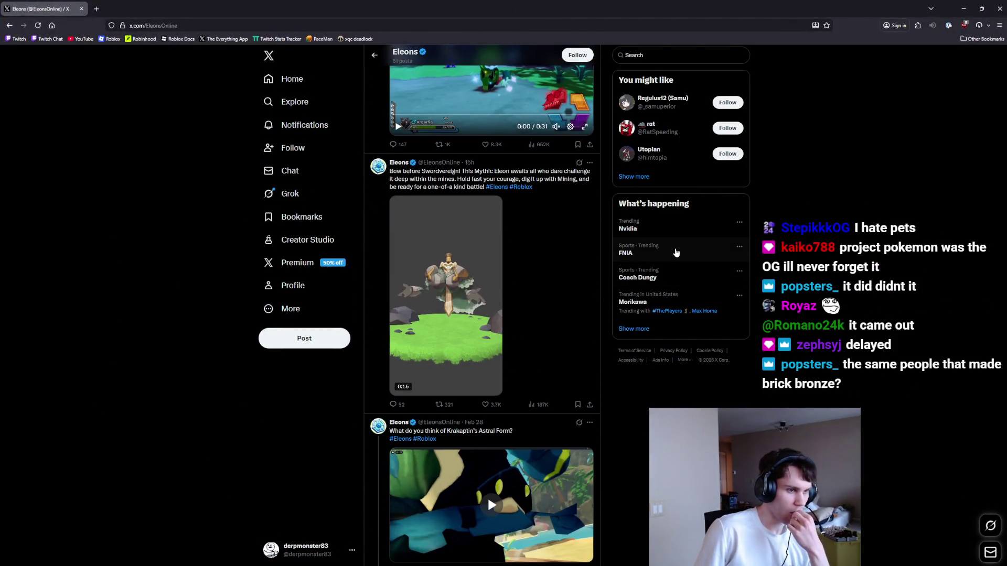
scroll(676, 250, down, 5)
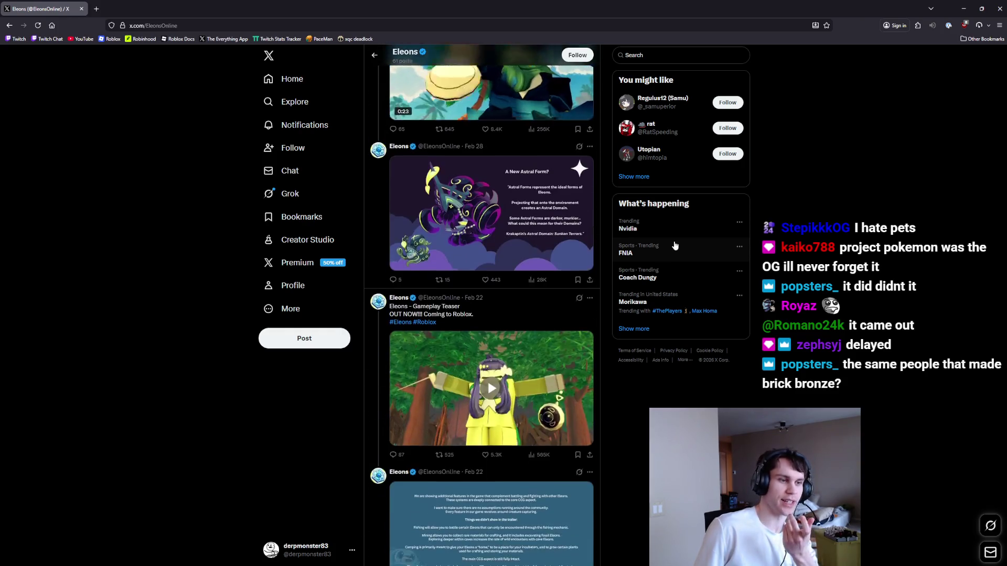
scroll(674, 238, down, 1)
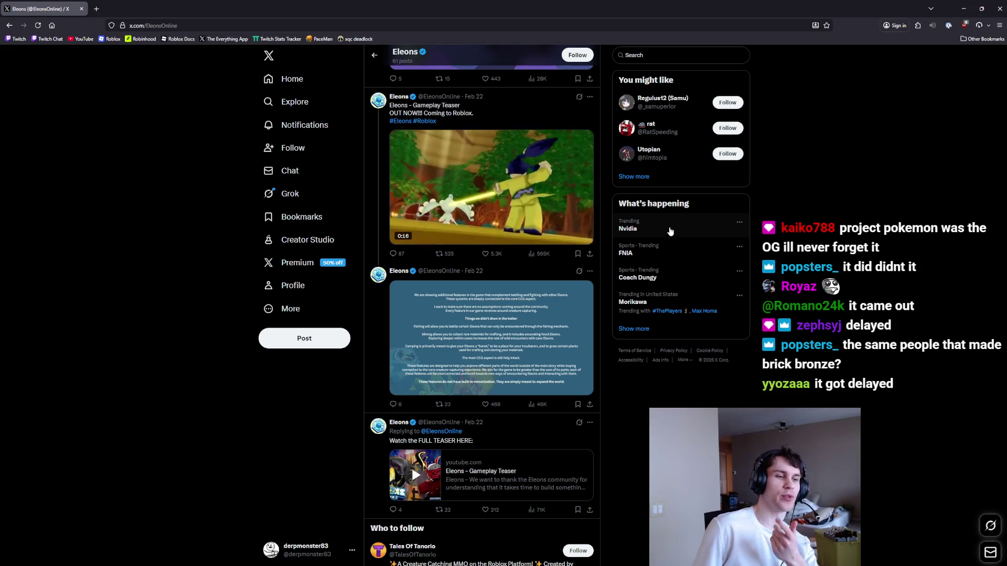
scroll(670, 231, down, 2)
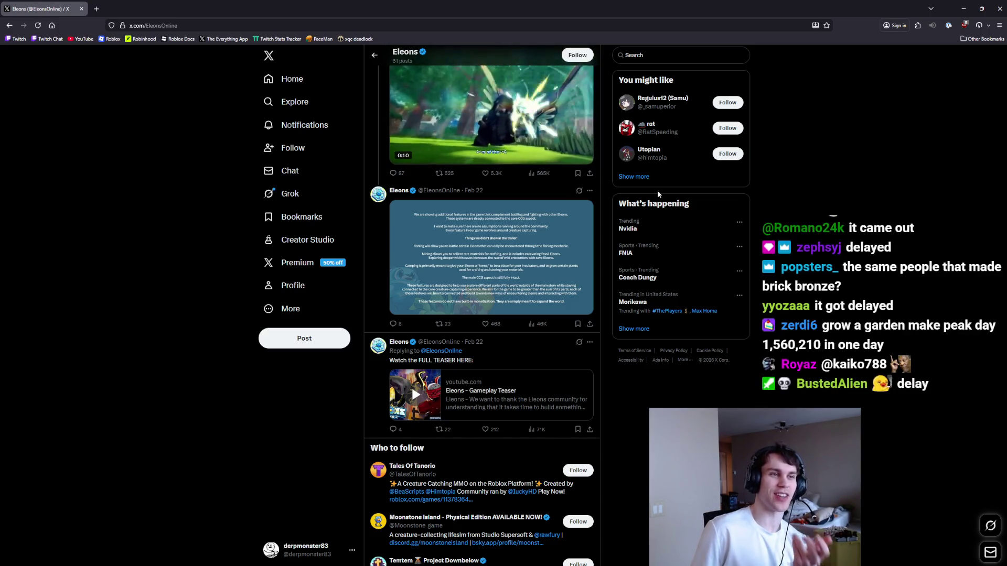
scroll(657, 190, up, 2)
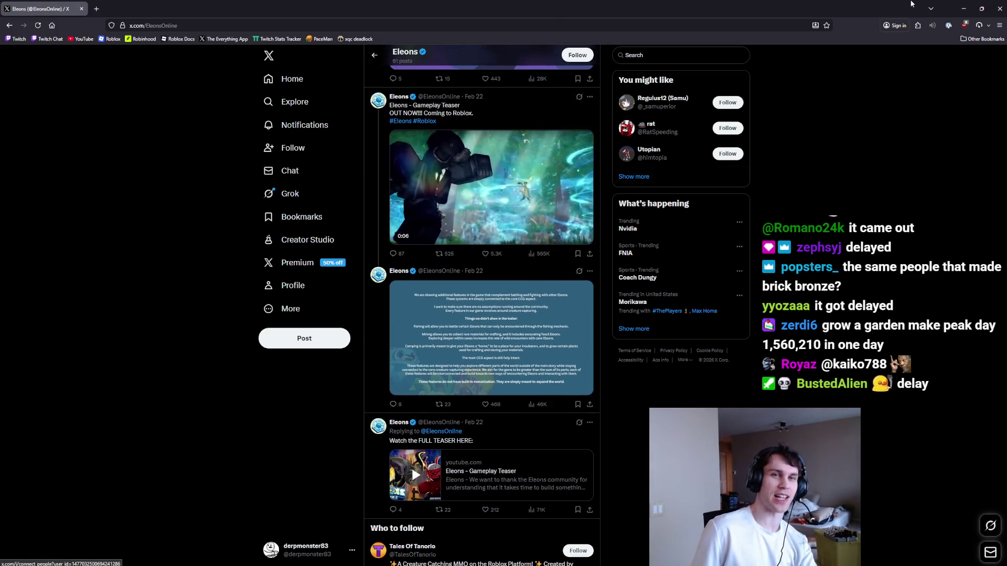
click(963, 7)
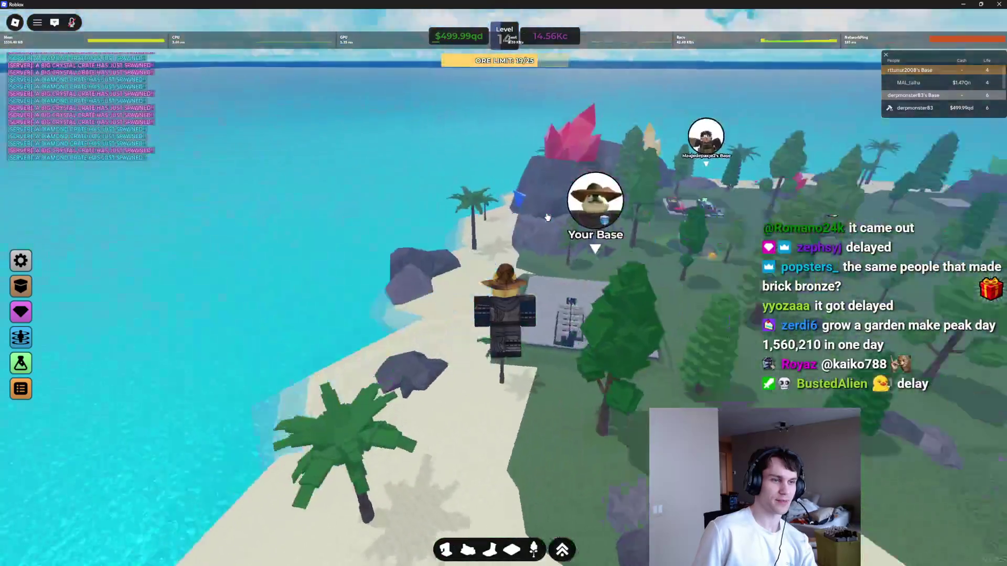
key(w)
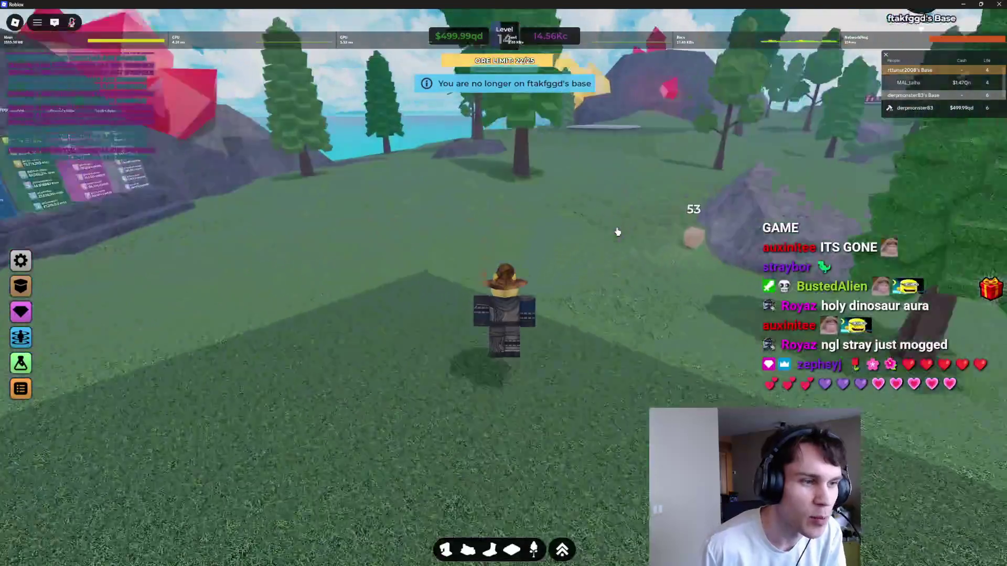
Step: Travel across the island toward ftakfggd's Base, then rise and look out over the ocean
key(w)
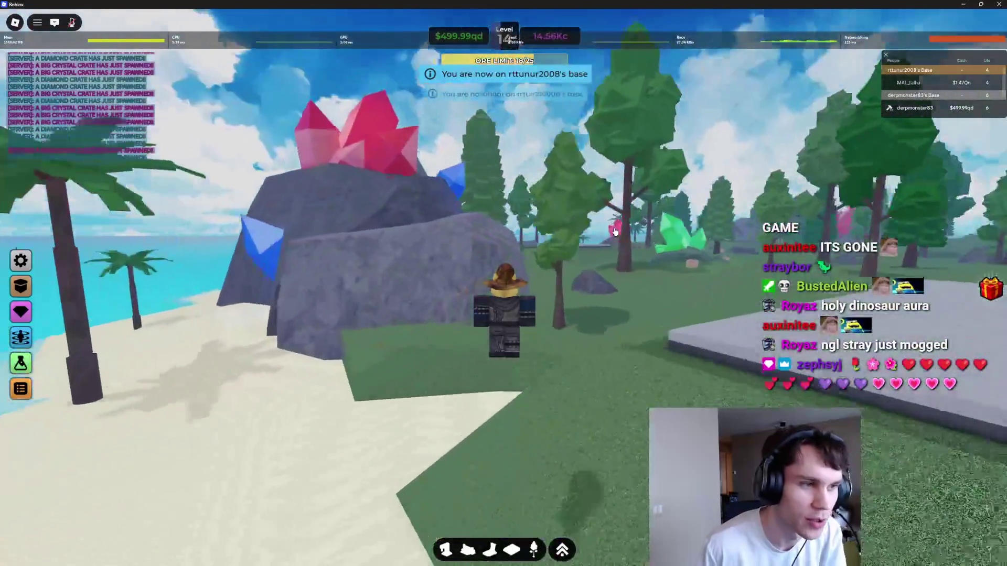
key(w)
key(w)
key(w)
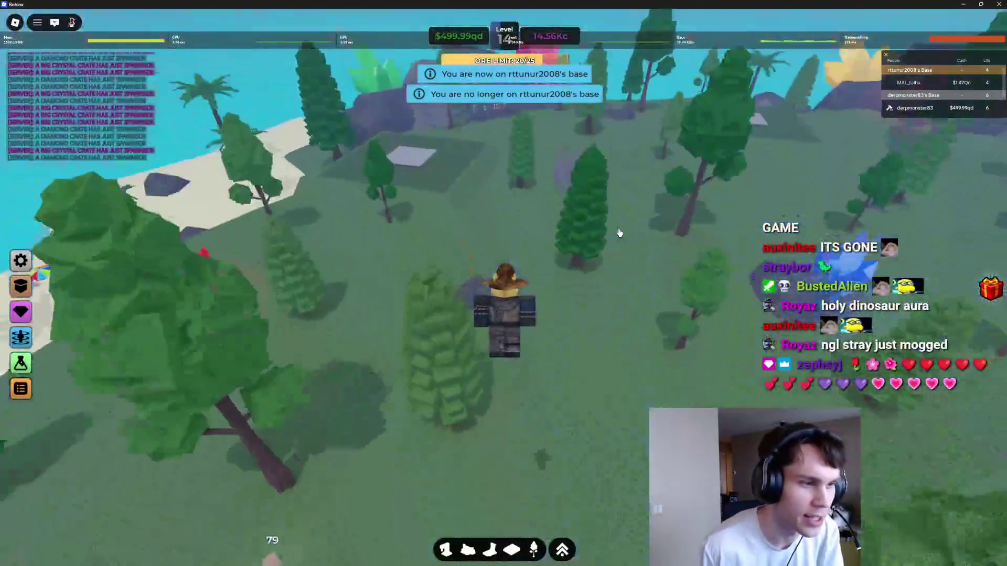
key(w)
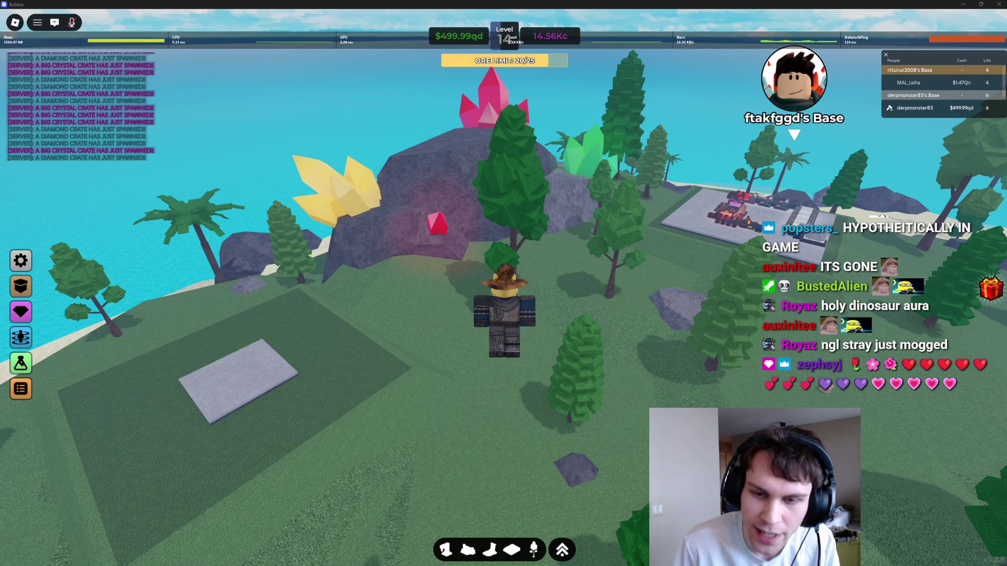
key(w)
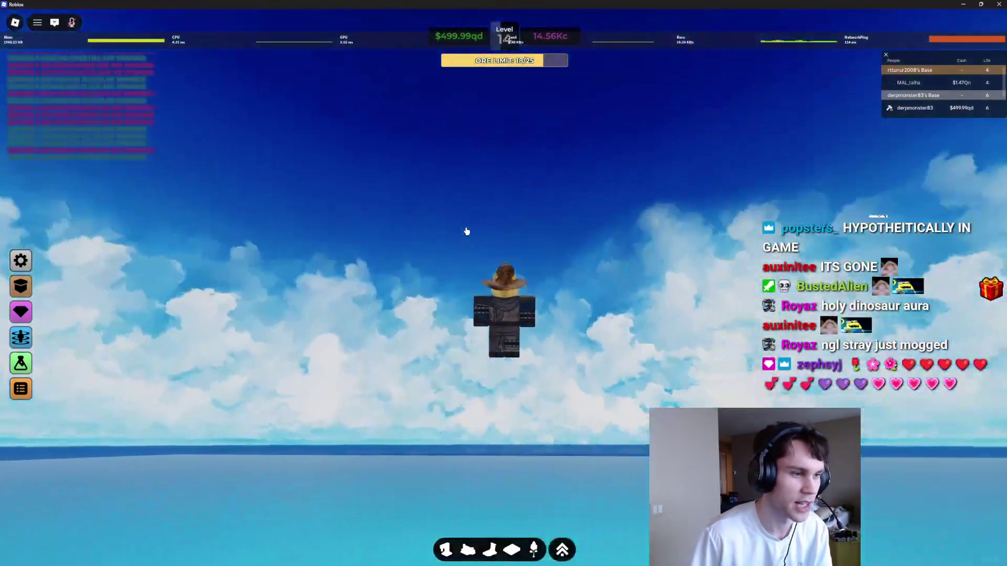
key(w)
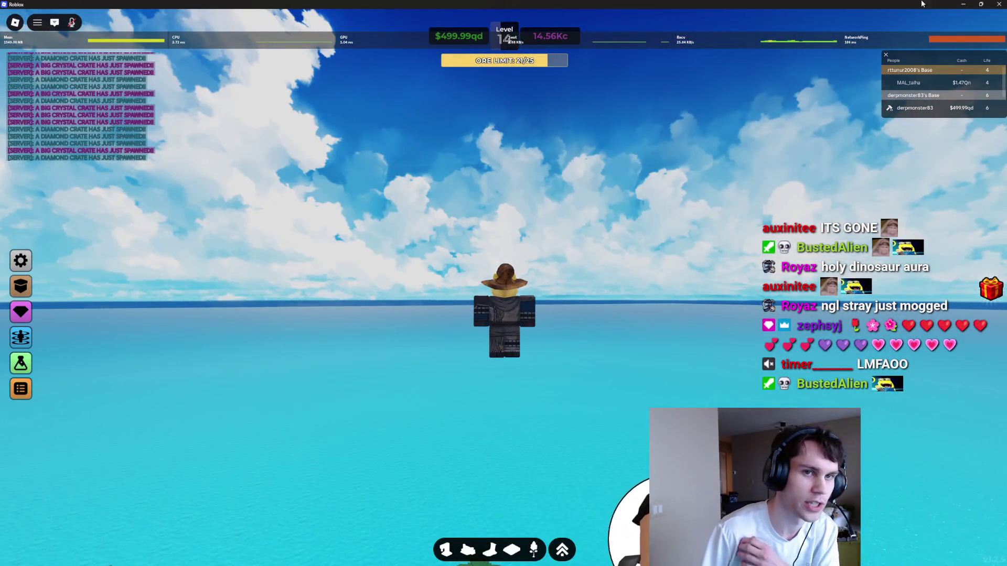
Step: Close the Roblox game and switch to Roblox Studio's PlotClient script
click(993, 4)
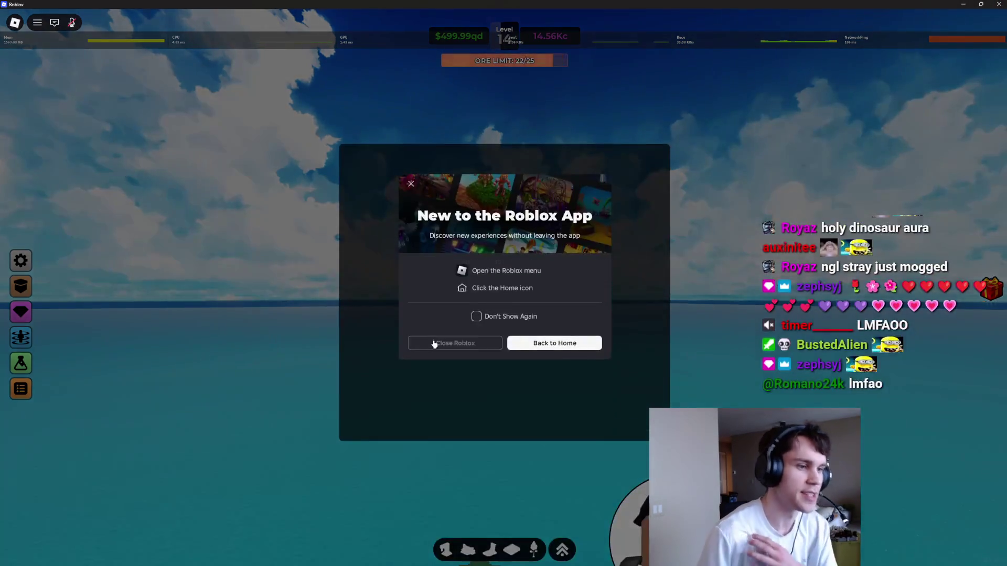
click(438, 344)
right_click(418, 342)
key(alt+Tab)
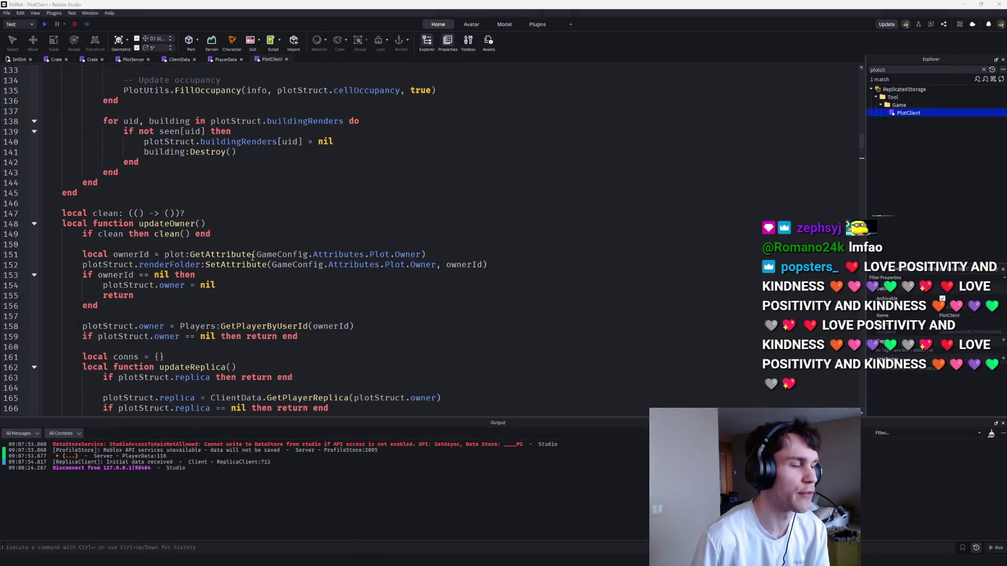
Step: Open the Drillbit 3D view and fly the camera around the plot and item models
click(18, 60)
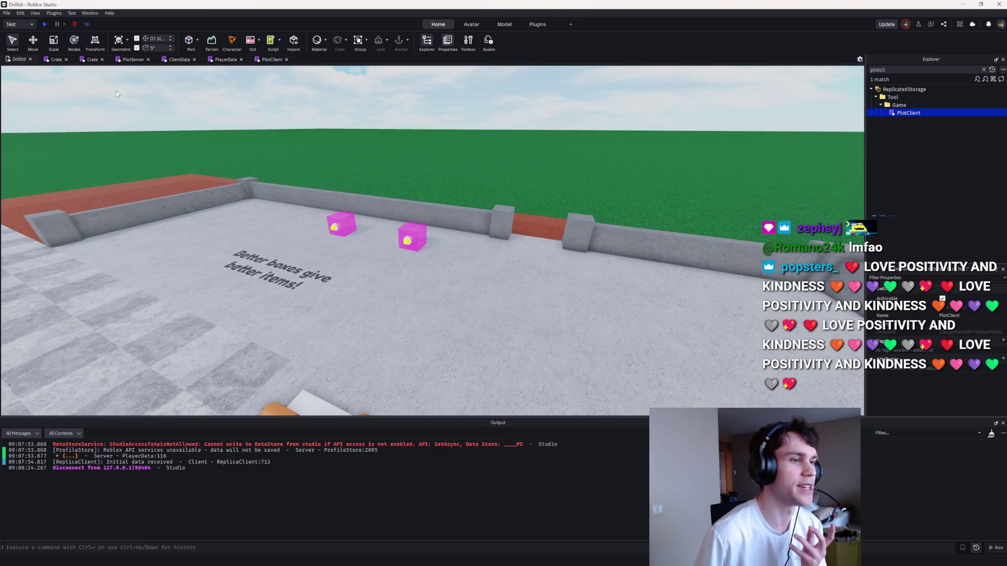
key(s)
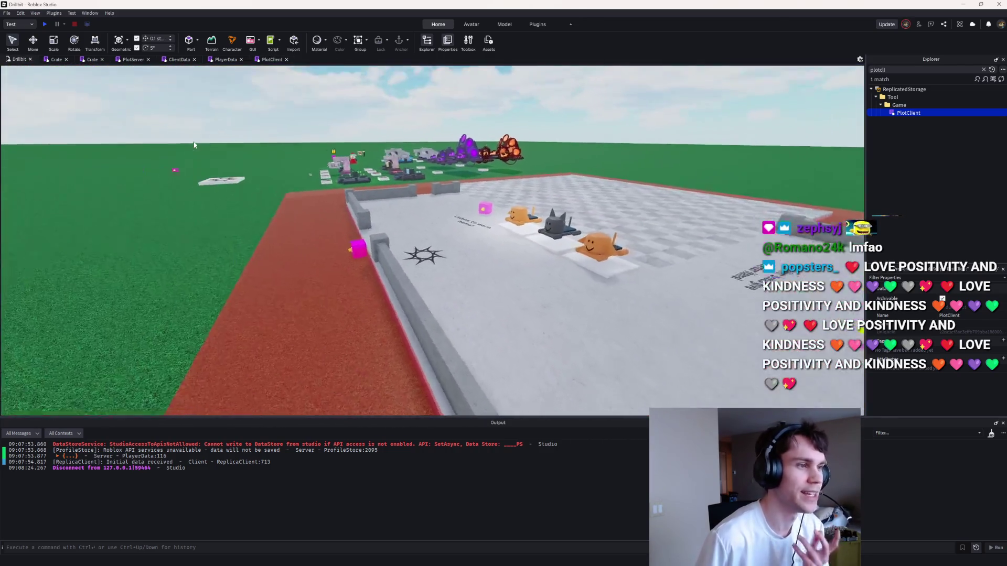
key(w)
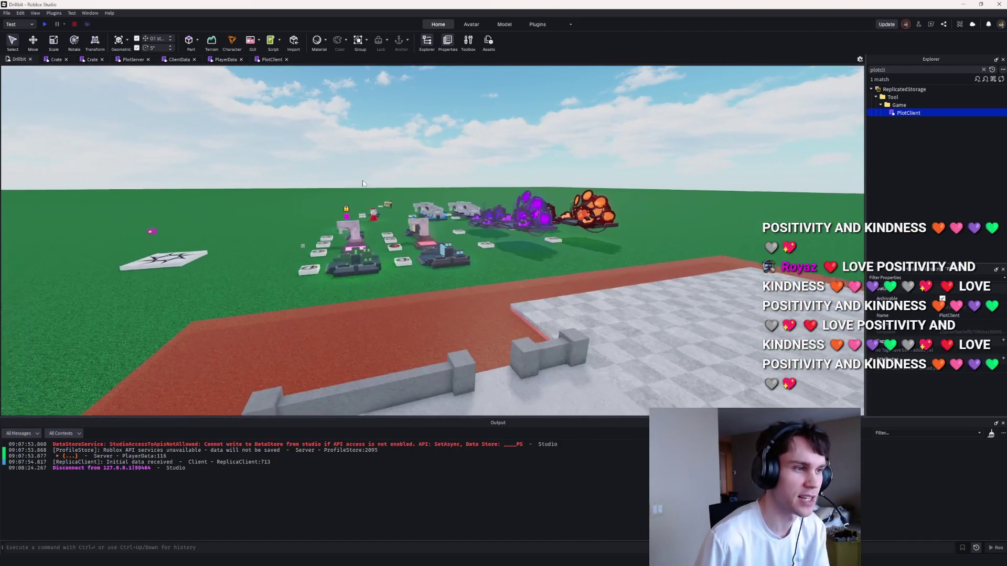
key(d)
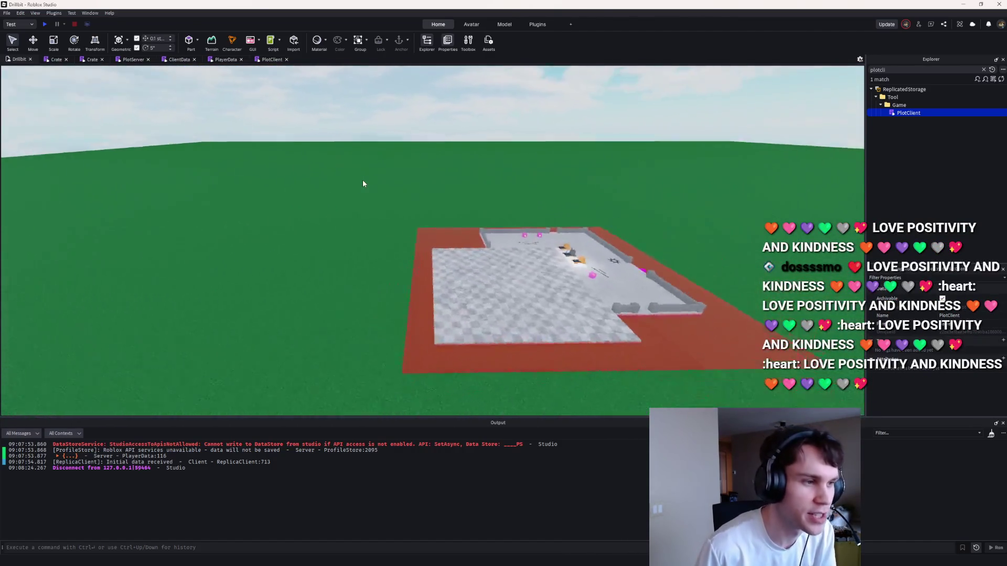
key(e)
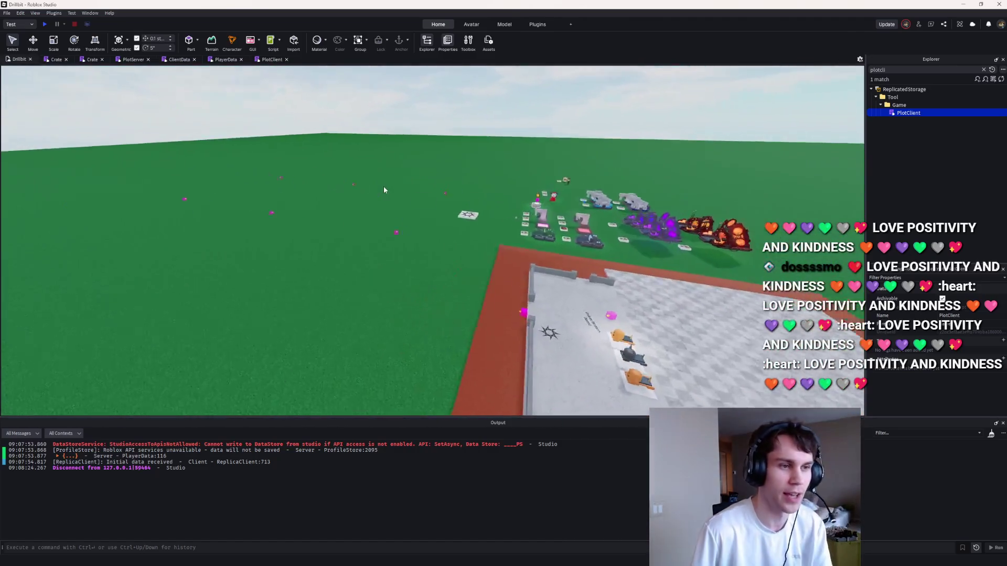
key(s)
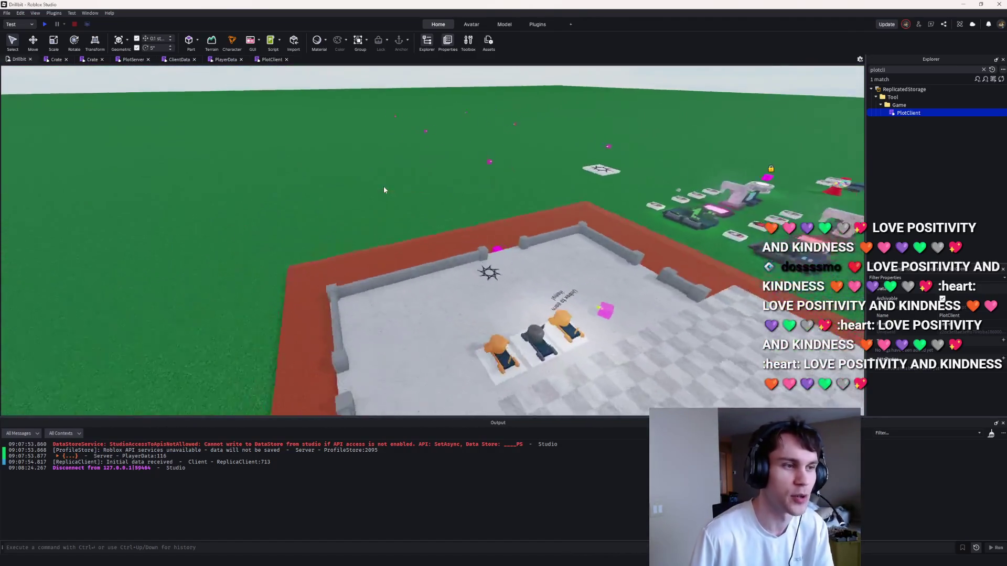
key(w)
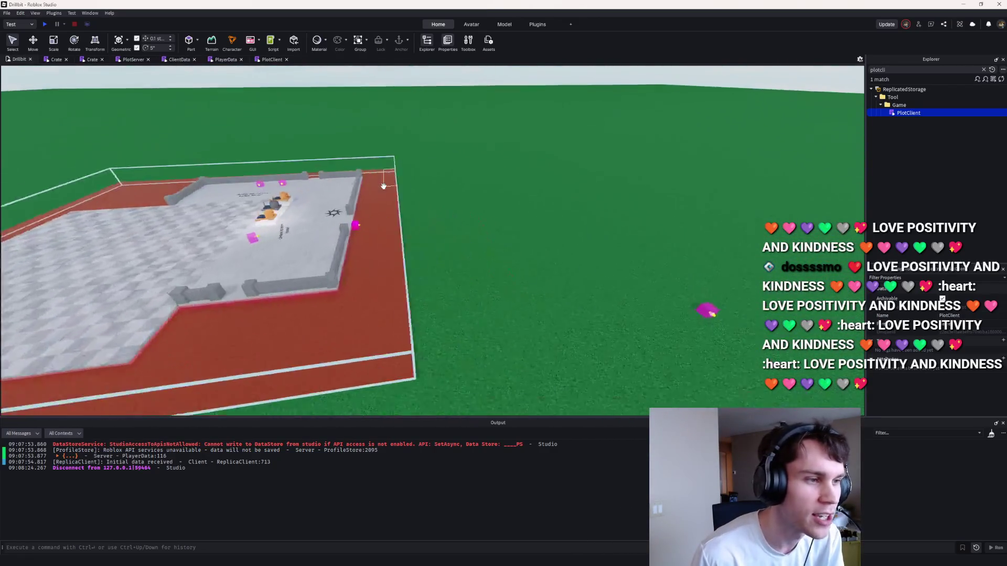
key(s)
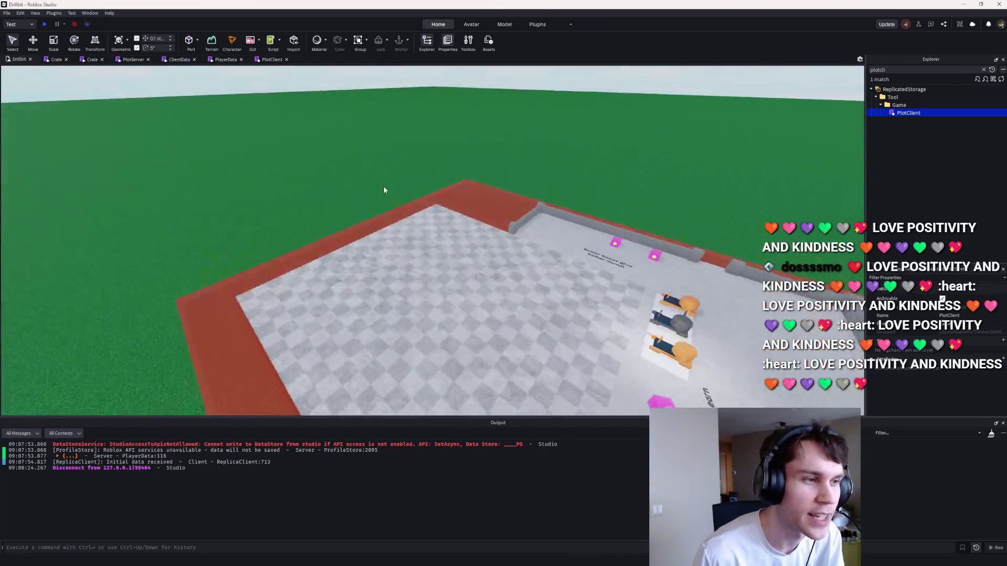
Step: Swing the camera to centre the item display, then start a play-test
key(w)
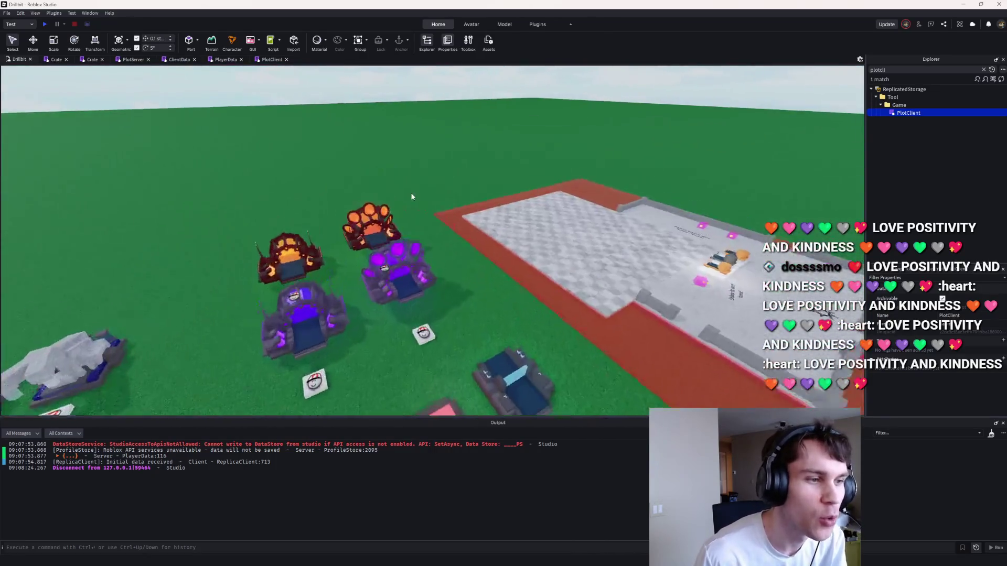
key(s)
key(a)
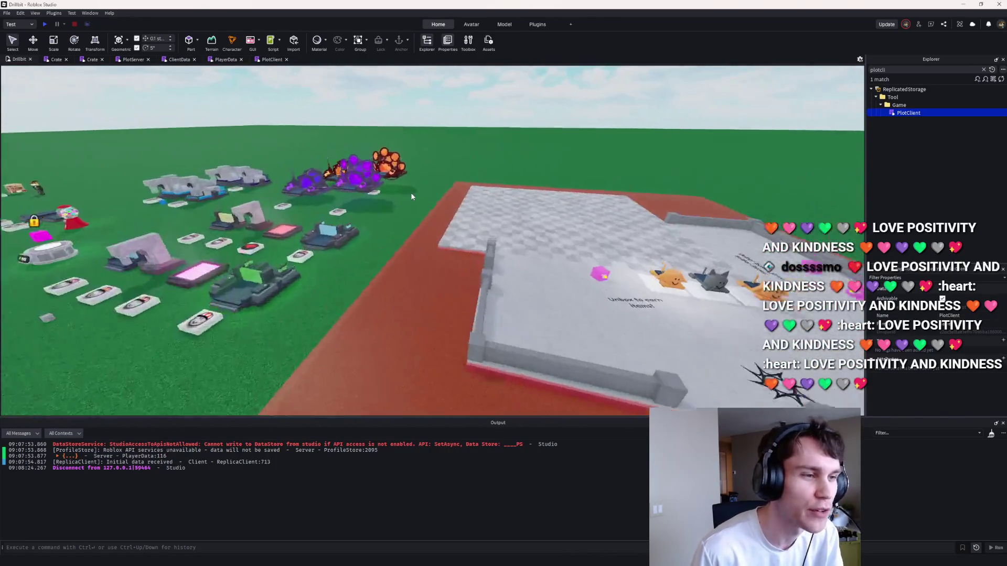
key(a)
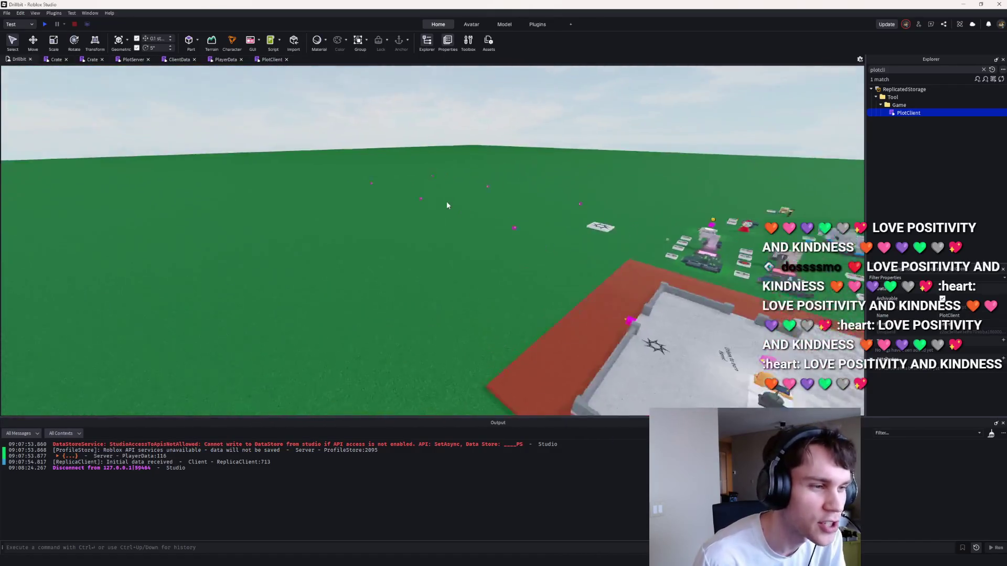
key(w)
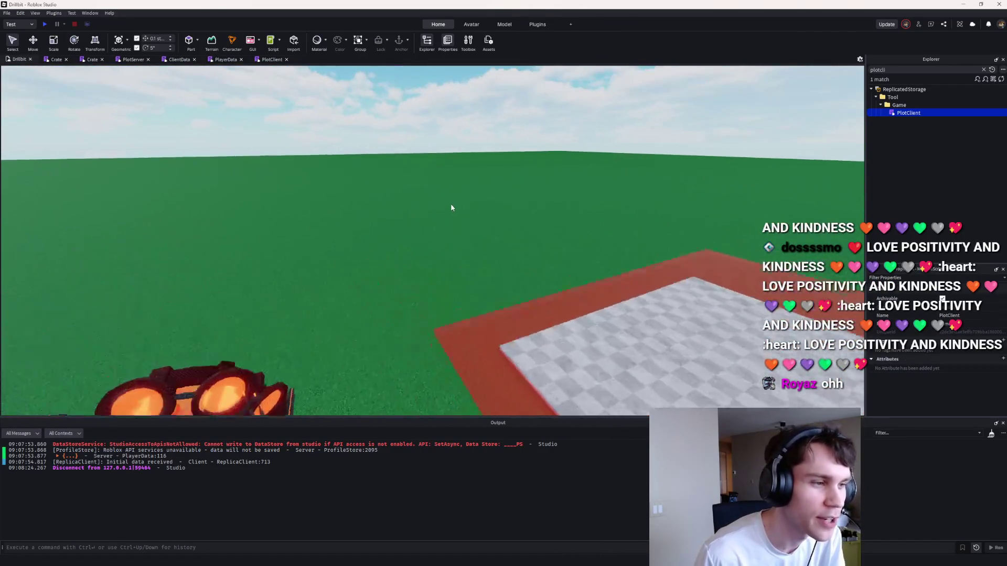
key(s)
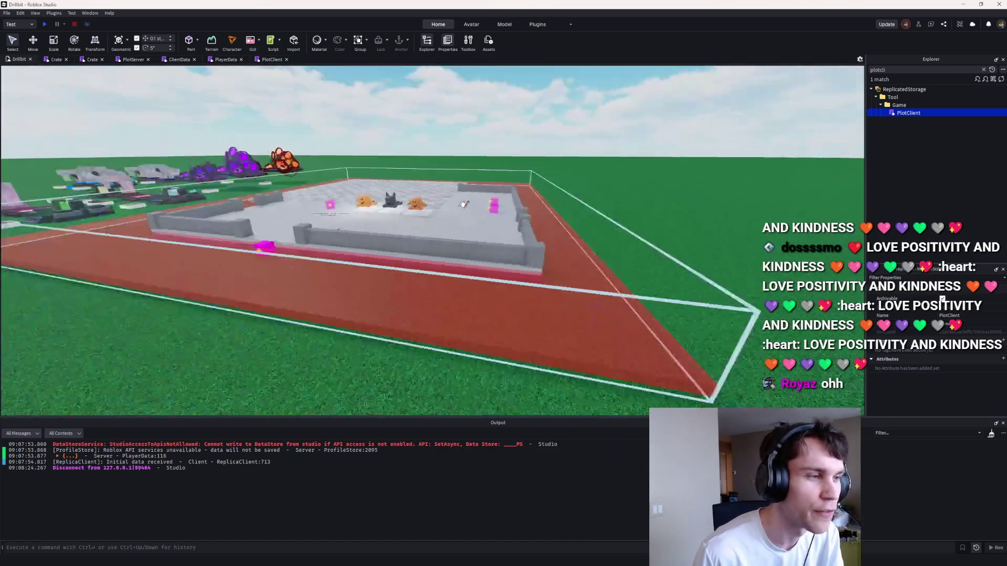
key(a)
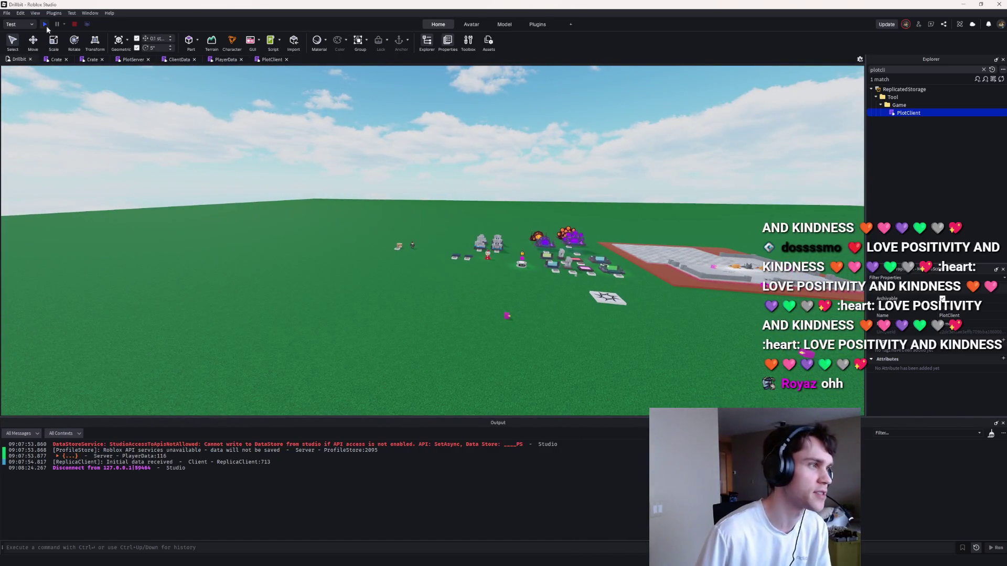
click(45, 25)
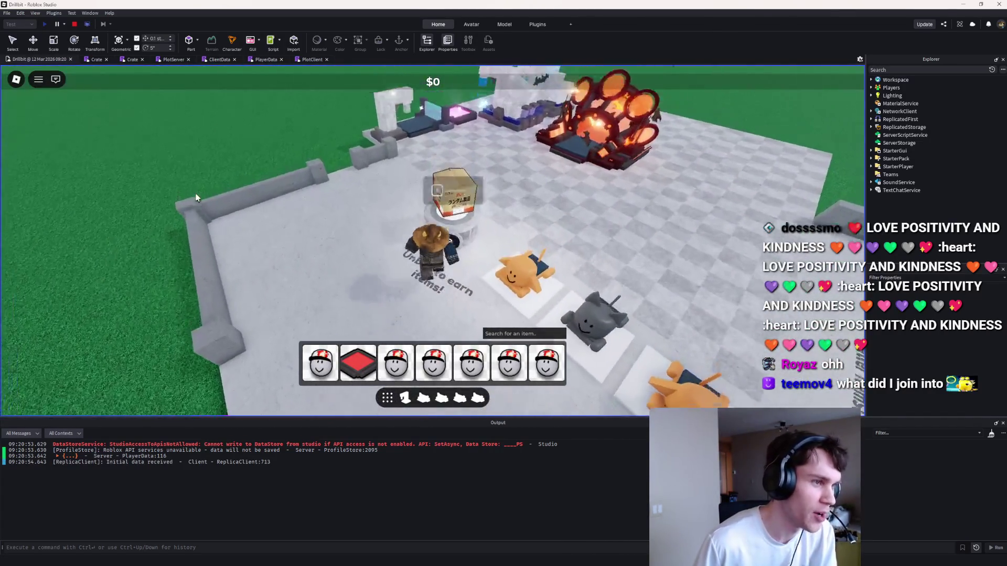
Step: Walk the character between the crate and furnace, then across the plot to a locked crate
key(w)
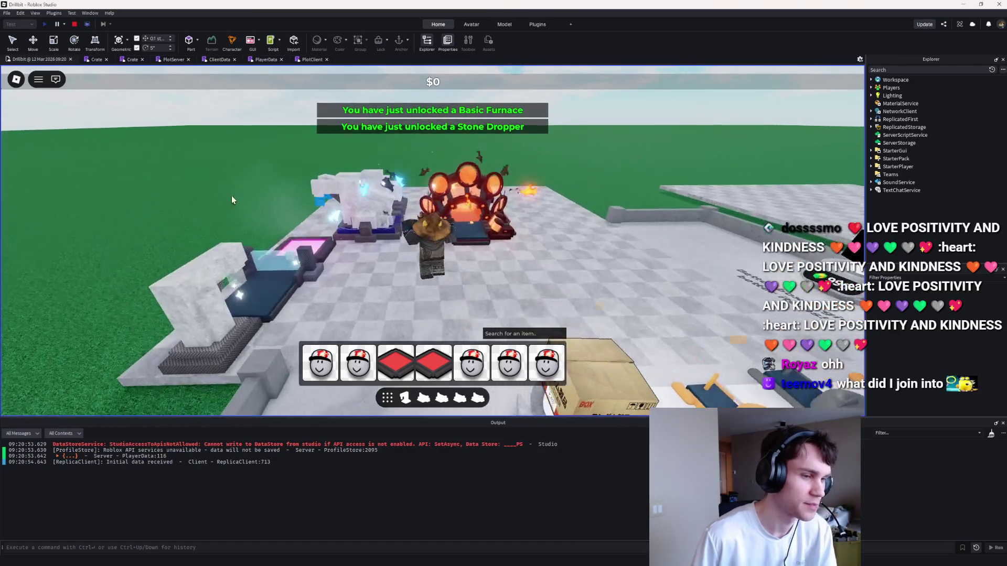
key(w)
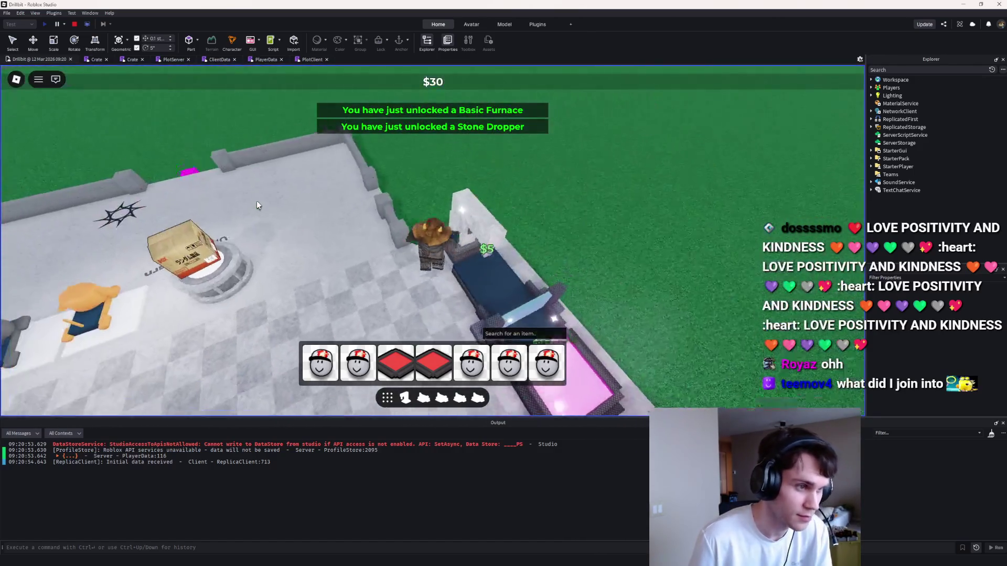
key(a)
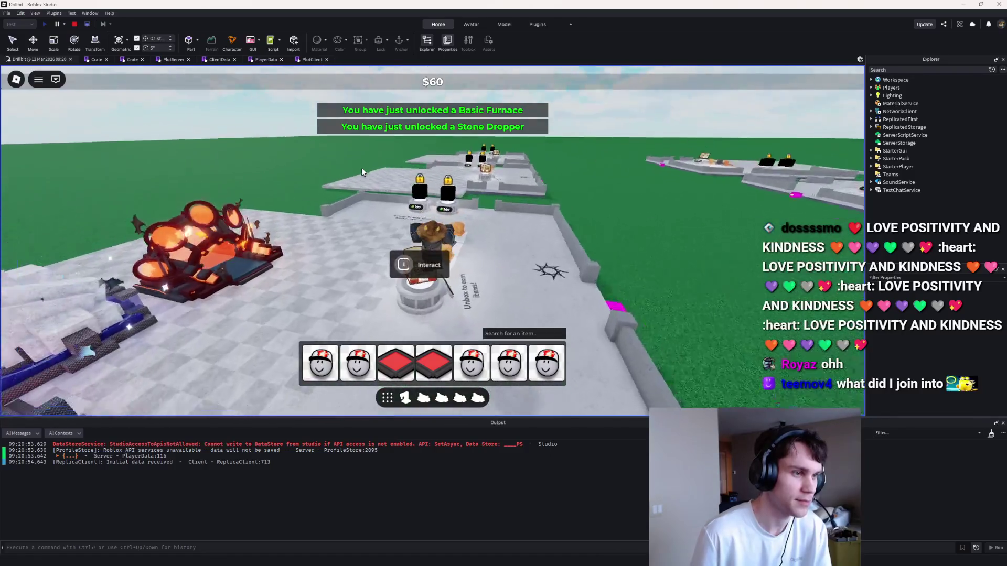
key(Left)
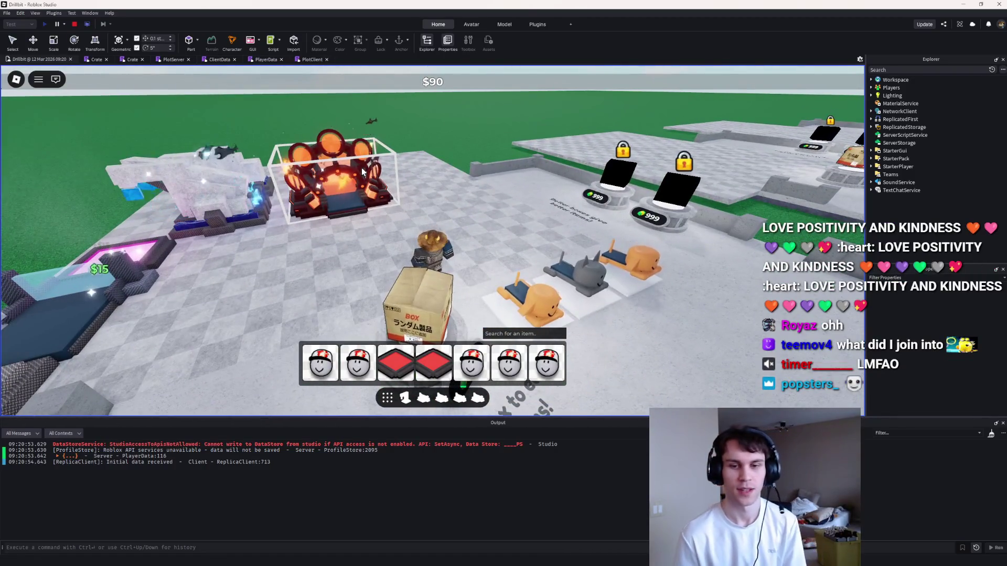
key(w)
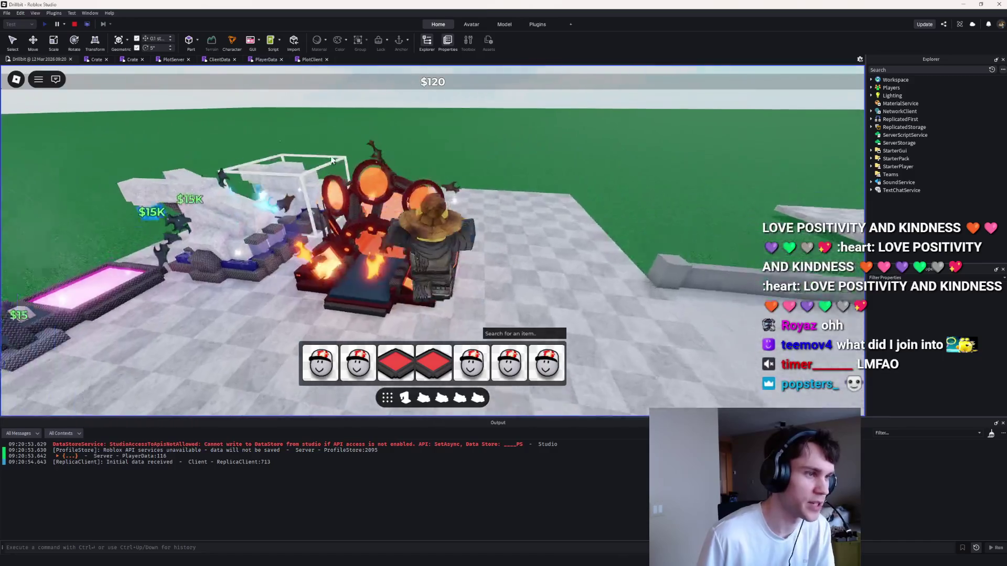
key(w)
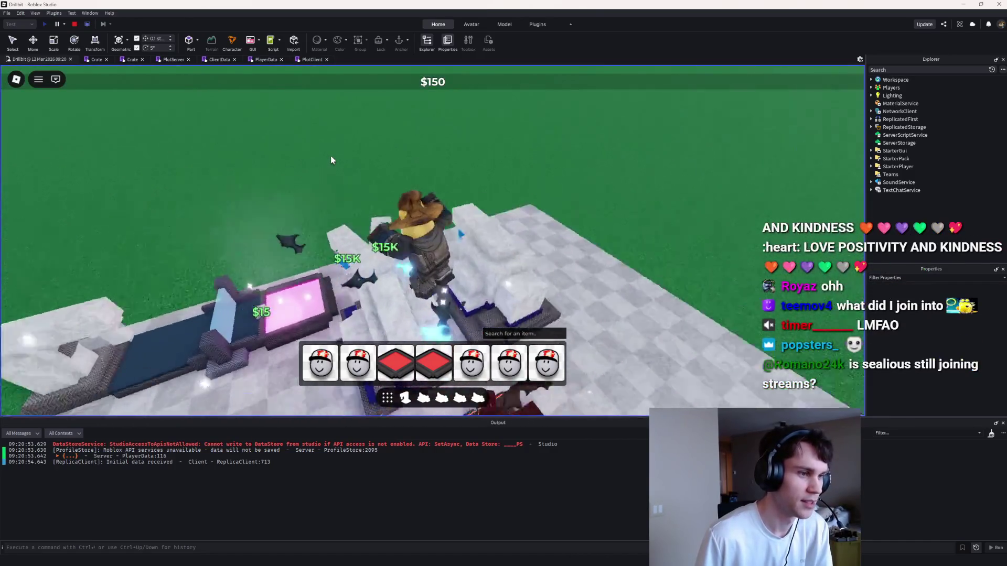
key(w)
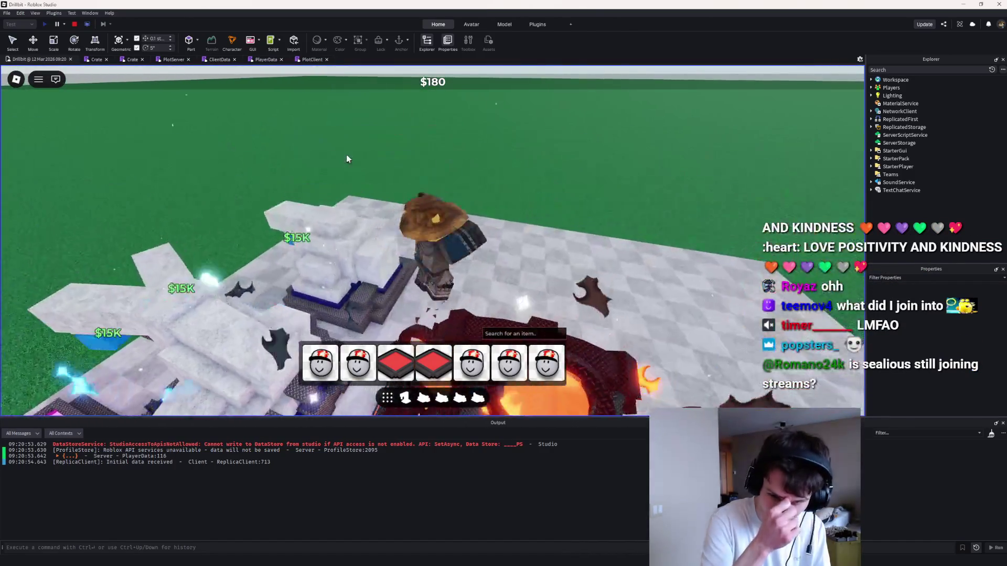
key(w)
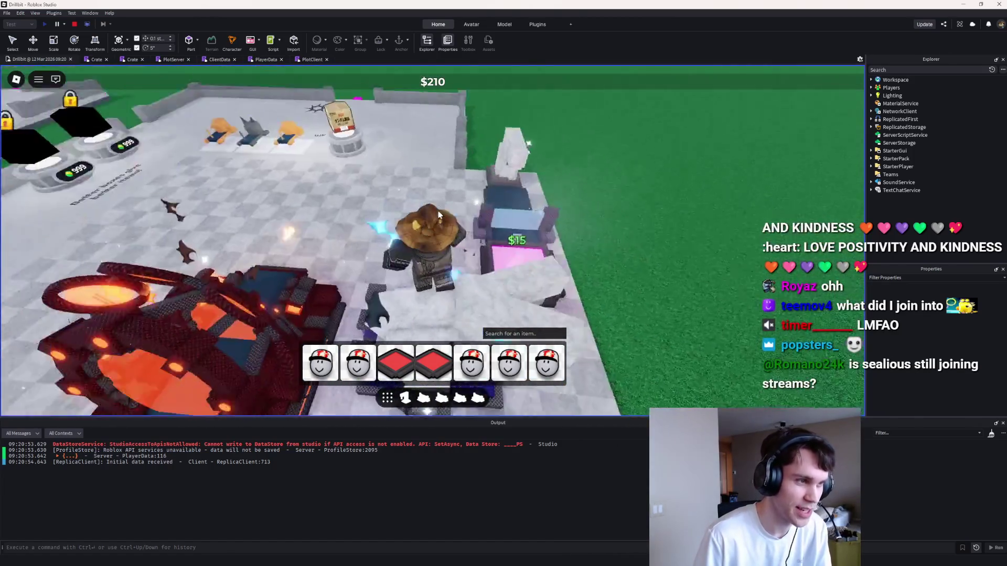
key(w)
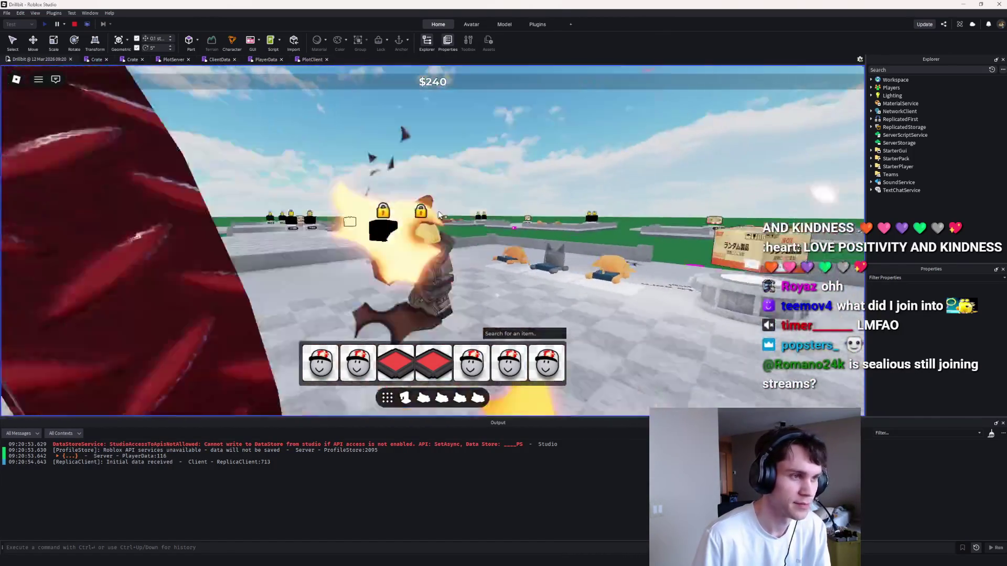
key(w)
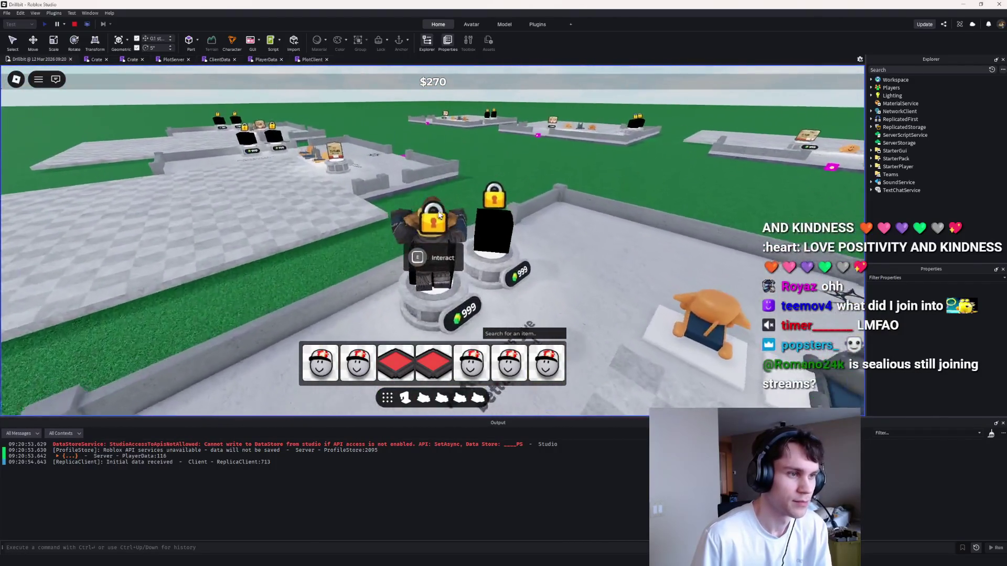
Step: Walk the character over the pink pad and into the boxed area's glass box
key(w)
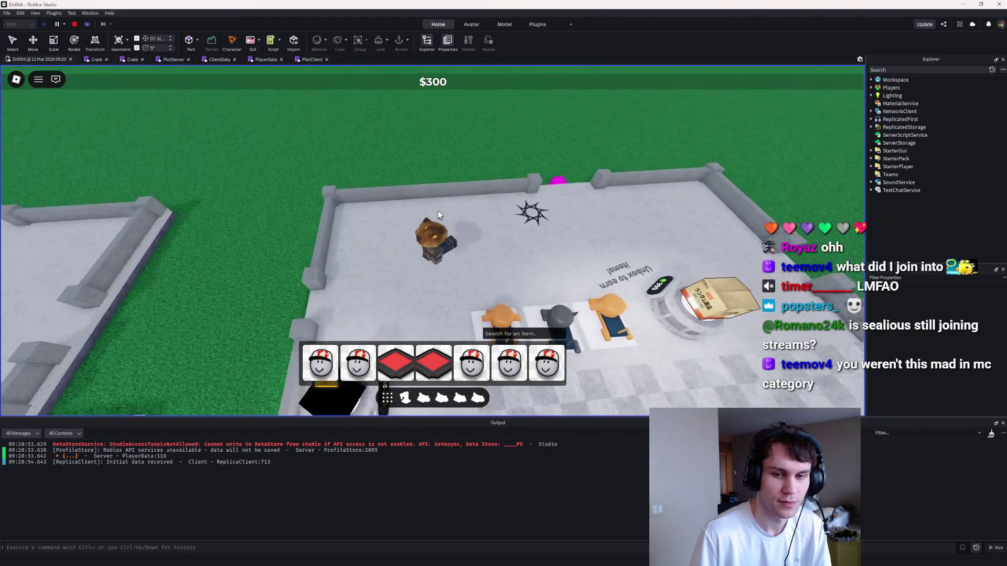
key(w)
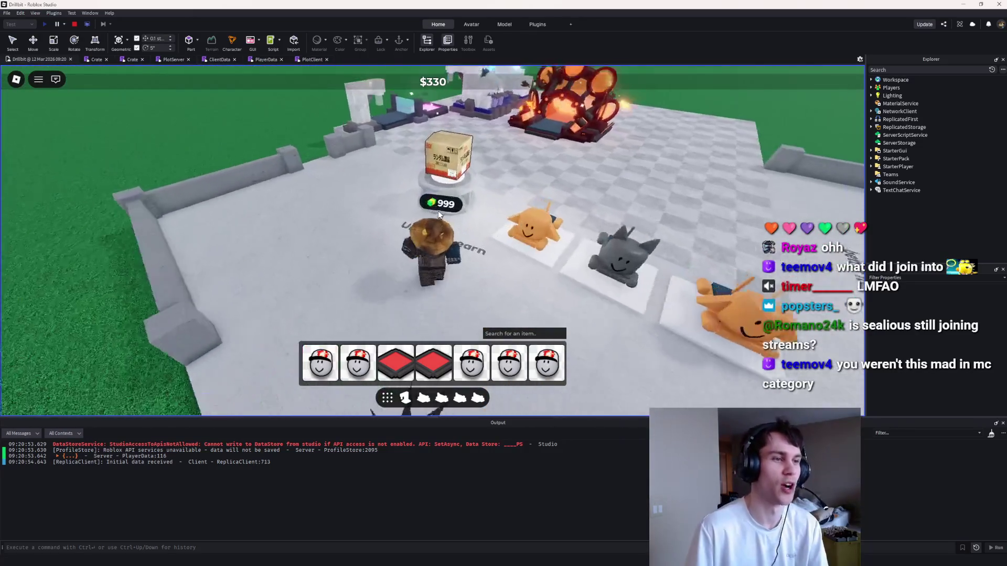
key(w)
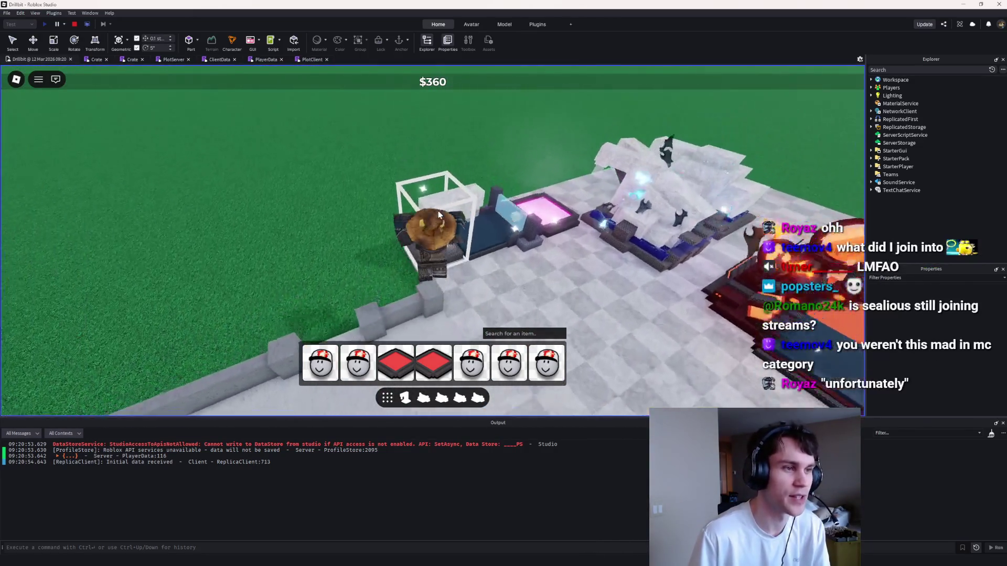
key(w)
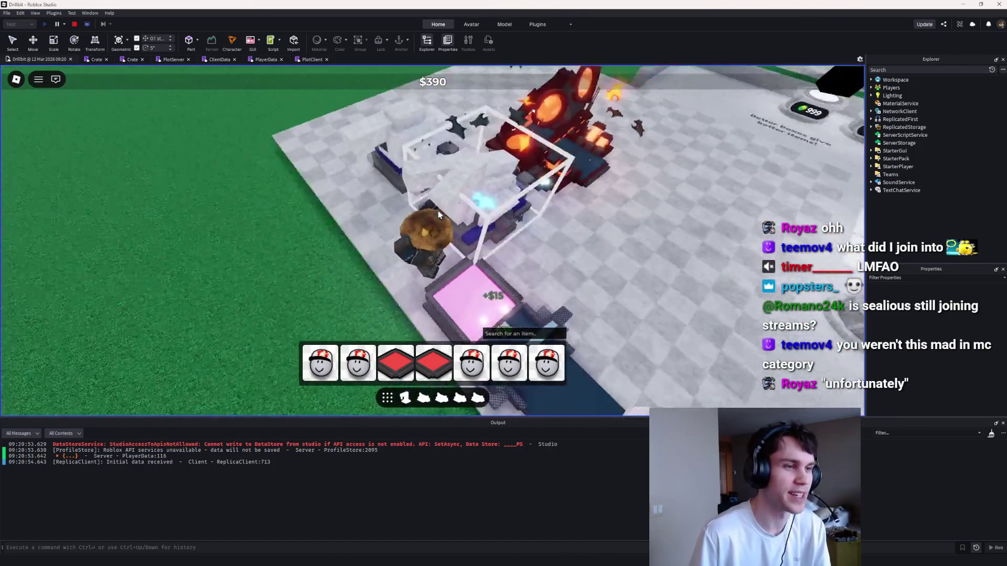
key(w)
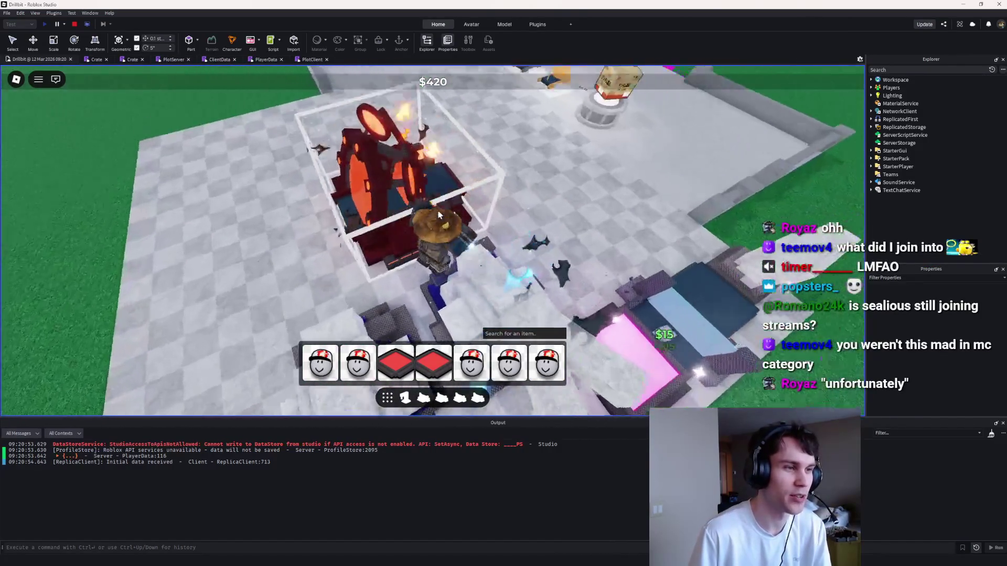
key(w)
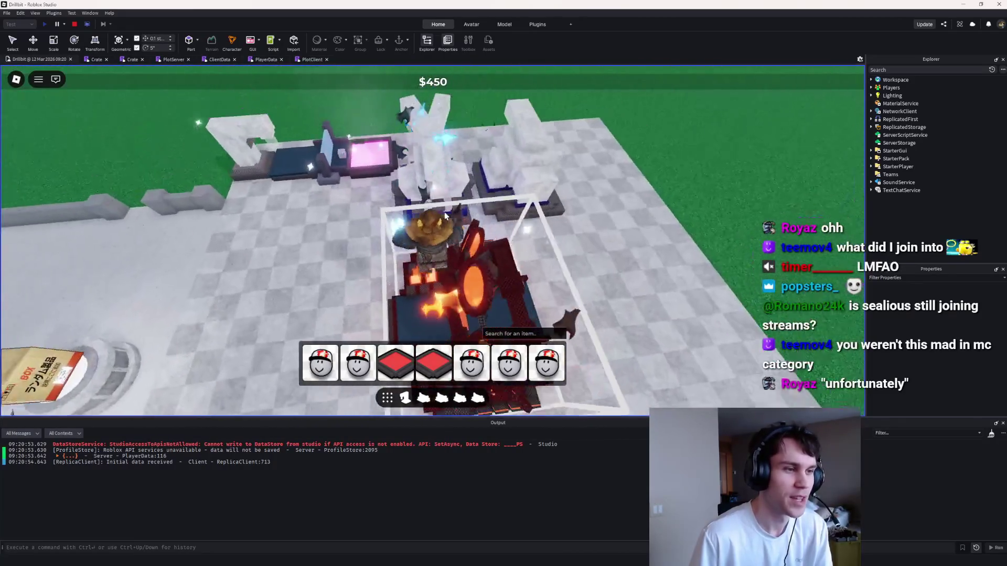
key(w)
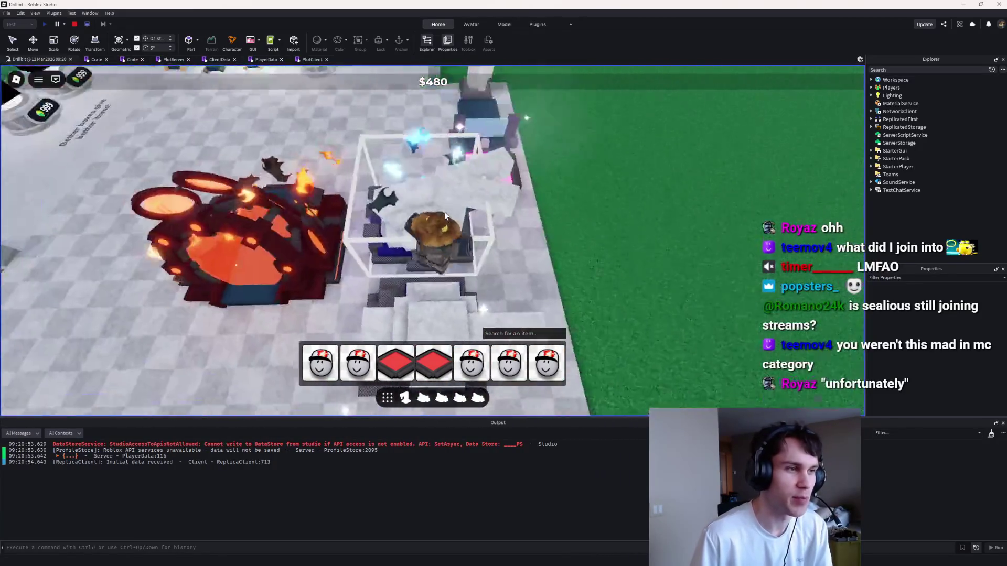
key(w)
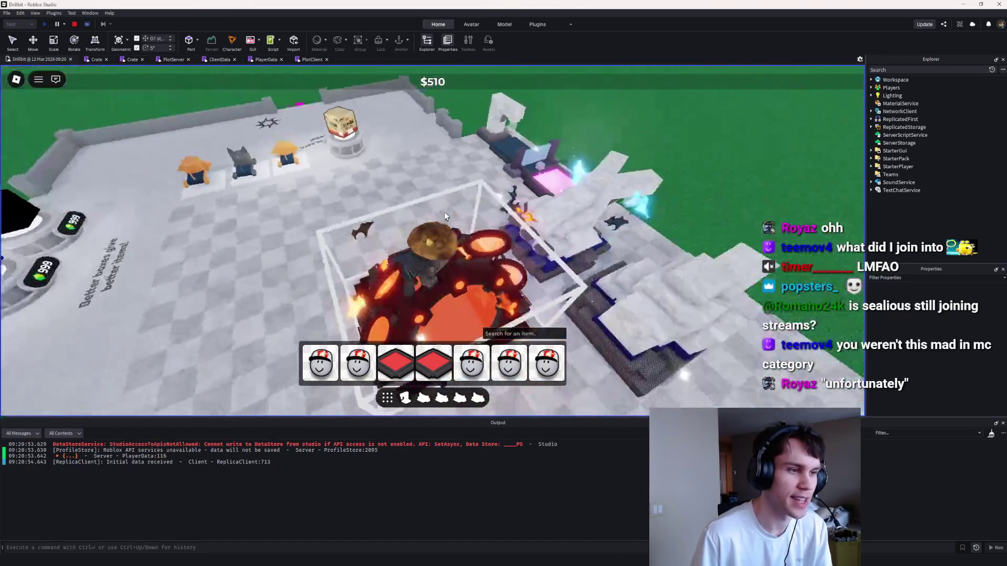
Step: Orbit the view around the character to inspect the furnace, conveyor, drill and crate shop
key(Right)
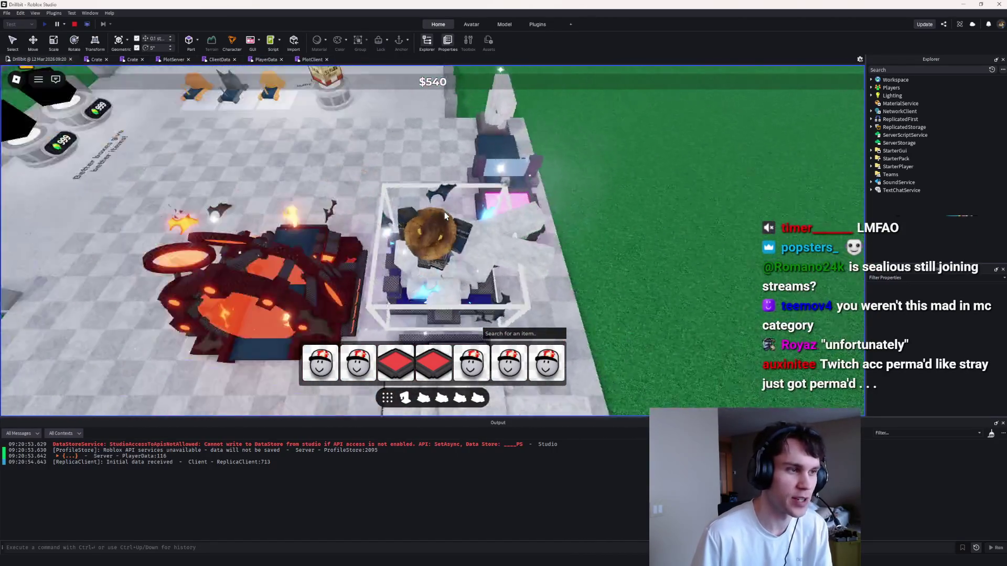
key(Right)
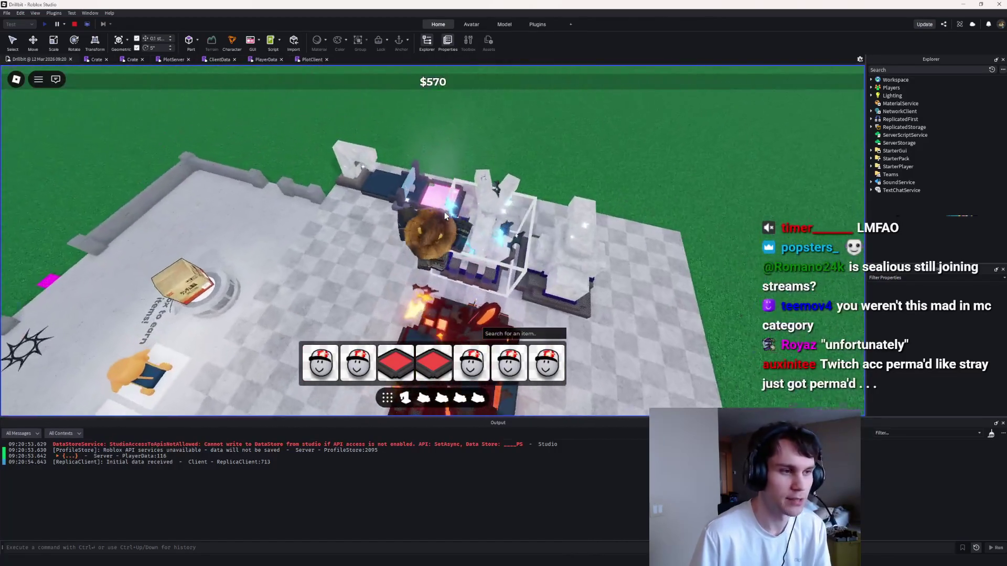
key(Right)
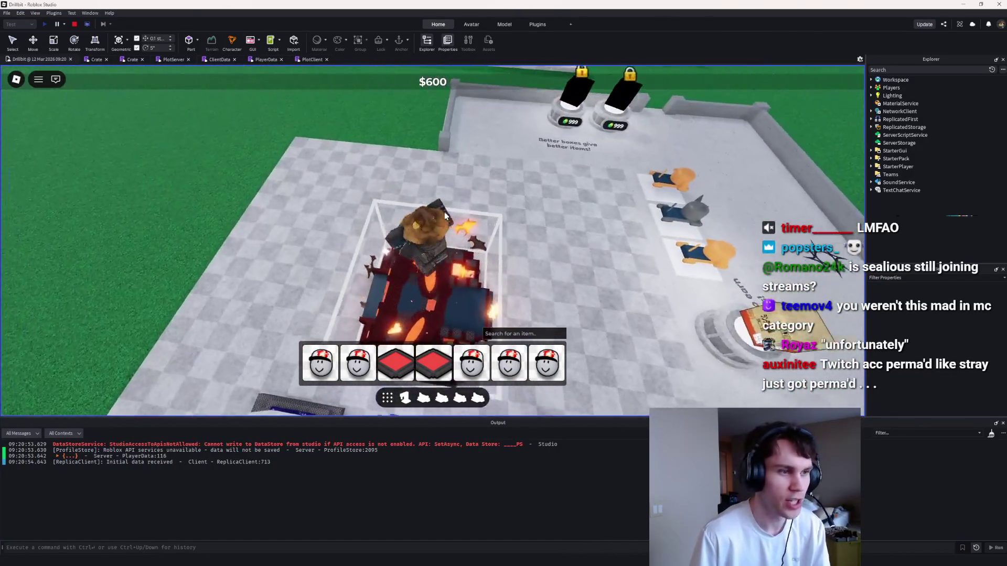
key(Right)
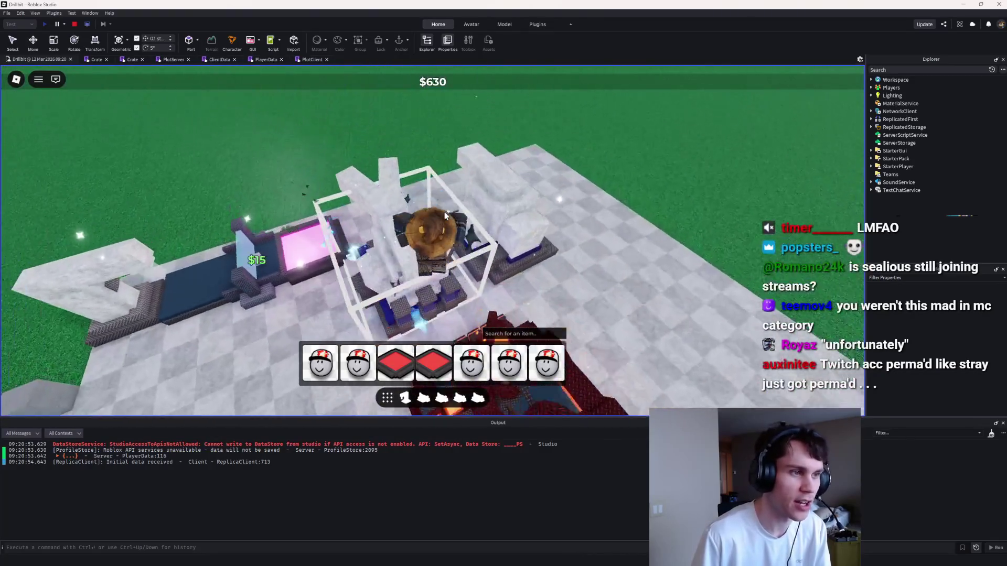
key(Right)
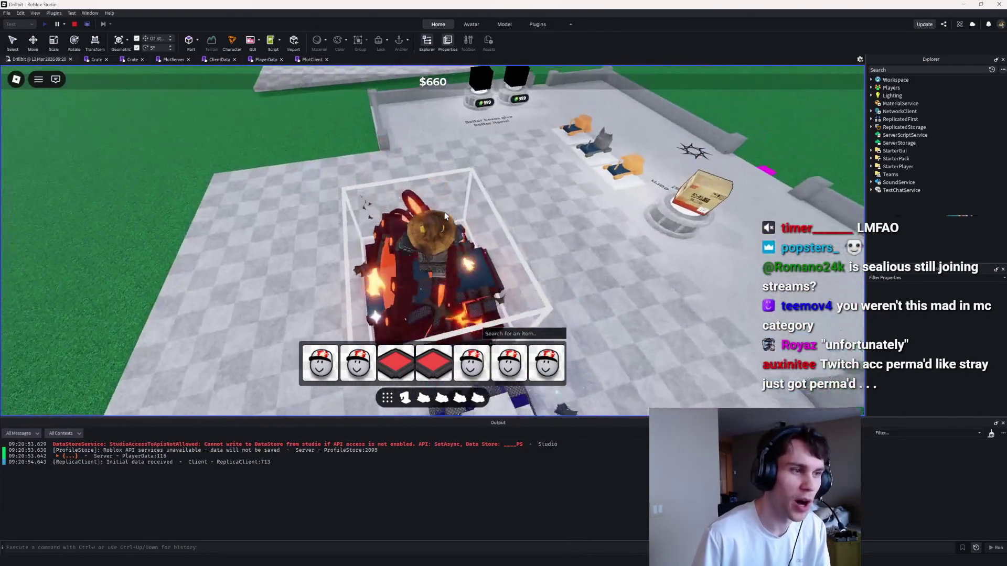
key(Right)
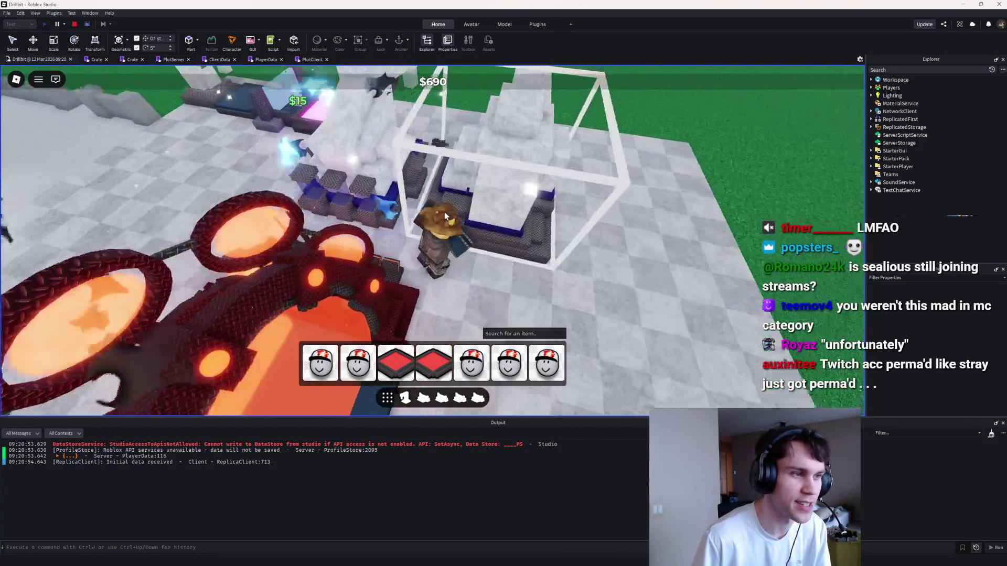
key(Right)
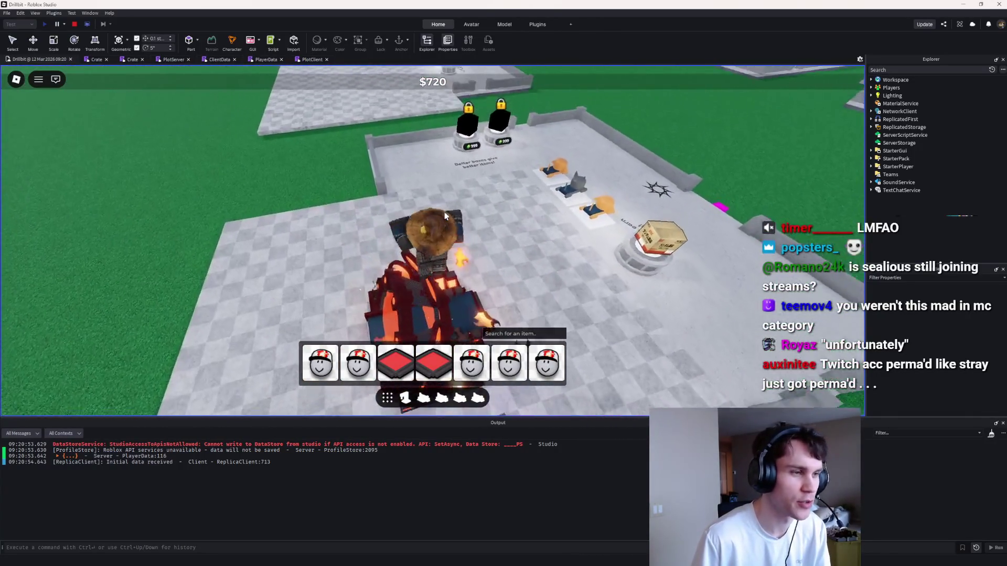
key(Right)
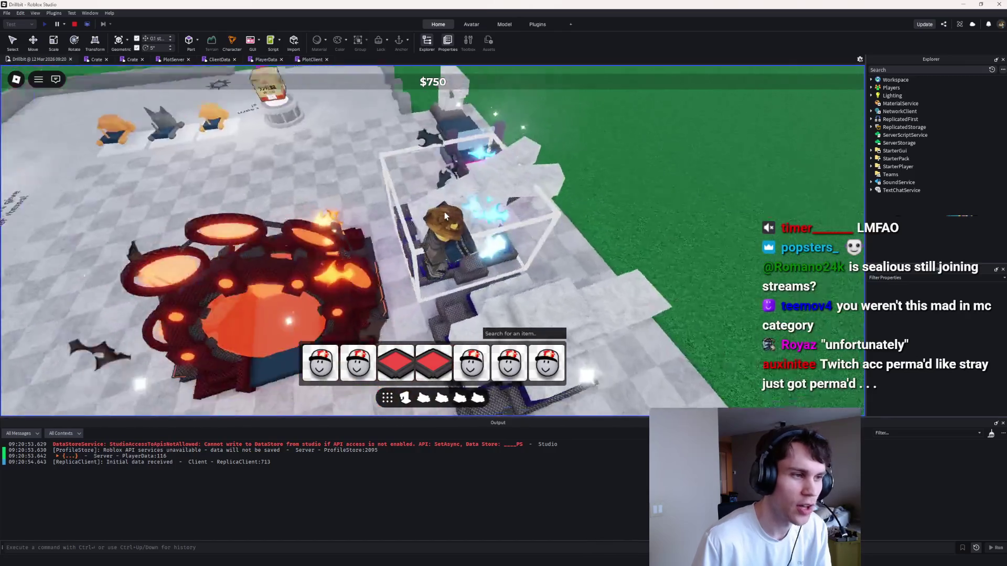
key(Right)
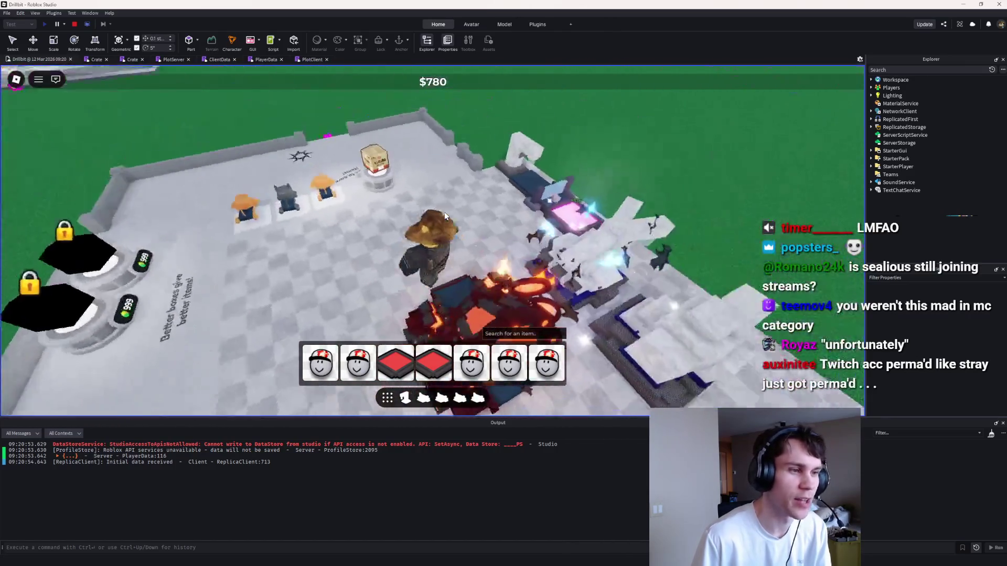
key(Right)
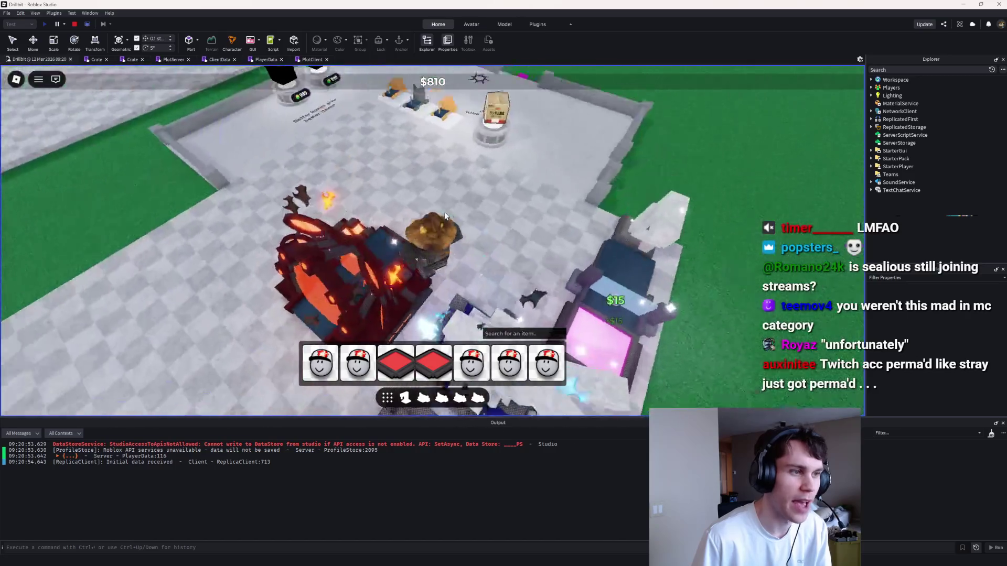
key(Right)
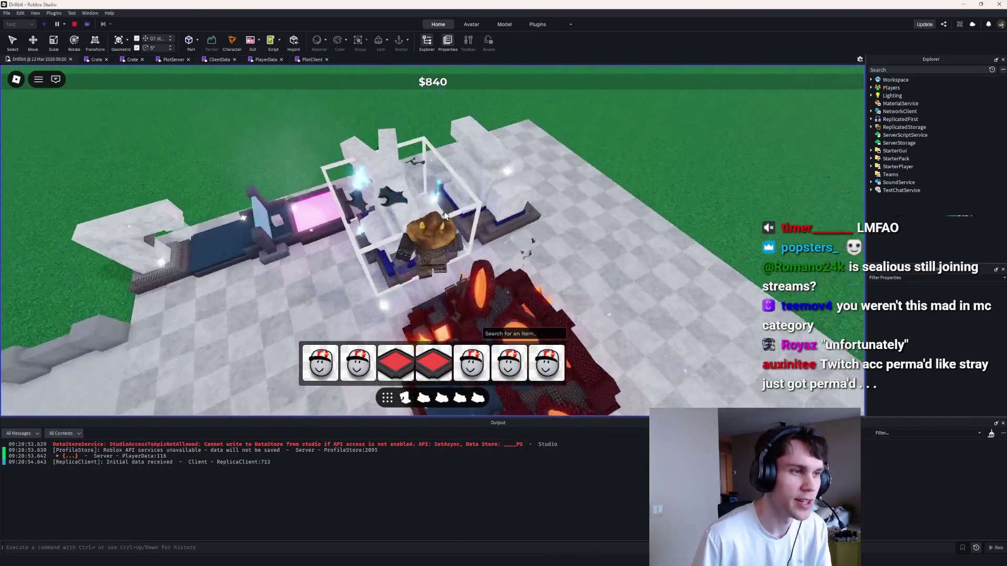
key(Right)
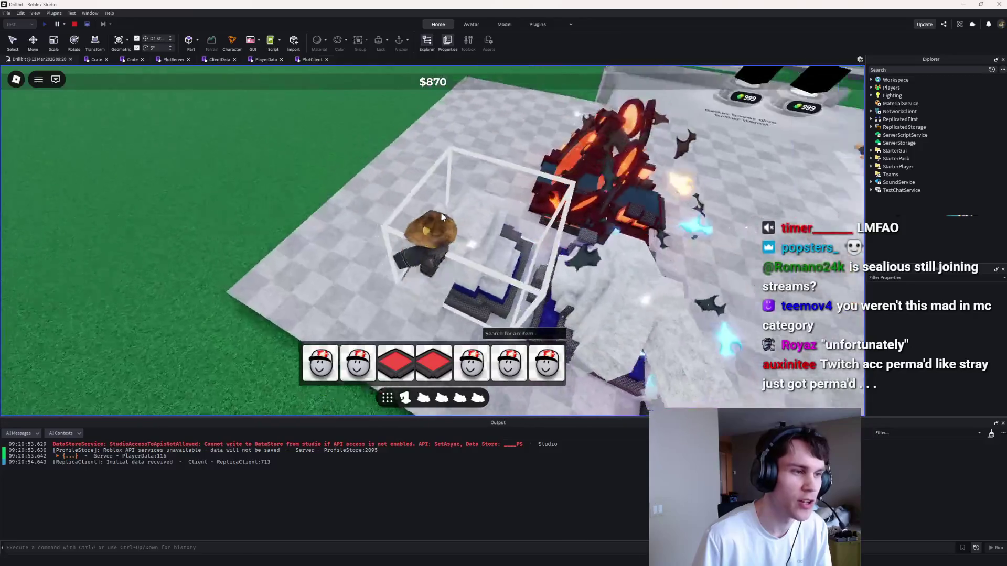
key(Right)
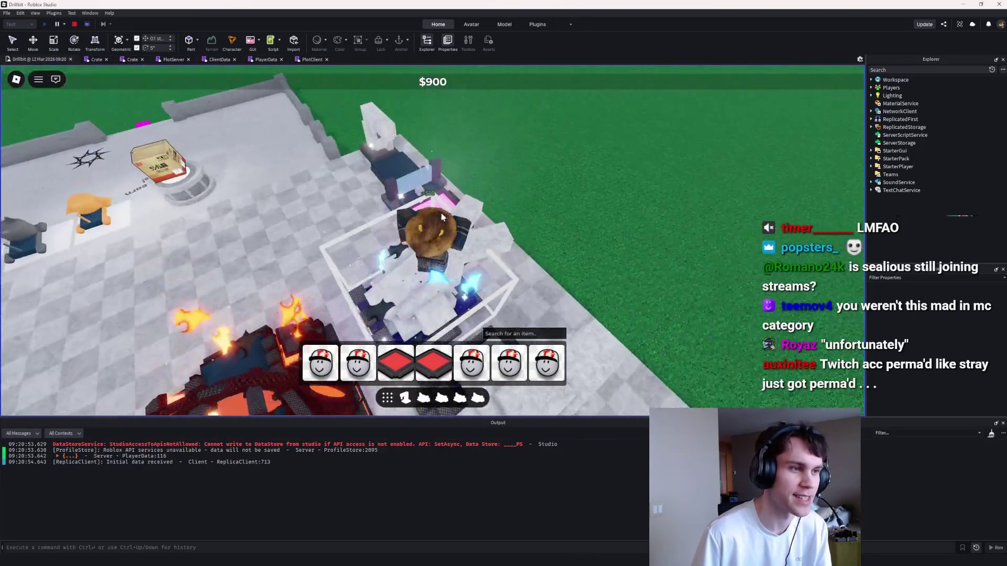
key(Right)
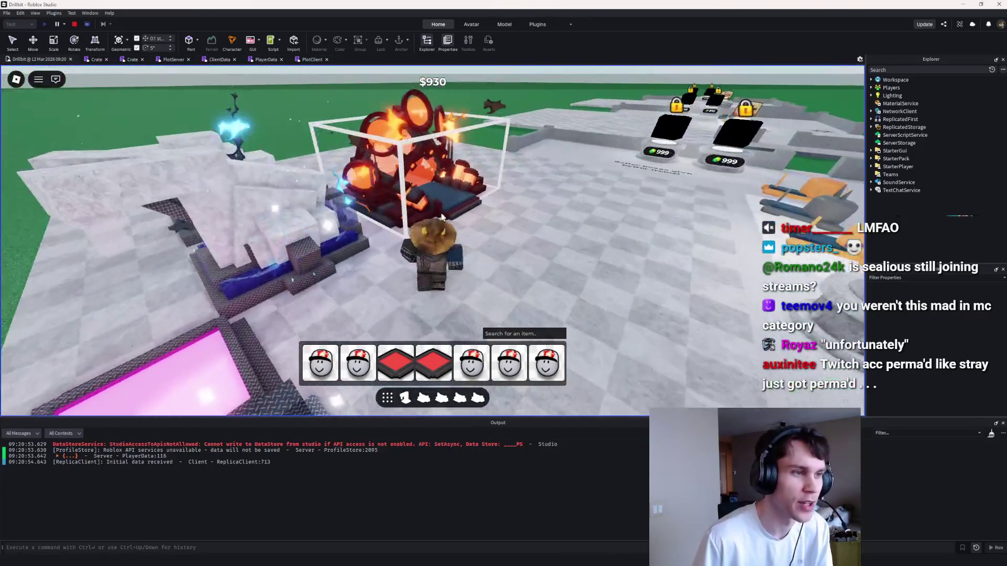
key(Right)
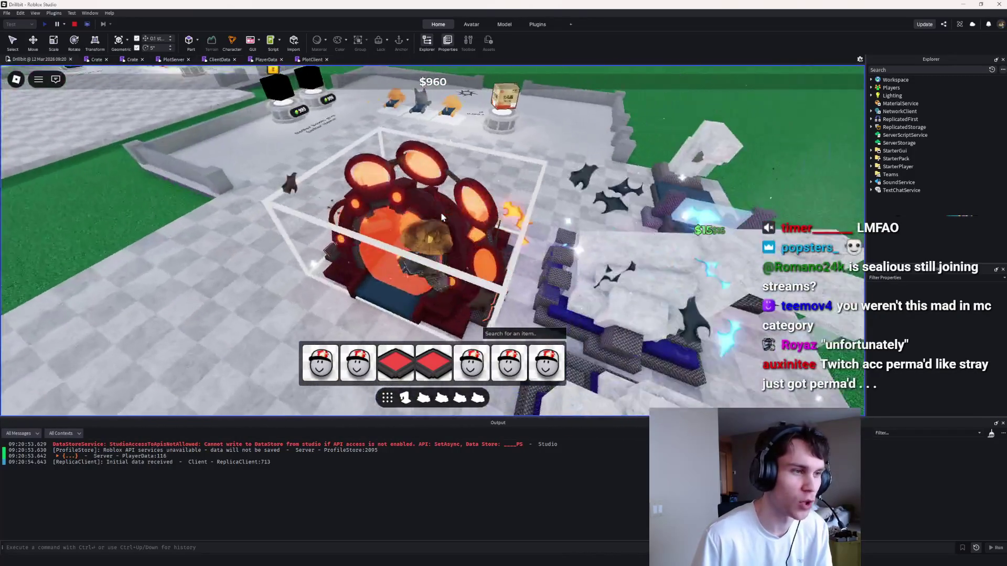
key(Right)
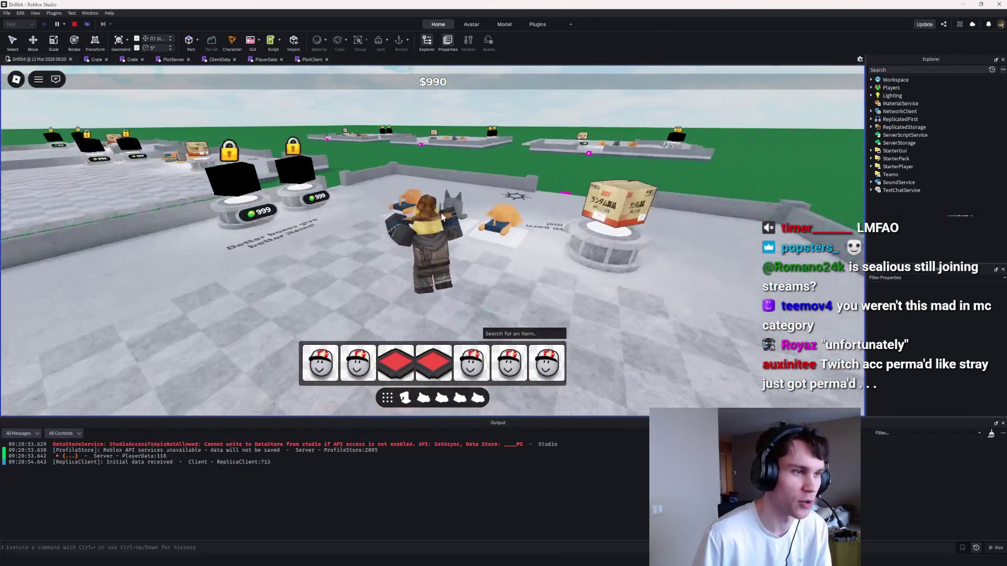
key(Right)
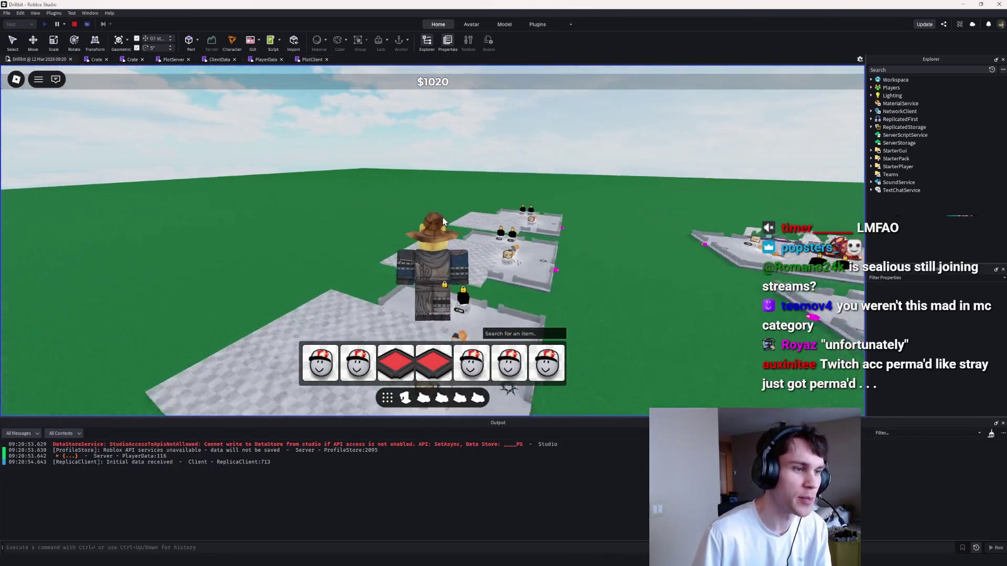
Step: Orbit the view across the empty field and the rows of neighbouring plots
key(Right)
key(Right)
key(Right)
key(Right)
key(Right)
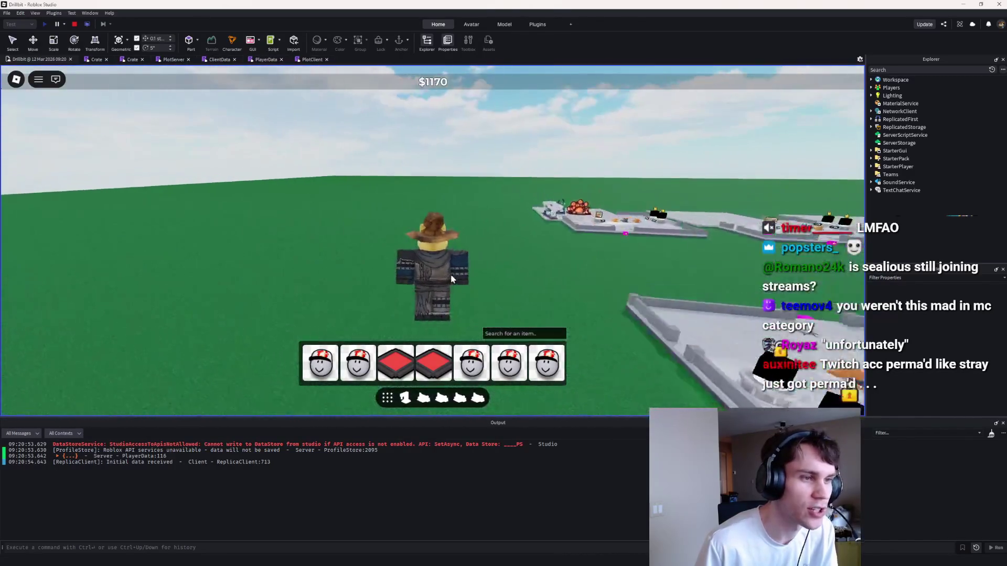
key(Right)
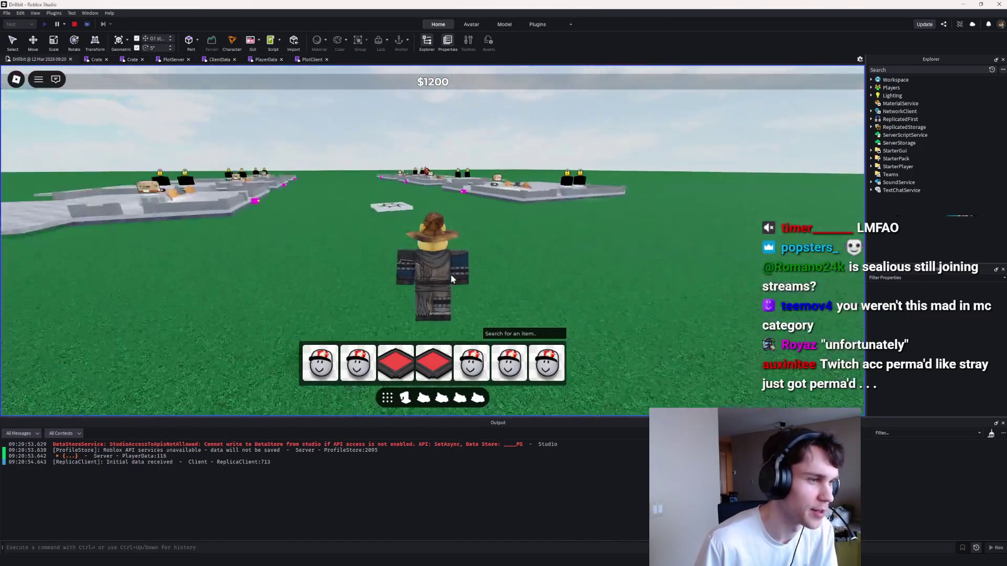
key(Right)
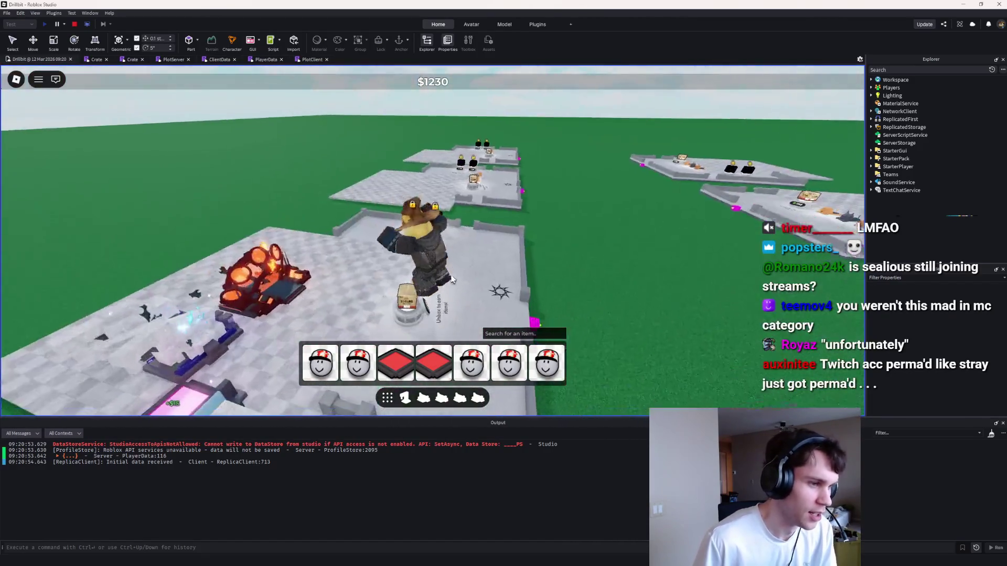
key(Right)
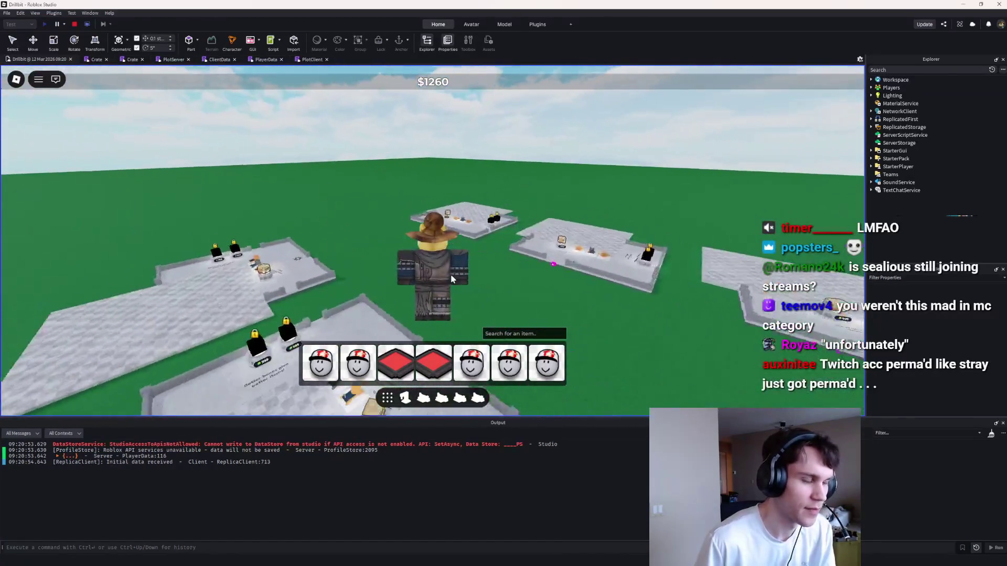
key(Right)
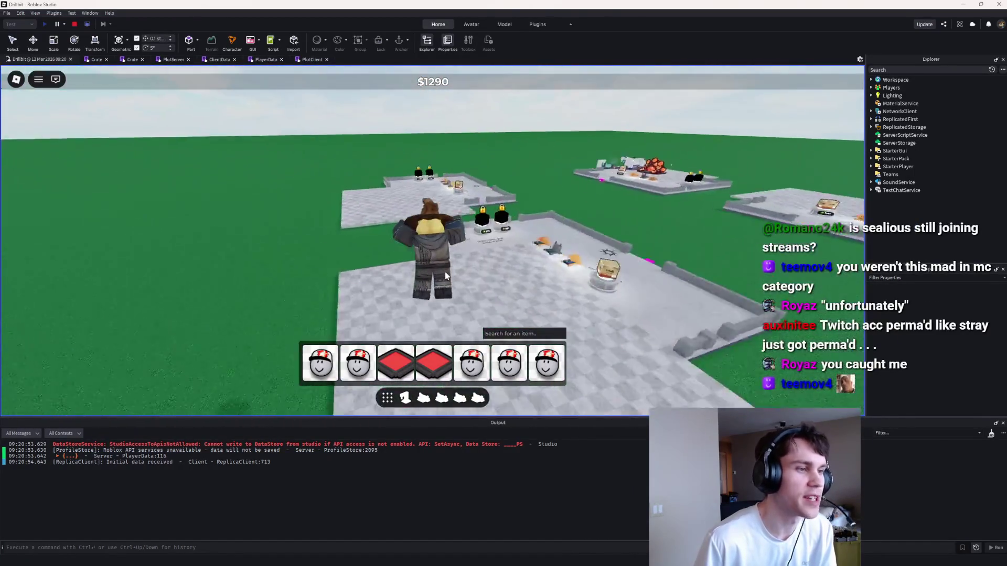
key(Right)
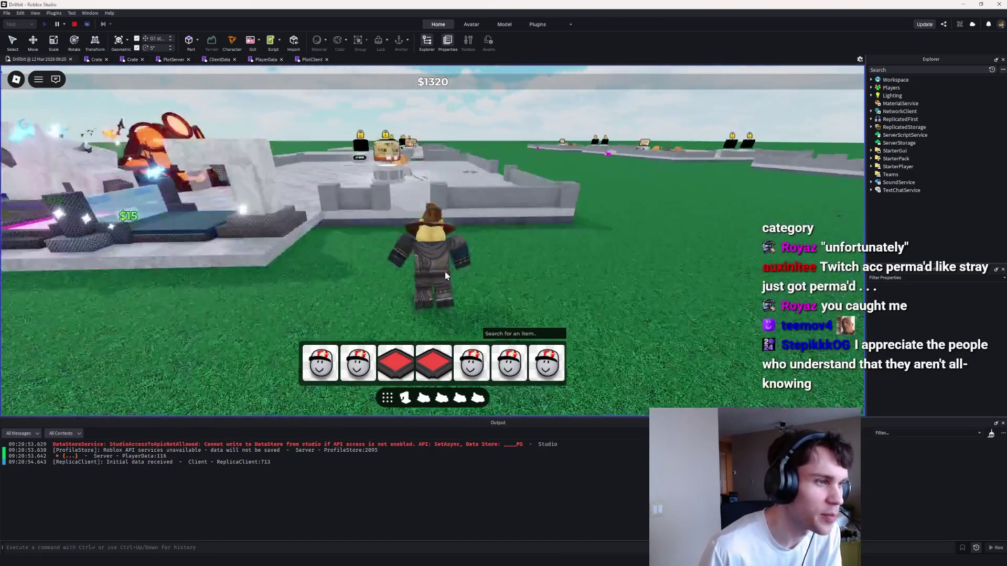
key(Right)
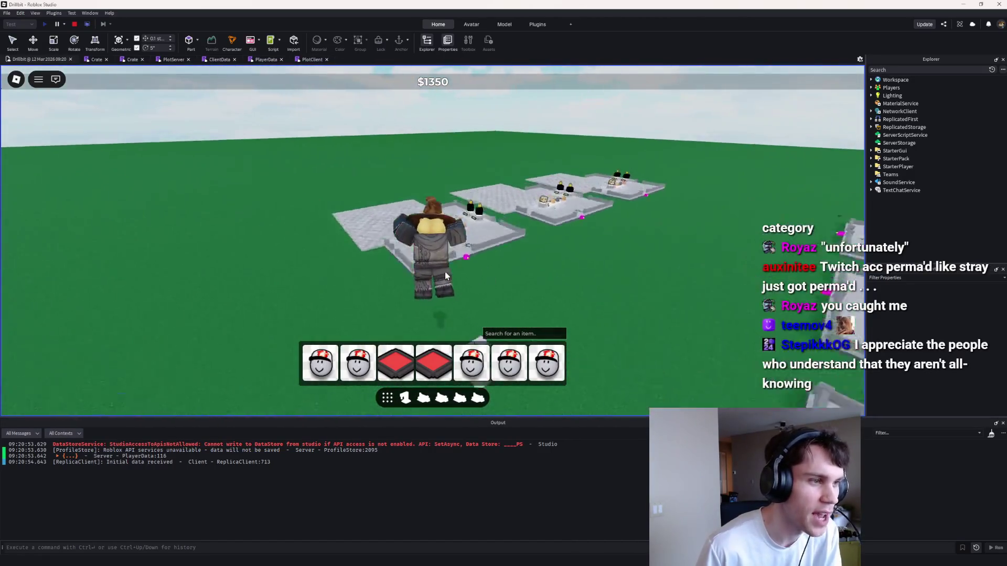
key(Right)
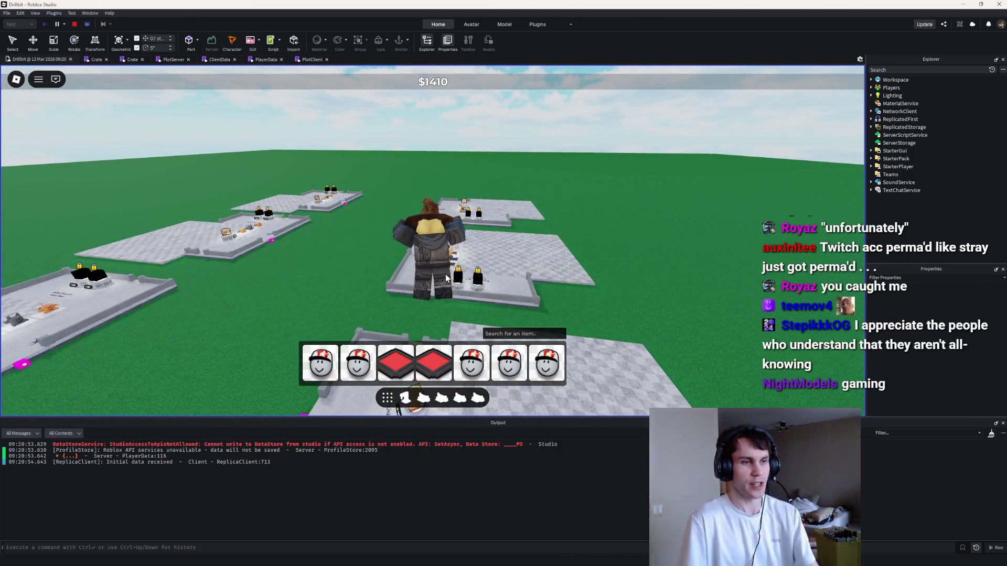
Step: Walk the character across neighbouring plots onto open grass, then stop the playtest
key(w)
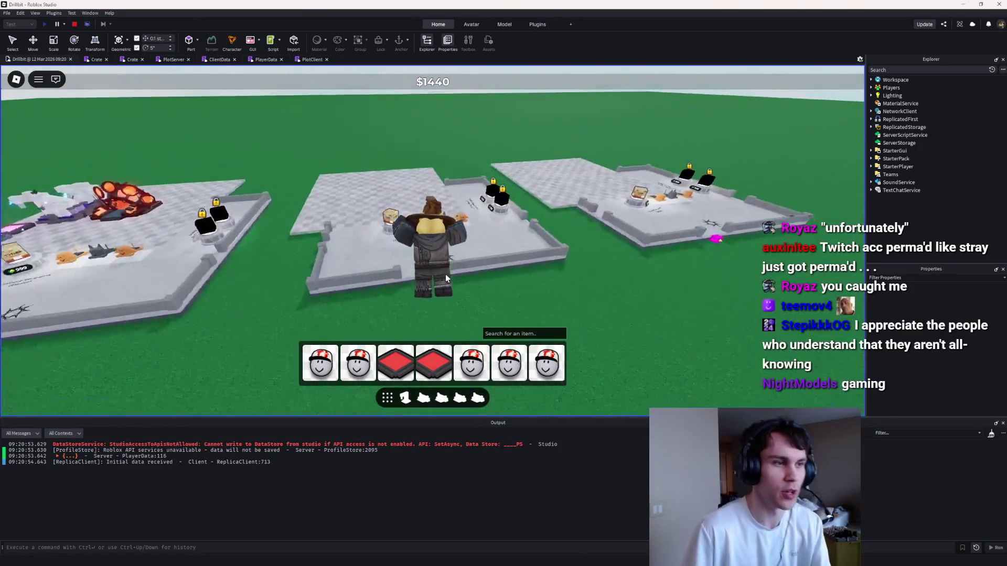
key(a)
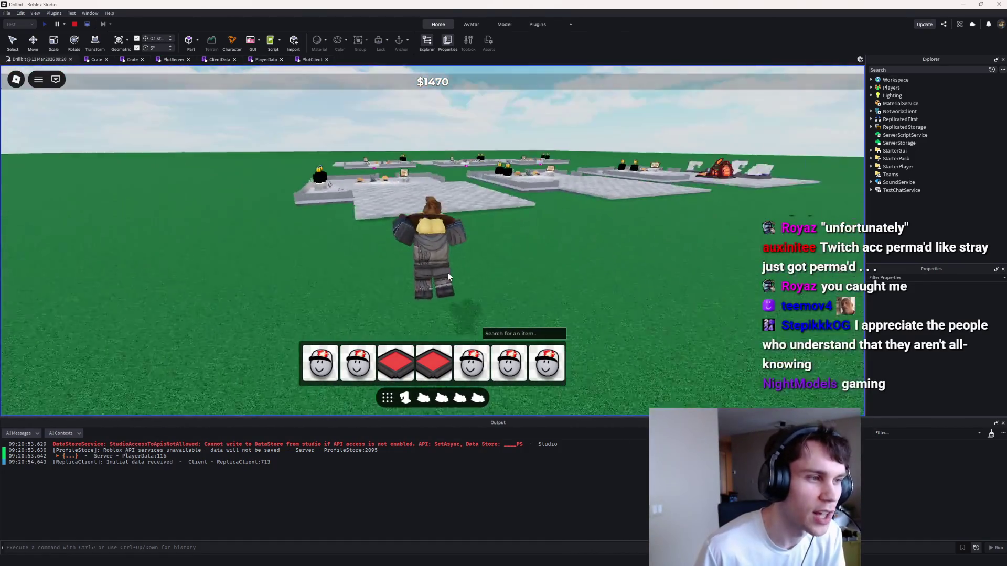
key(w)
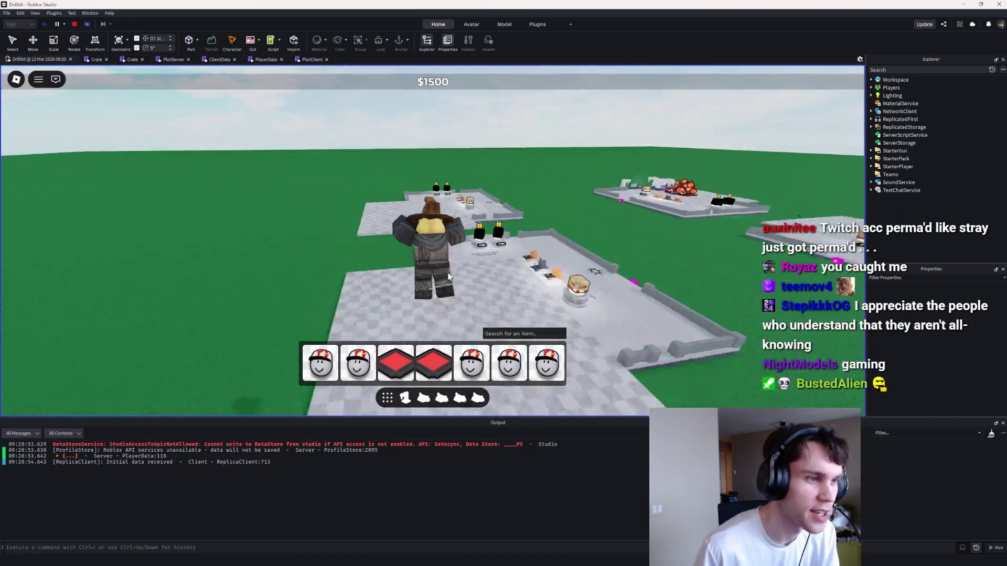
key(w)
key(w)
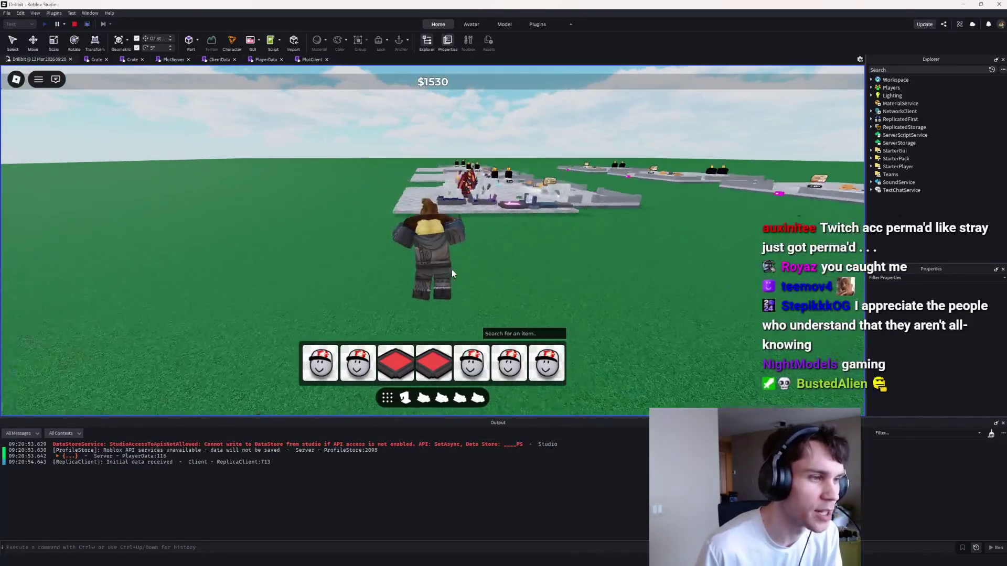
key(w)
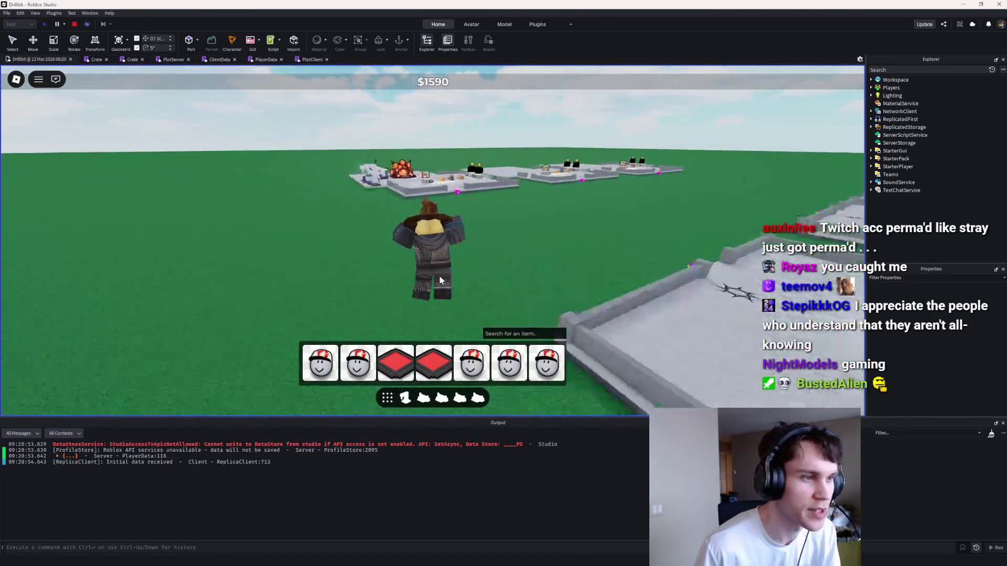
key(w)
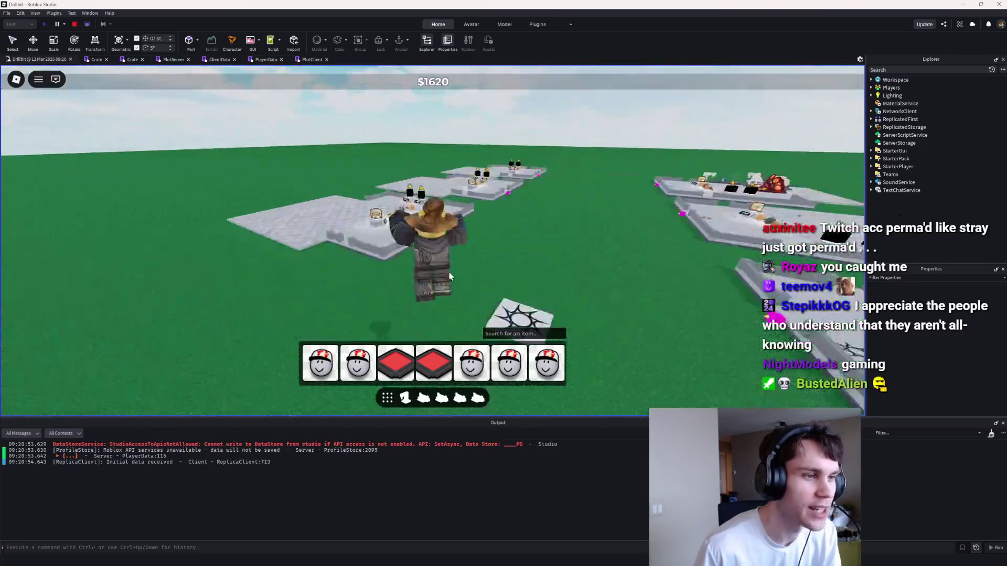
key(w)
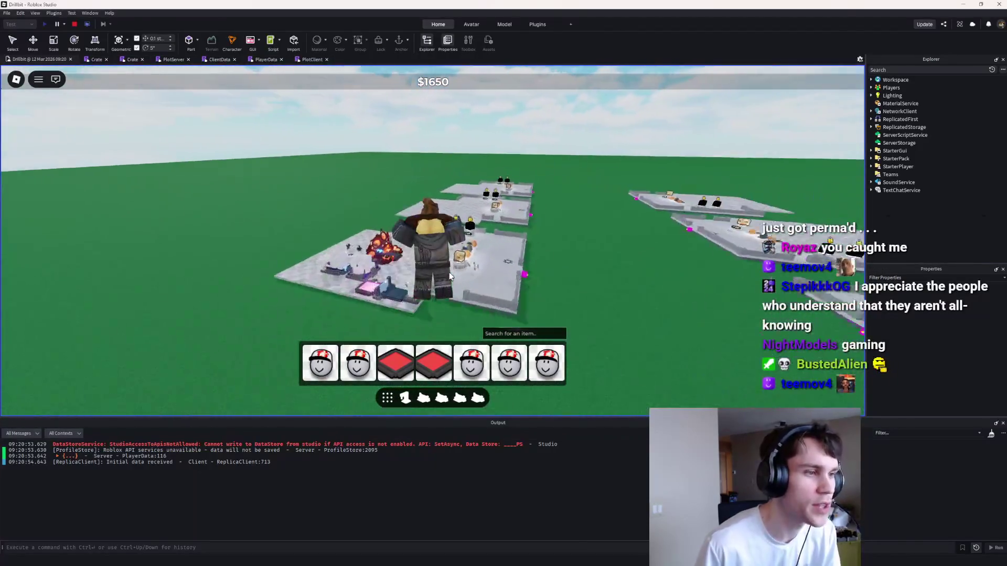
key(w)
key(w)
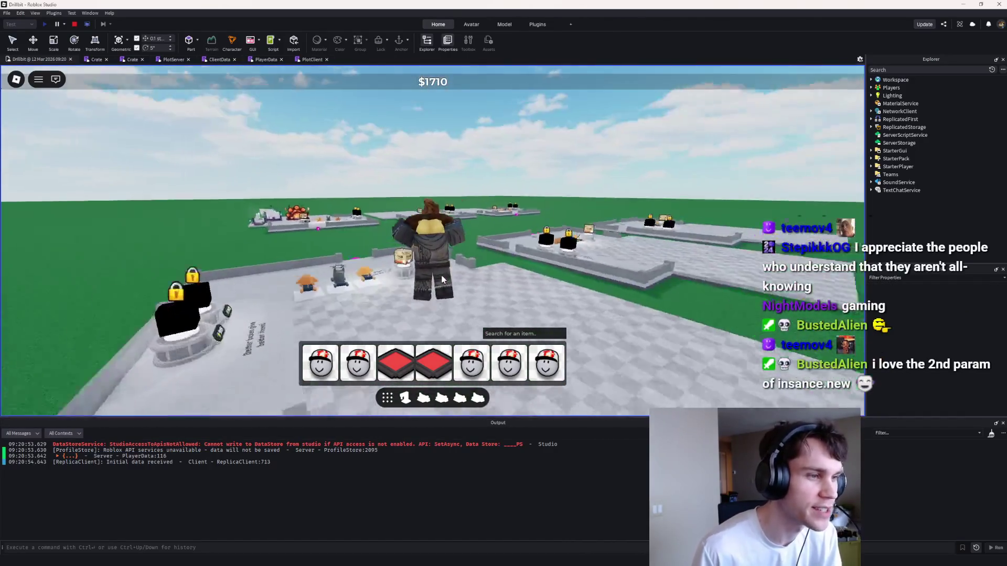
key(w)
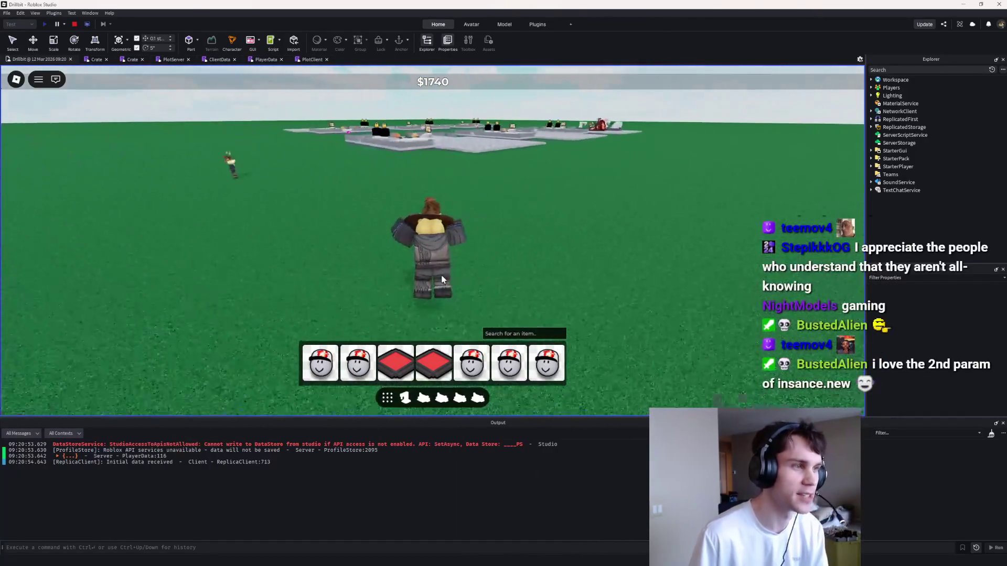
click(74, 24)
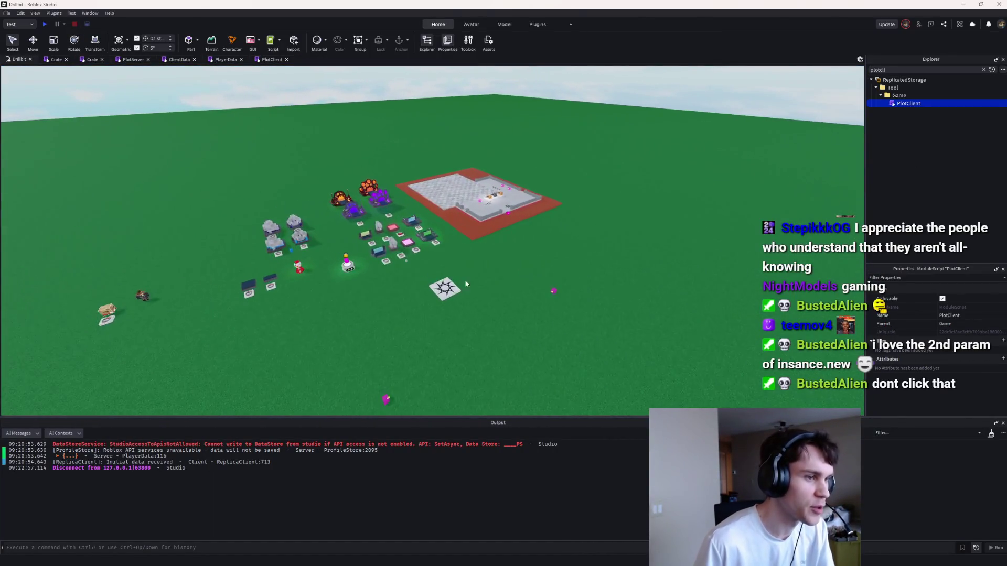
Step: Select the spawn location and box-select parts on the baseplate to inspect them
click(445, 287)
scroll(444, 289, down, 5)
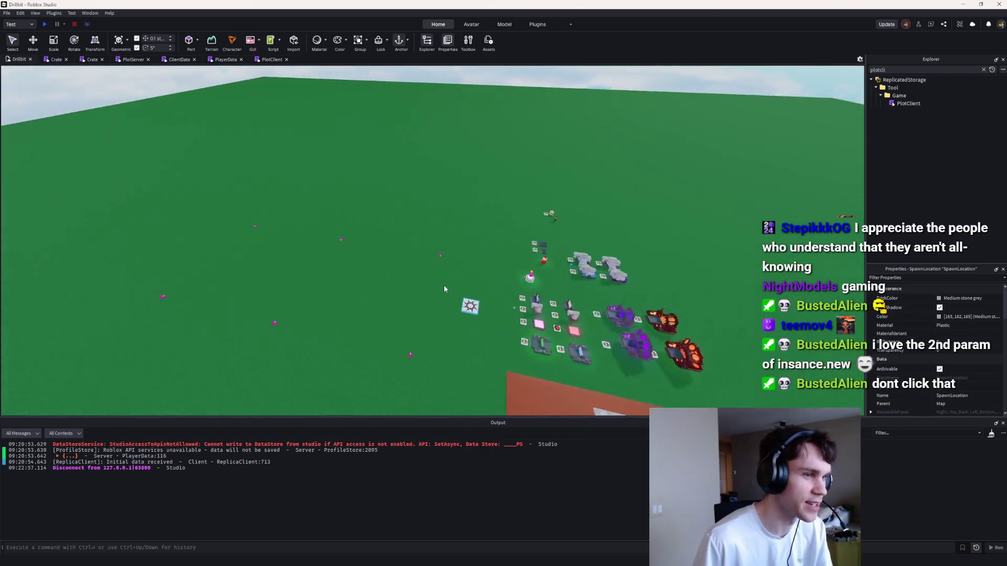
drag(590, 291, 543, 276)
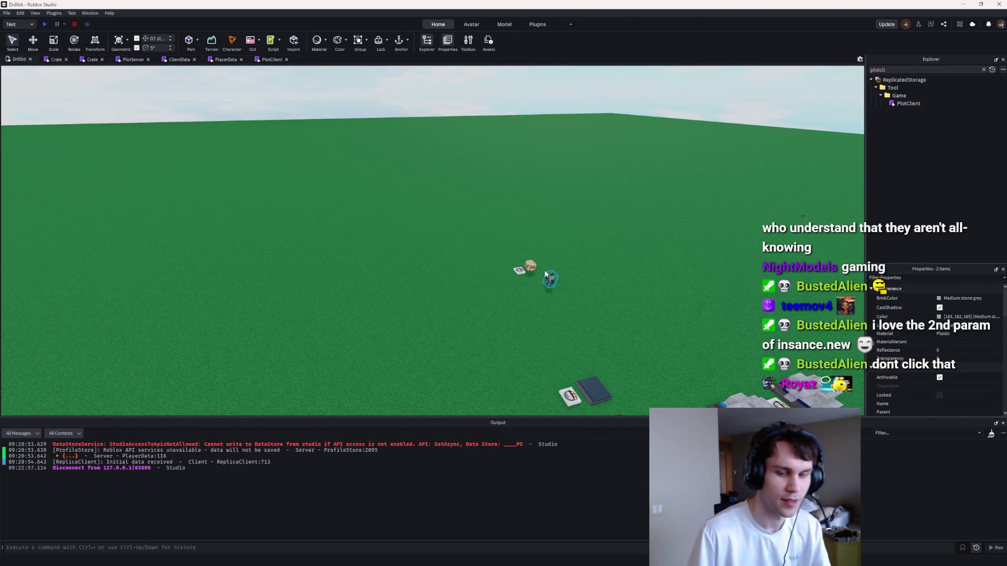
right_click(546, 274)
click(459, 314)
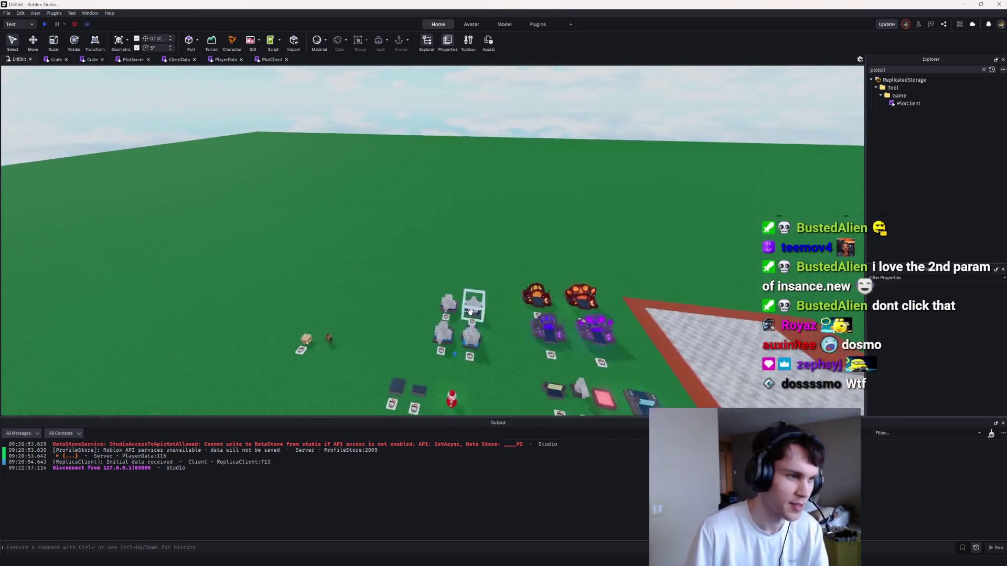
Step: Pick the stray white marker part, delete it, and start a fresh playtest
drag(479, 332, 434, 297)
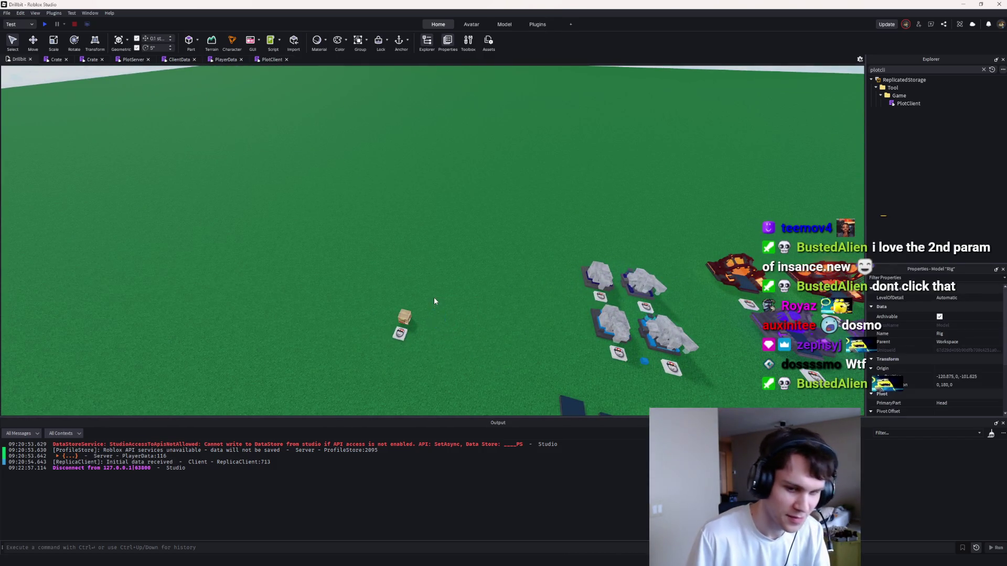
scroll(472, 301, down, 5)
click(674, 256)
key(Delete)
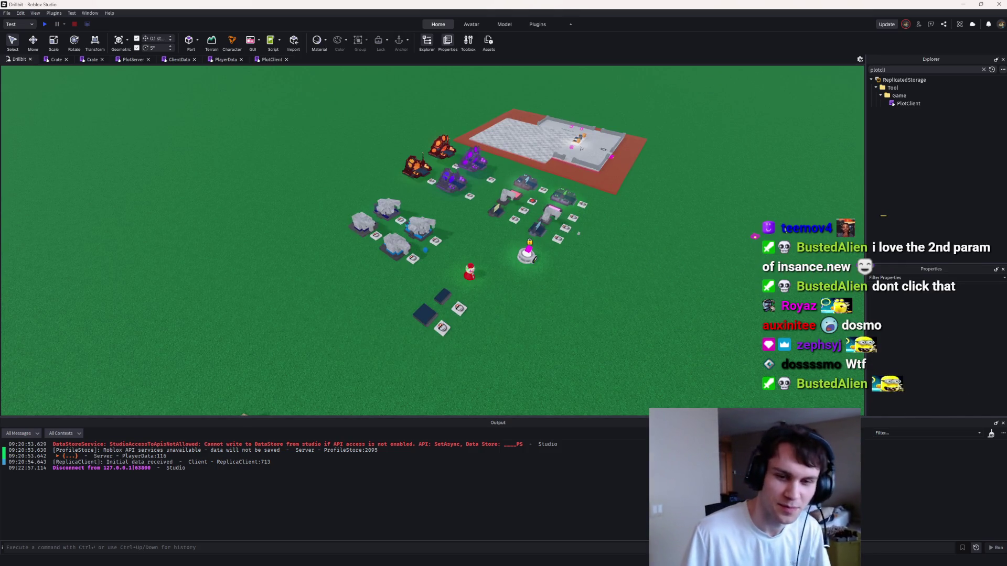
click(45, 24)
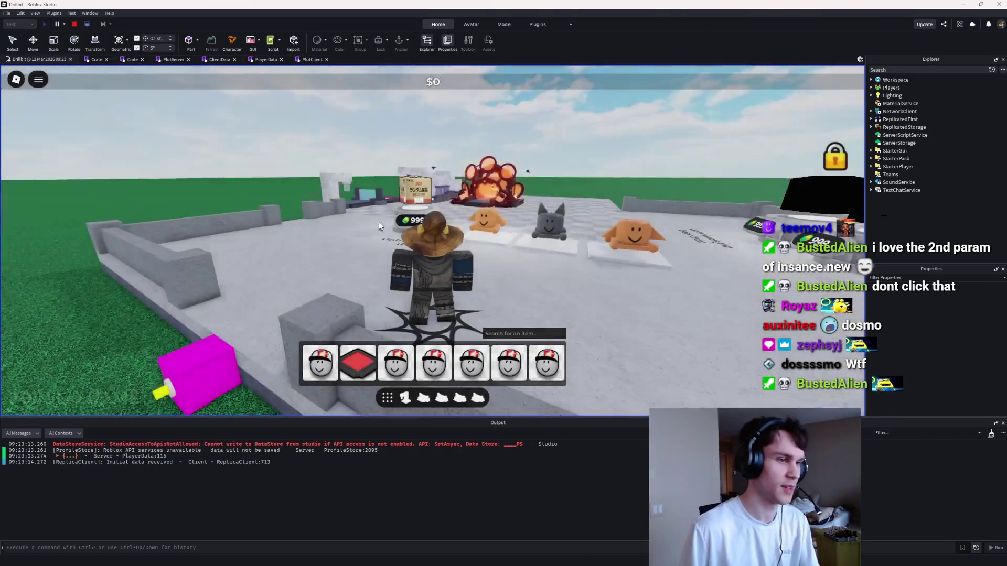
Step: Walk the character to the crate, past the incinerator, and around to the drill and conveyor
key(w)
key(a)
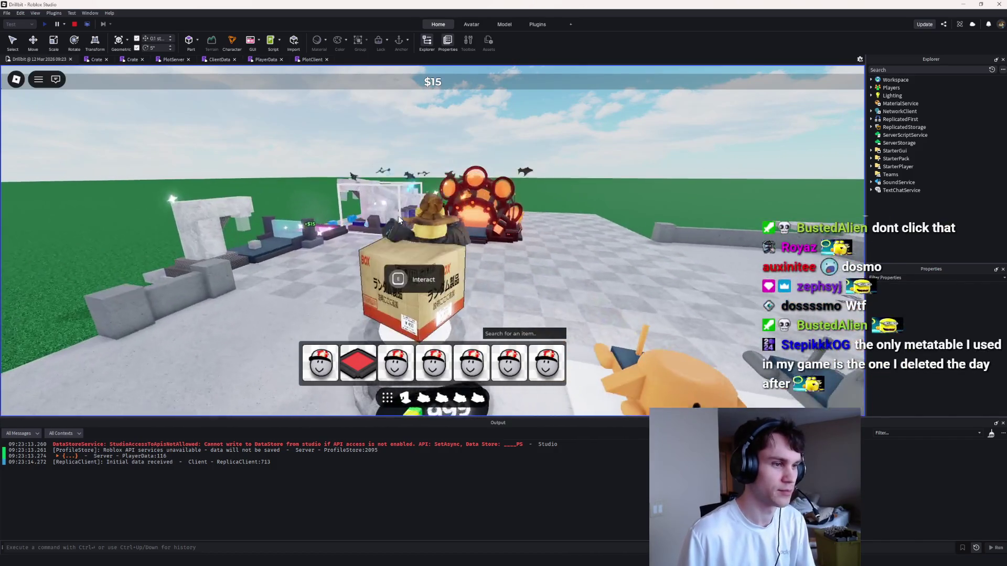
key(a)
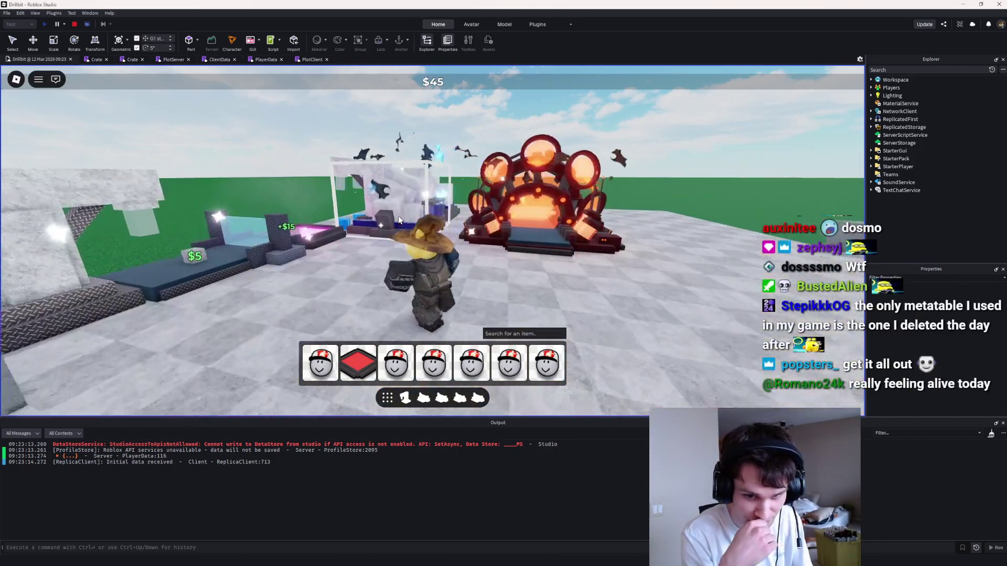
key(w)
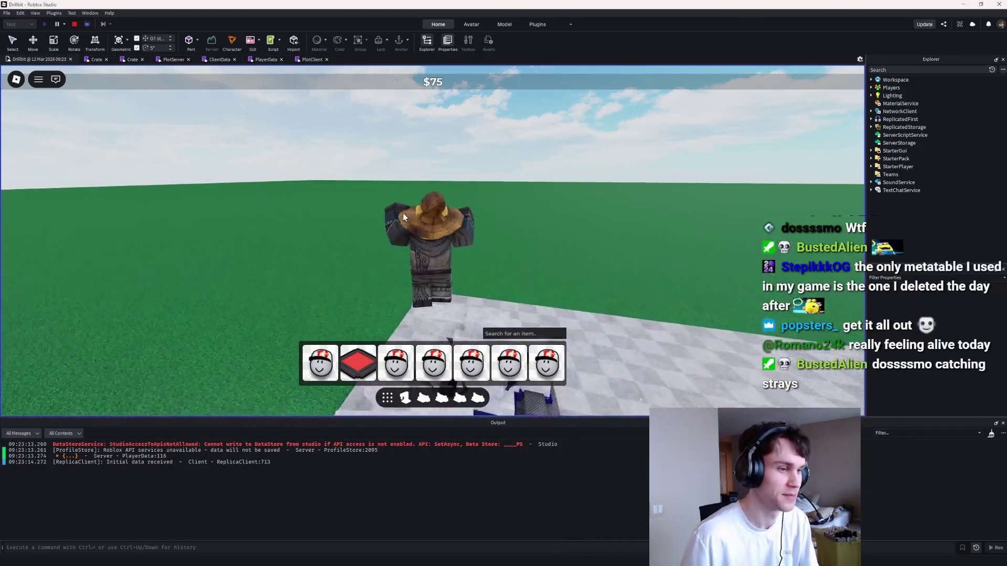
key(w)
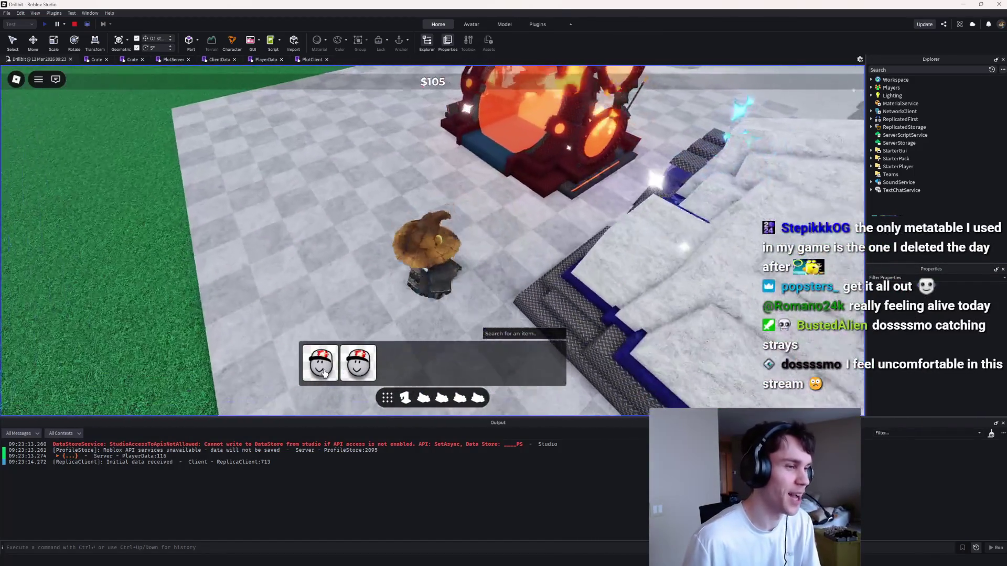
scroll(412, 253, up, 3)
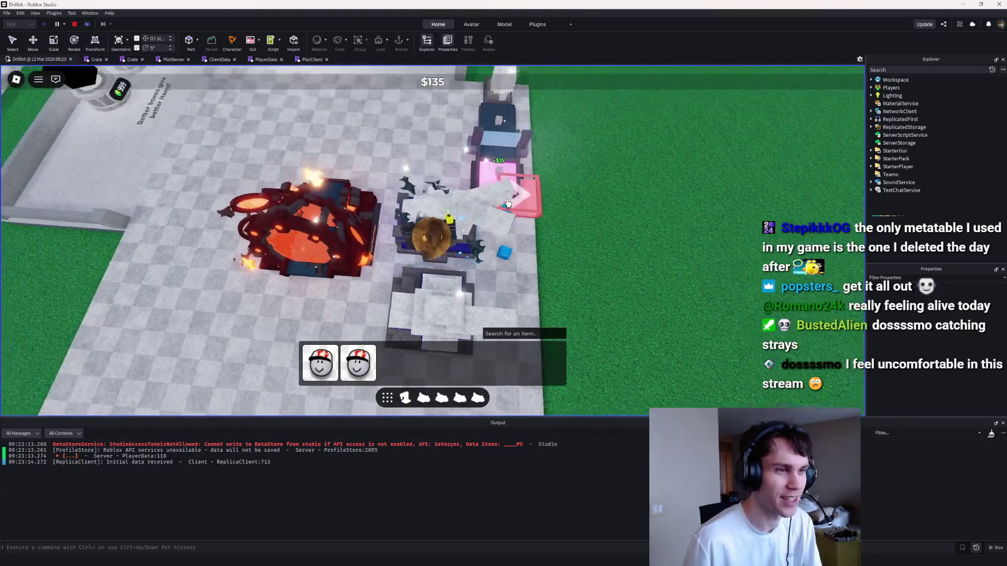
Step: Walk the character along the conveyor and onto the blue arrow pad
key(s)
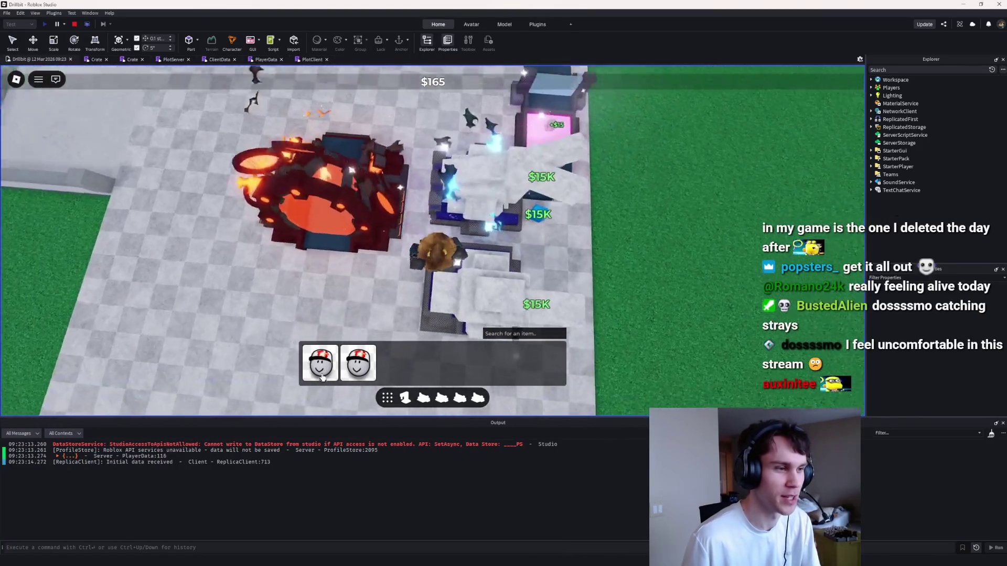
key(d)
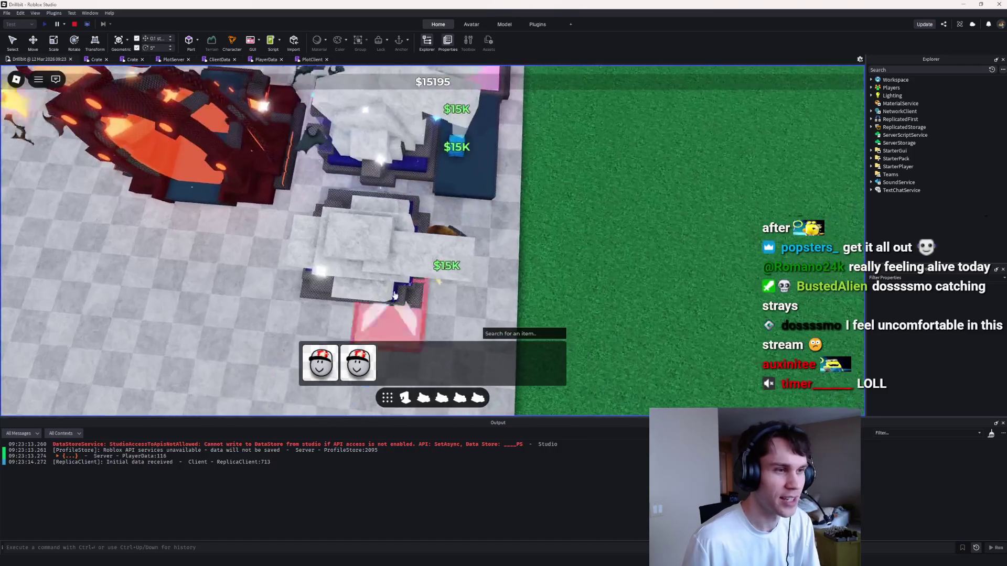
key(w)
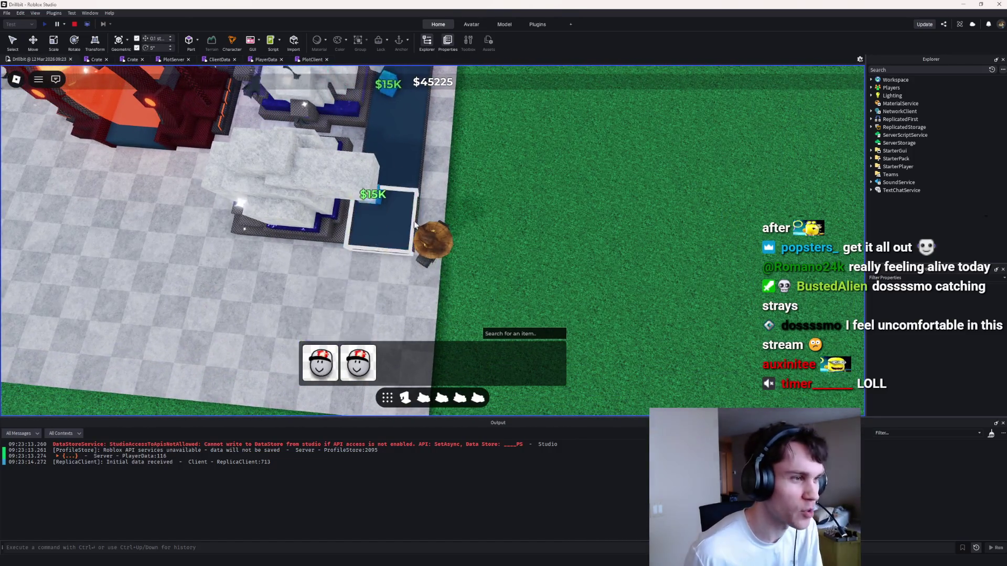
key(d)
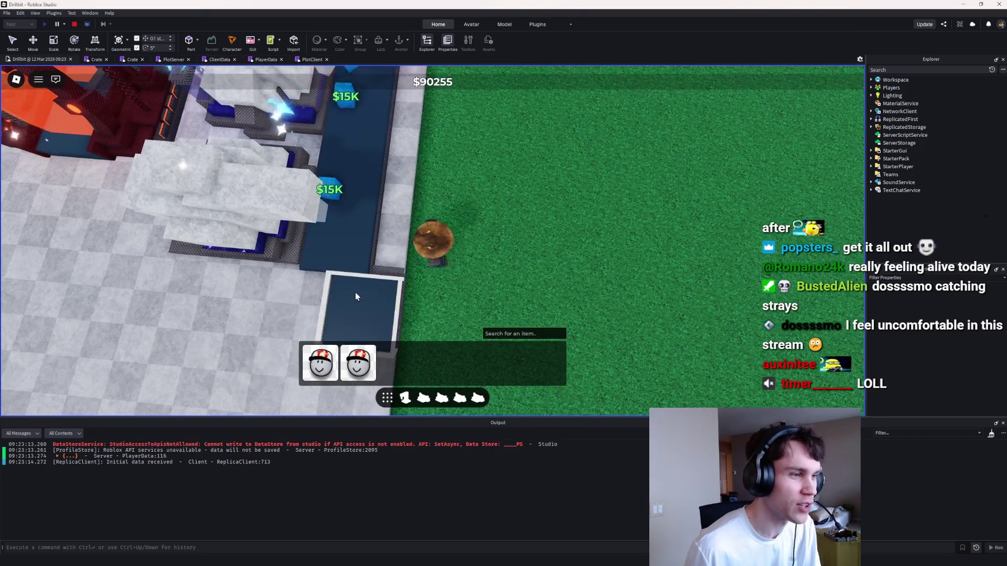
click(341, 304)
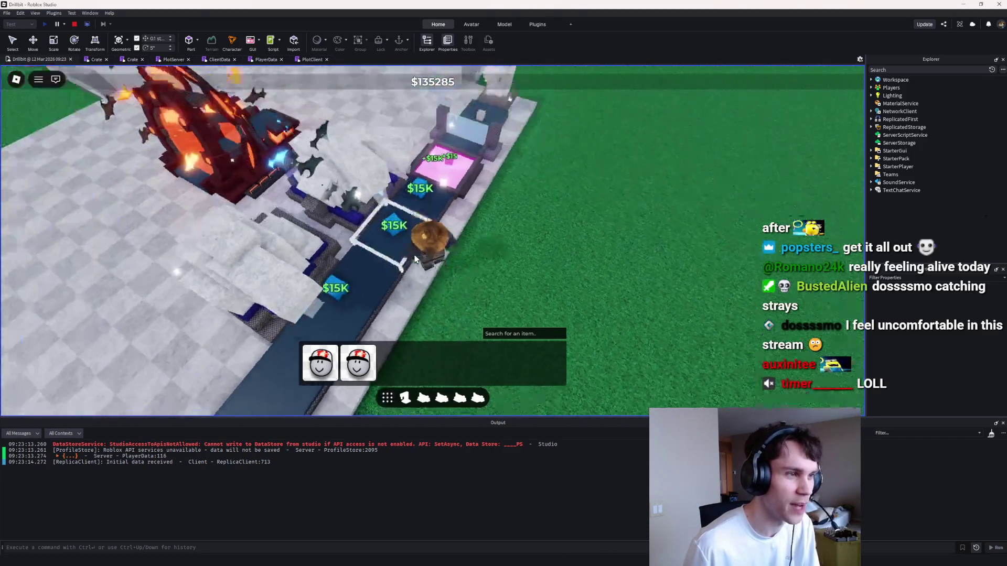
scroll(415, 258, down, 5)
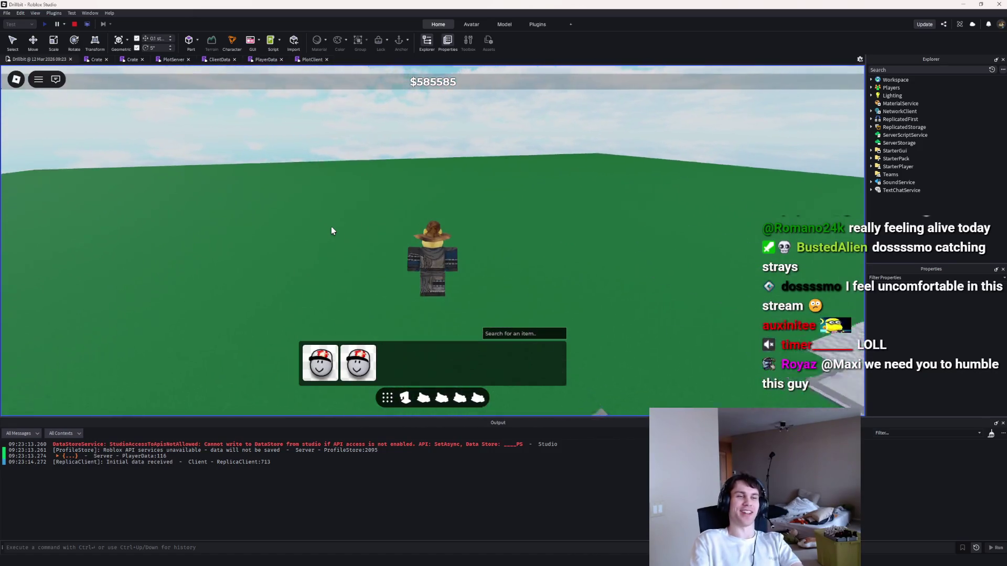
Step: Run the character back and forth between its plot and the grass, then across the plots
key(s)
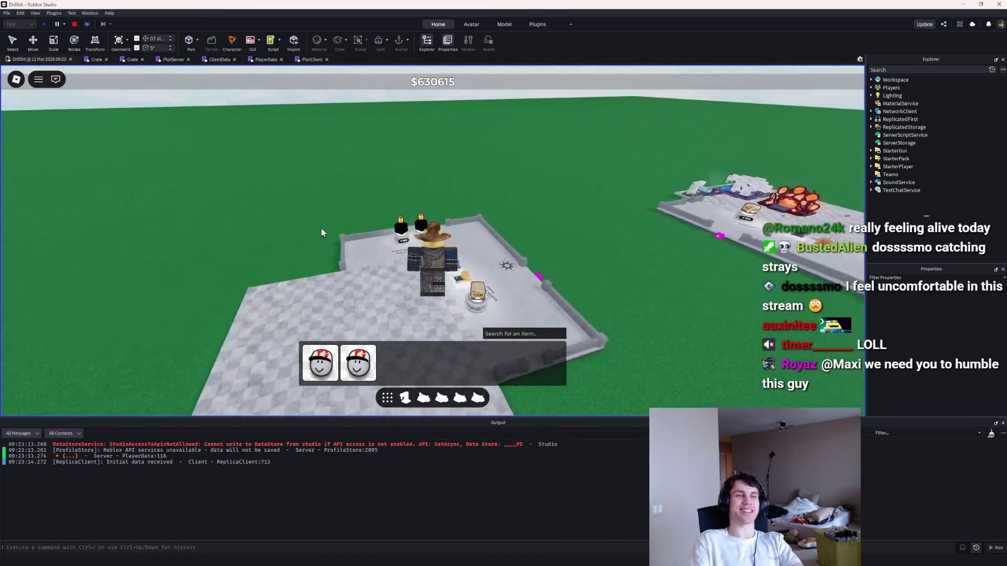
key(s)
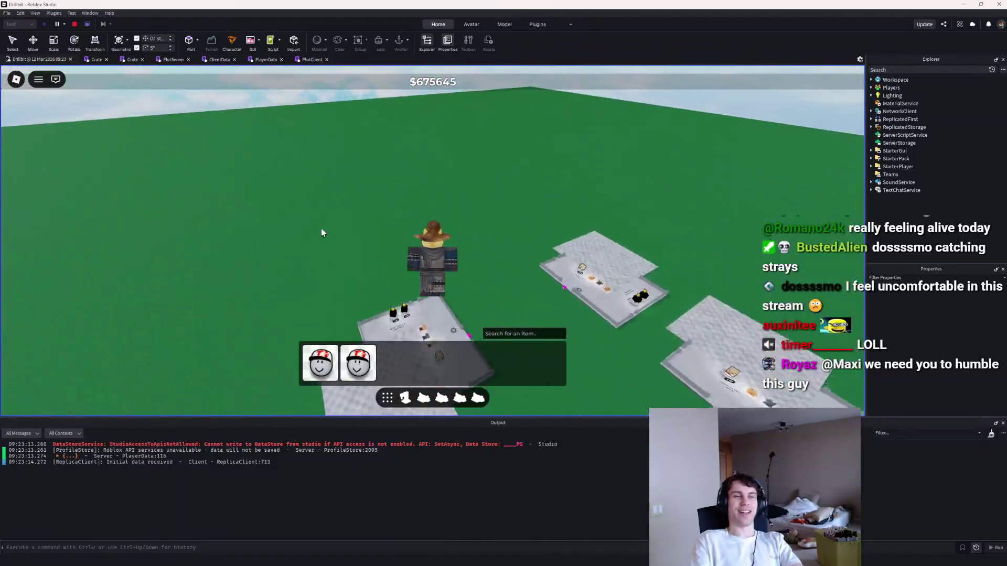
key(w)
key(s)
key(w)
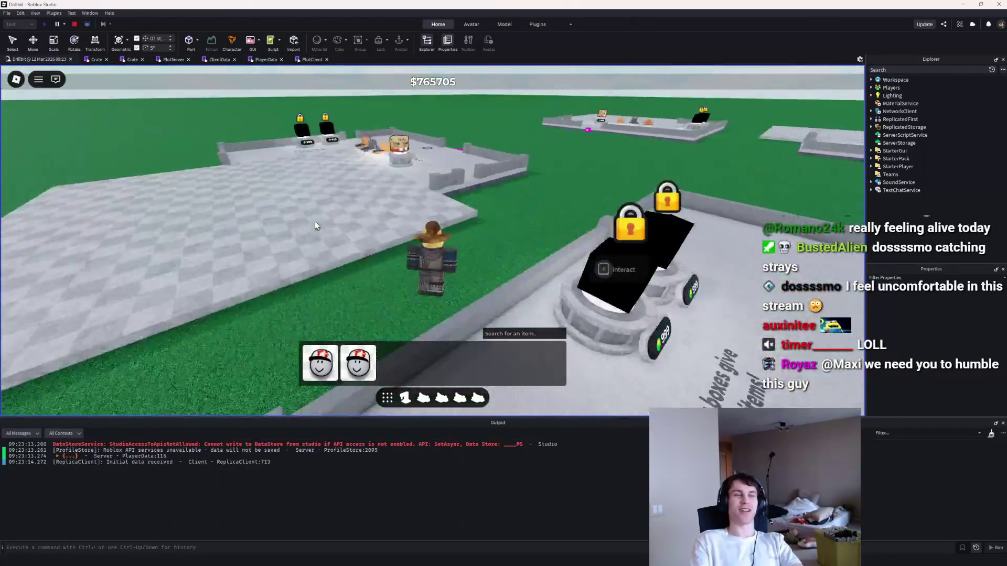
key(s)
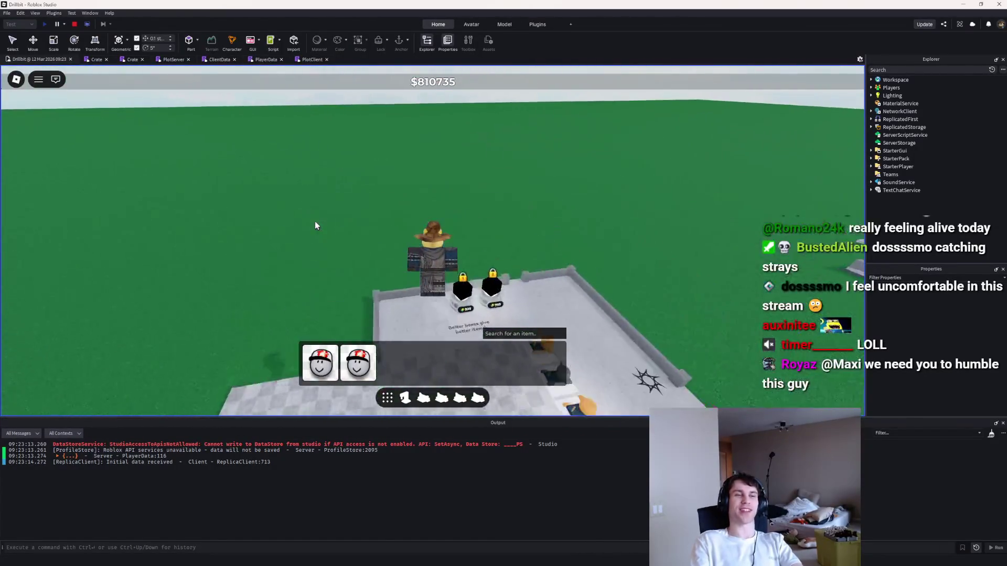
key(w)
key(s)
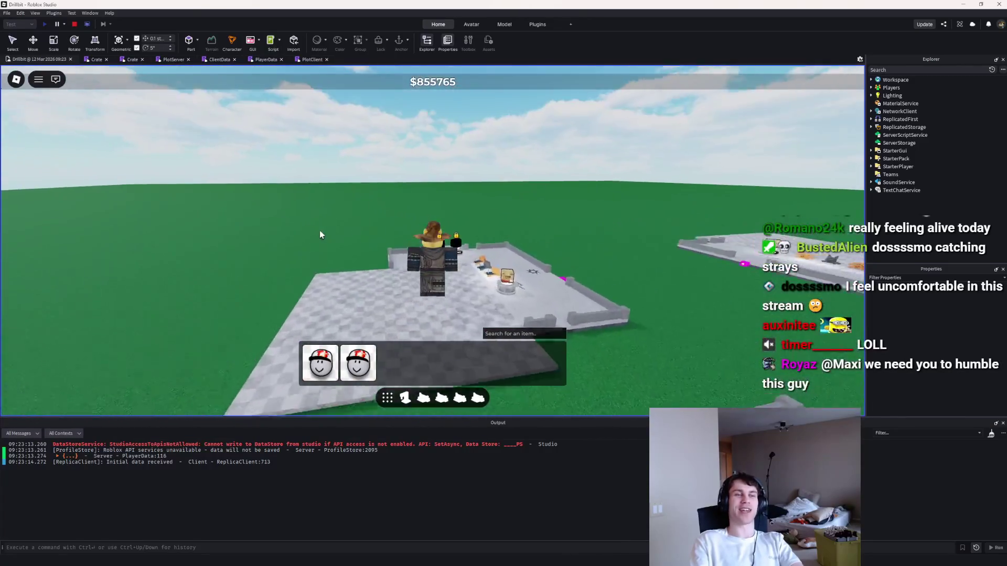
key(w)
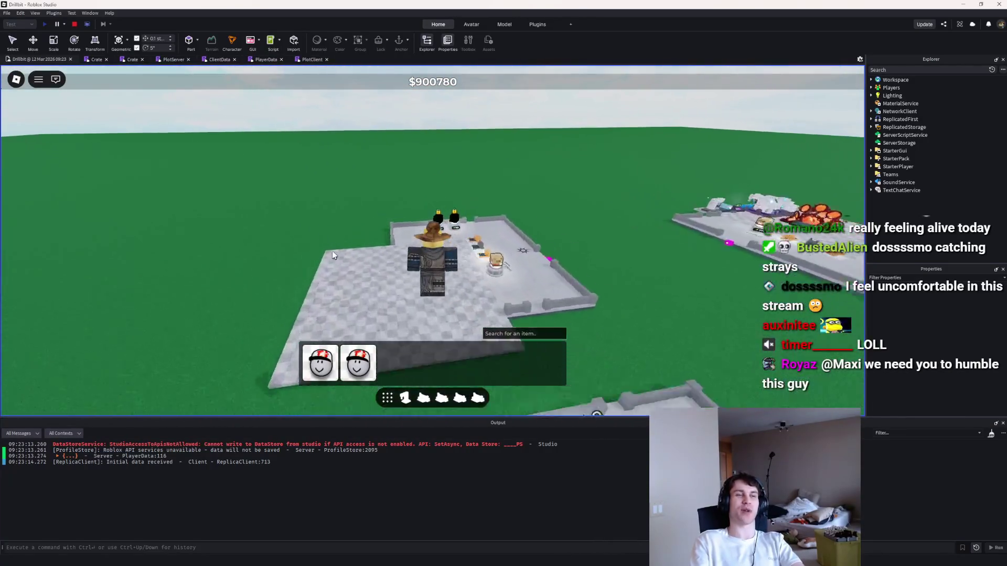
key(w)
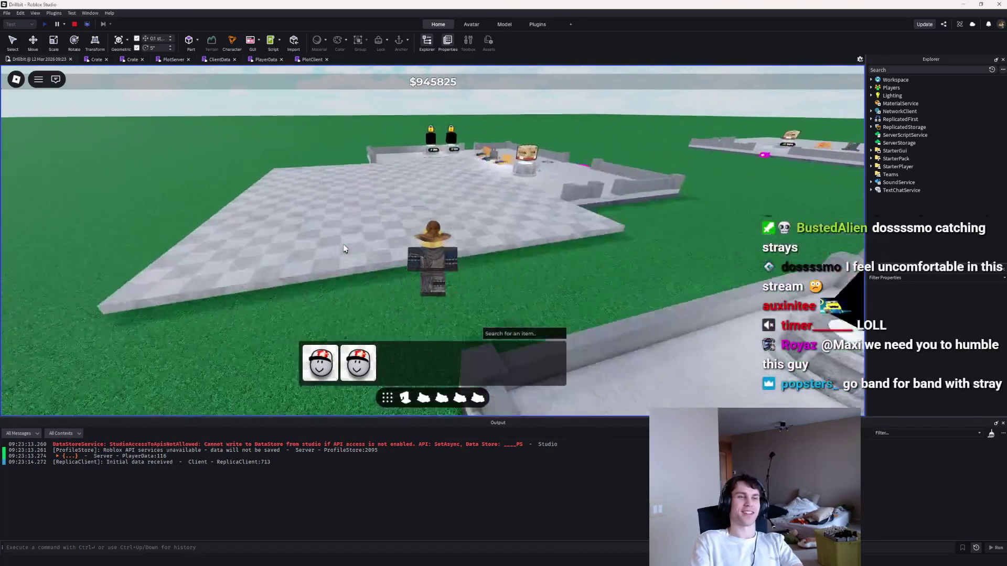
Step: Walk across the plots to the grass edge, close the inventory, and survey surrounding plots
key(w)
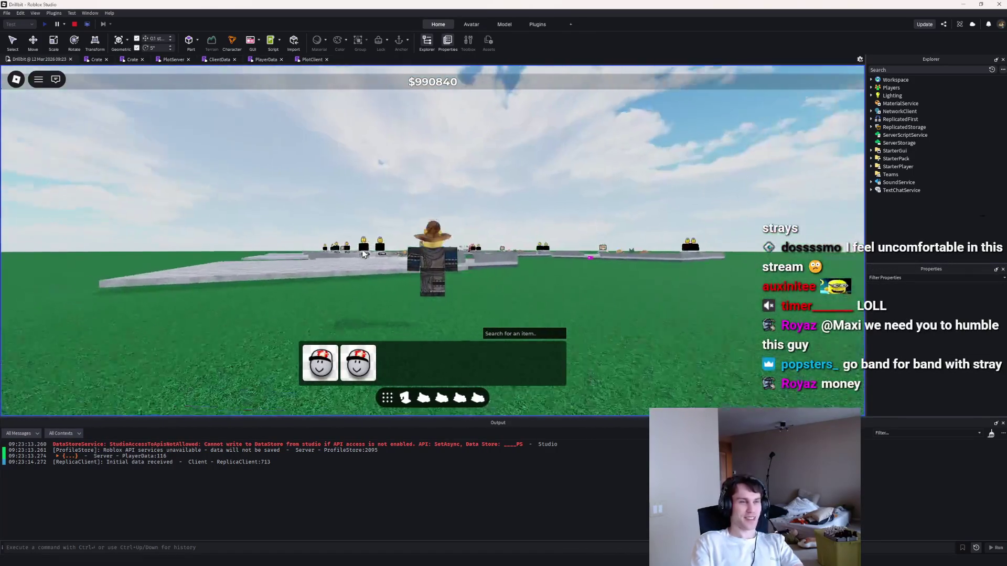
key(w)
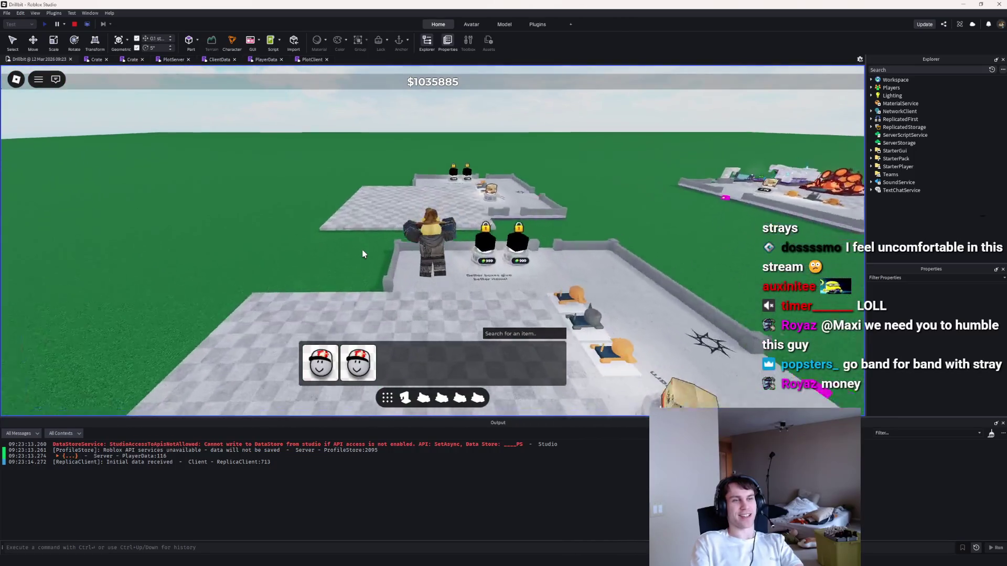
key(w)
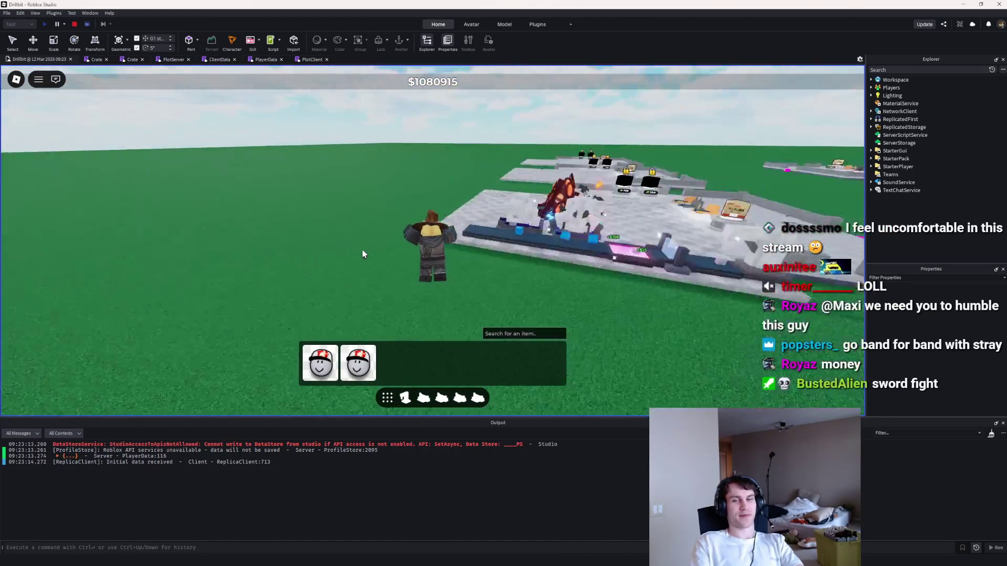
key(w)
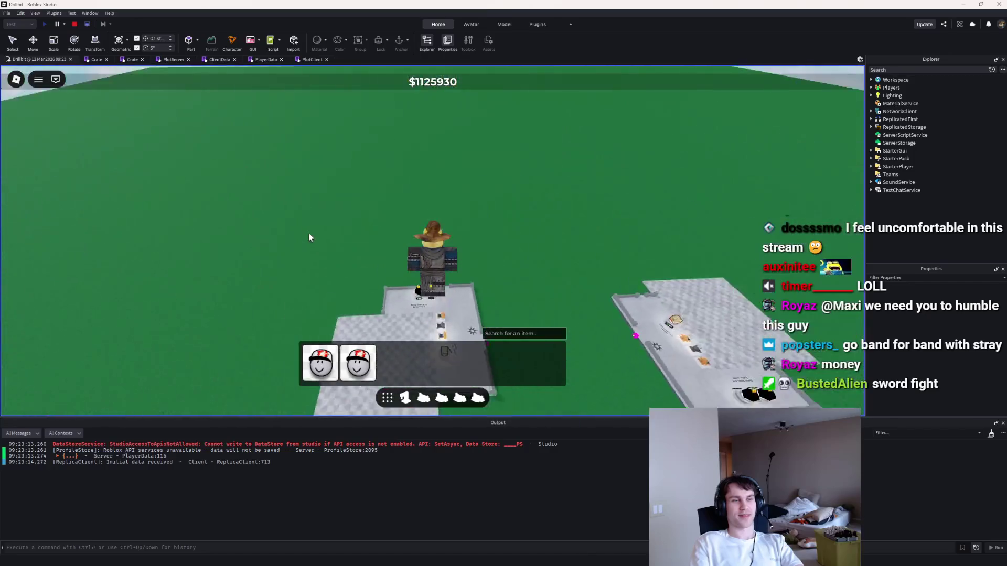
key(w)
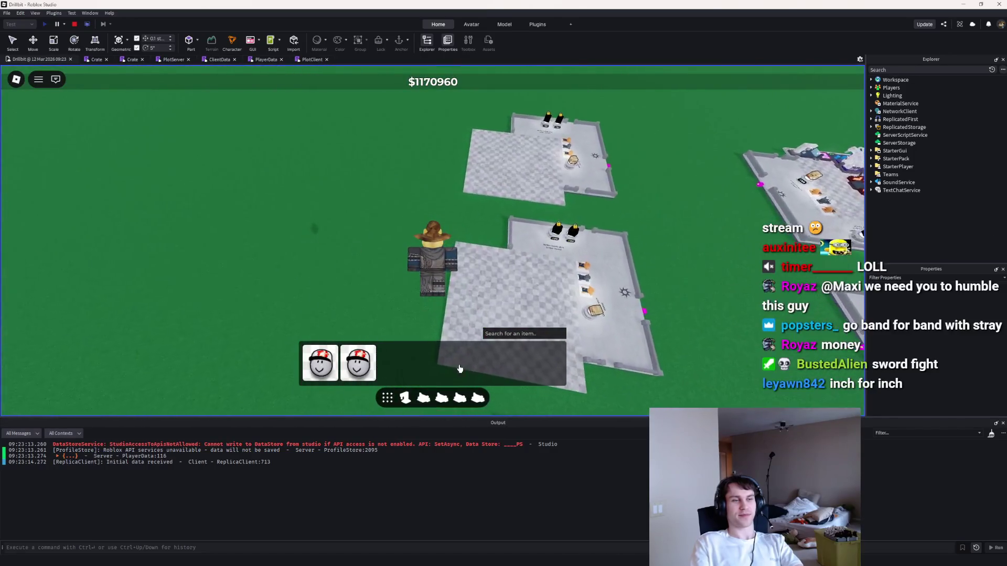
key(grave)
key(w)
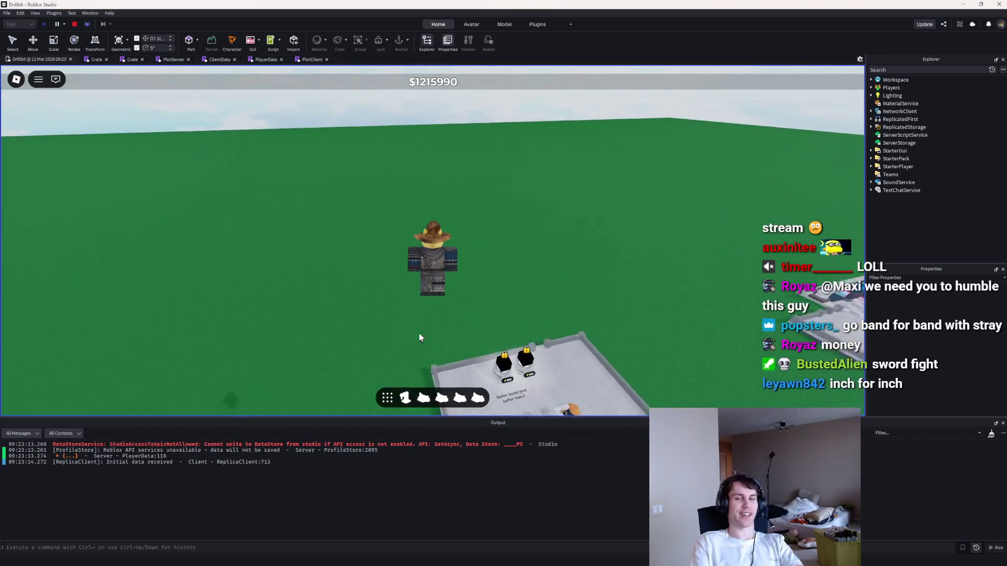
key(w)
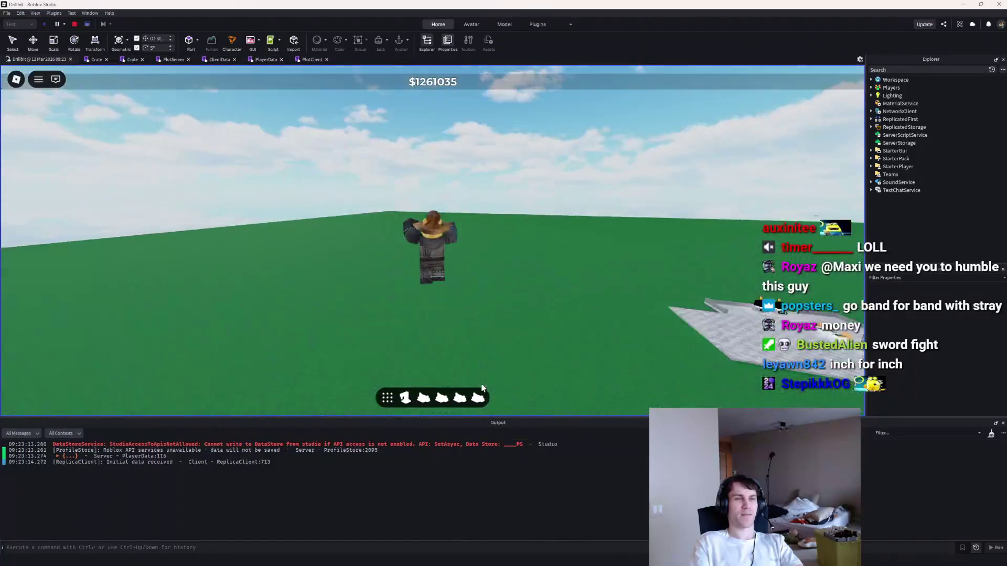
key(w)
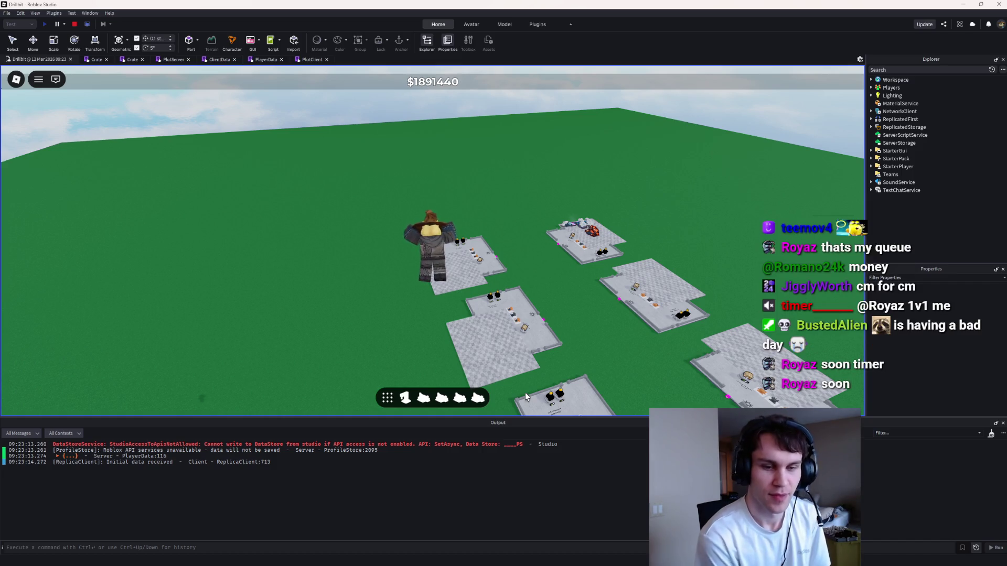
Step: Lower the camera over the plots, stop the play test with Shift+F5, and clear the Explorer search
drag(524, 392, 483, 219)
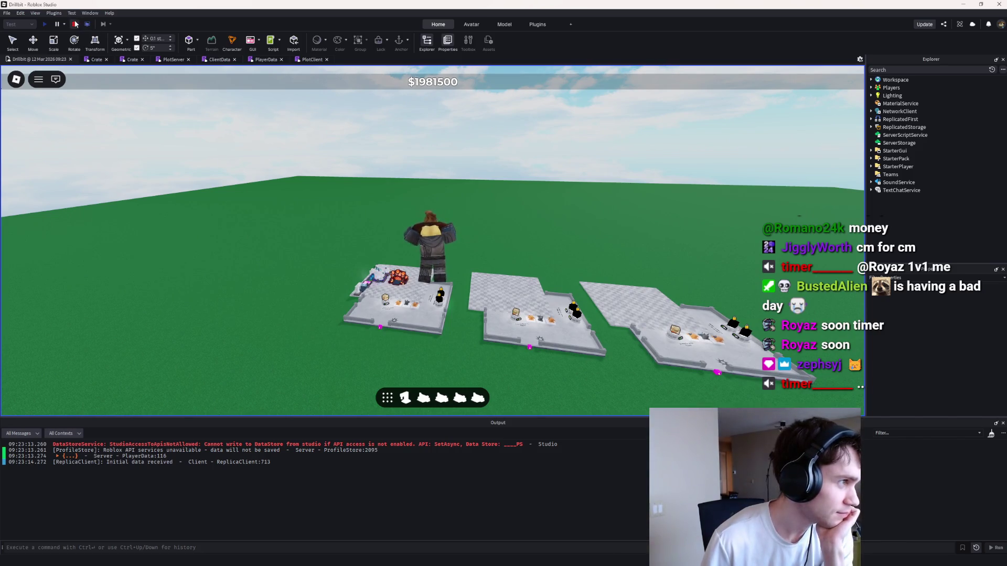
key(shift+F5)
click(984, 69)
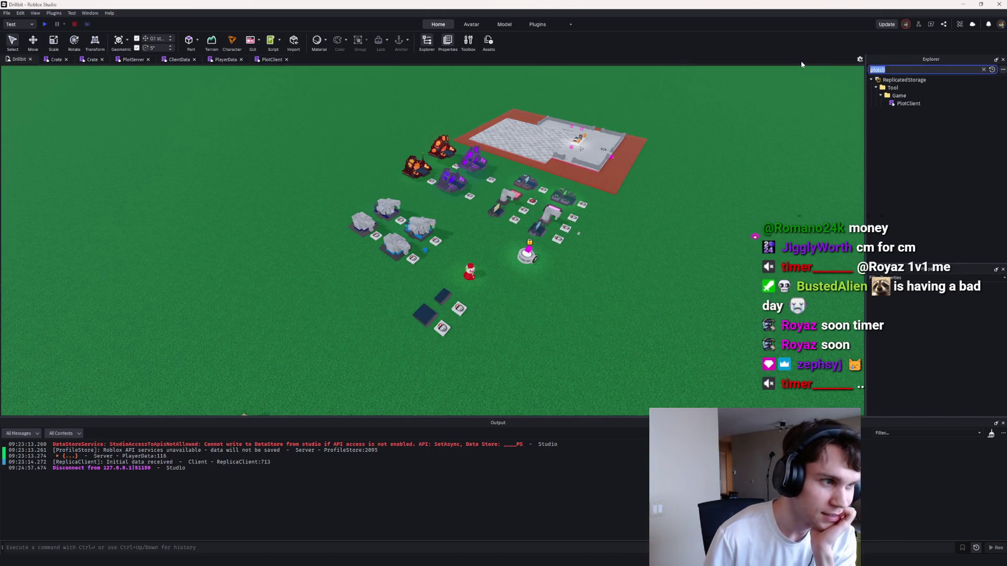
Step: Select the grey arch Stone Dropper Base model and bring up Windows search for Visual Studio Code
scroll(565, 185, up, 3)
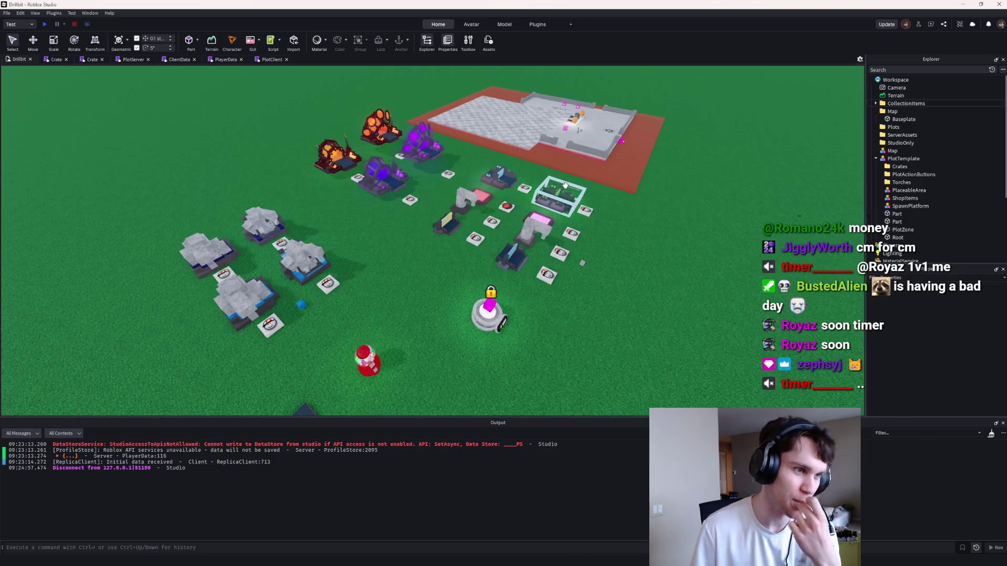
scroll(565, 185, down, 3)
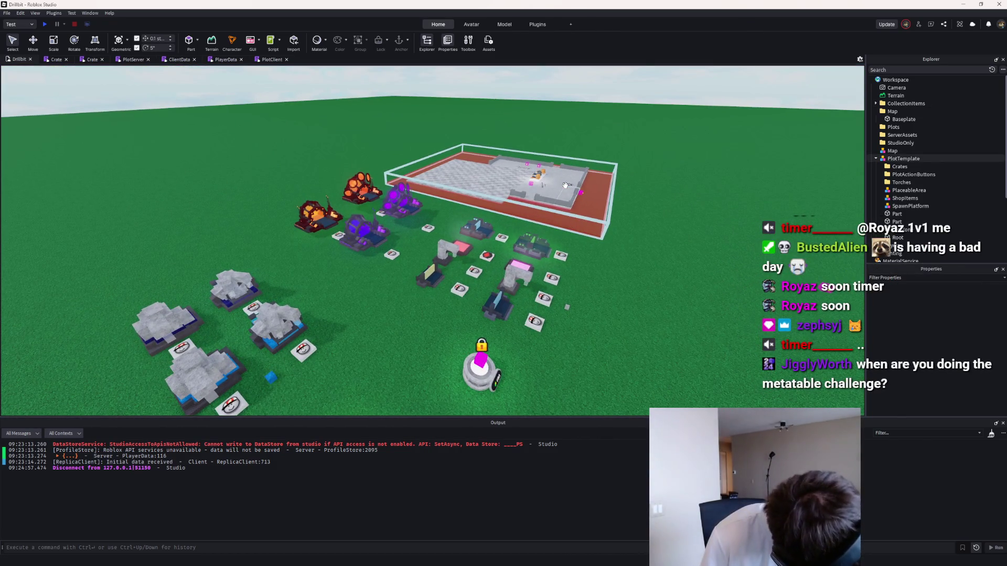
scroll(485, 231, up, 4)
scroll(491, 230, down, 2)
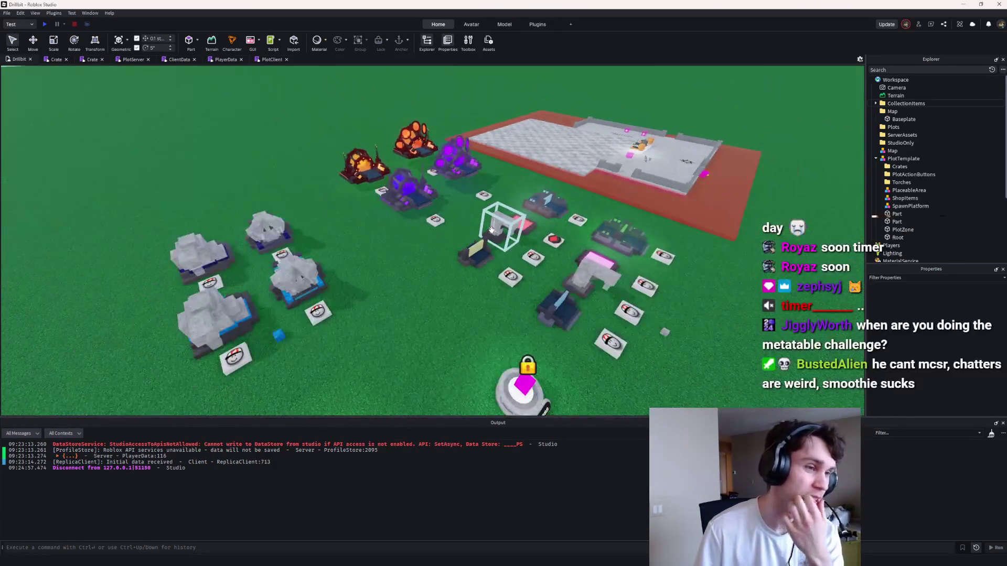
scroll(491, 229, up, 2)
scroll(491, 229, down, 4)
scroll(491, 229, up, 3)
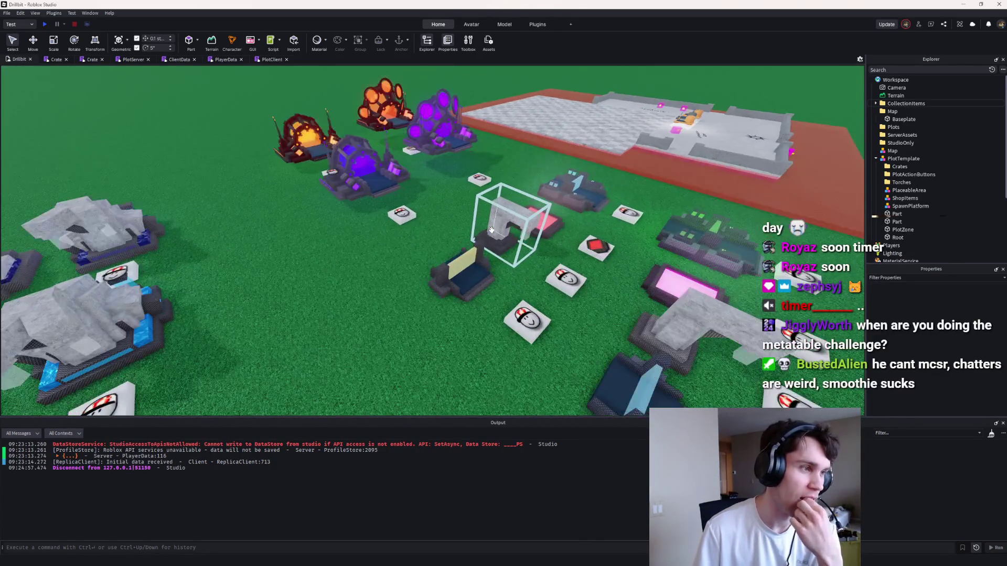
scroll(490, 229, down, 2)
click(491, 229)
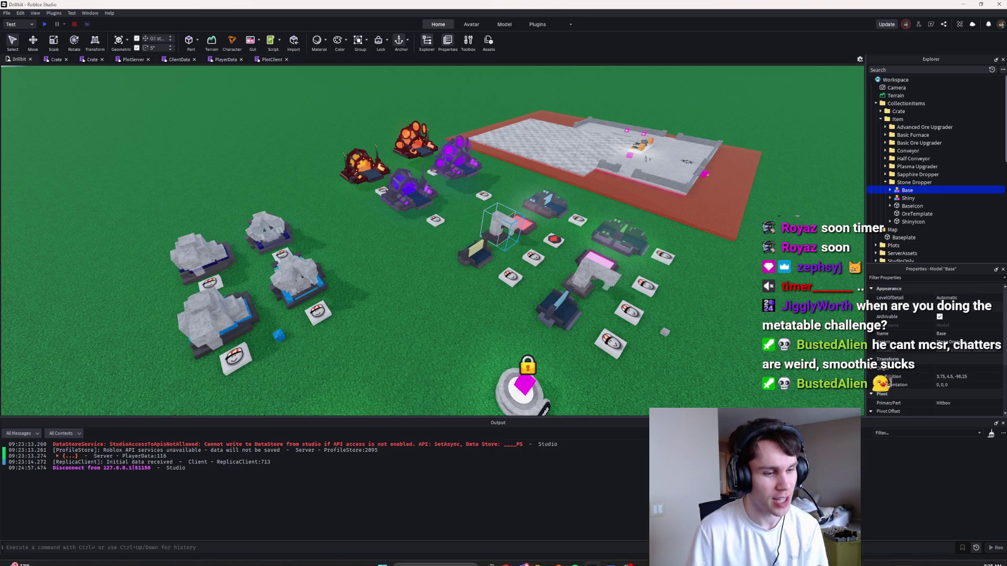
click(427, 560)
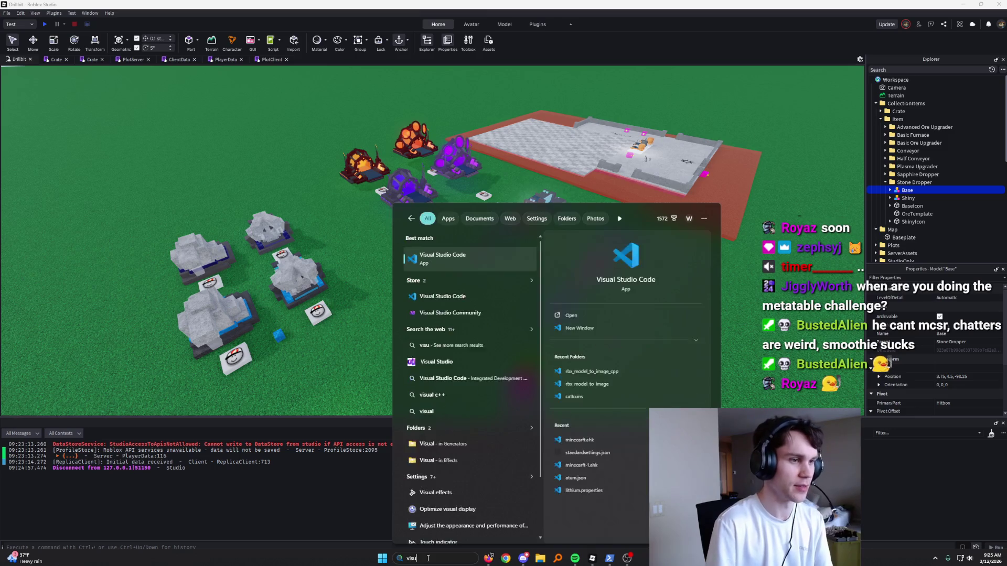
Step: Launch Visual Studio Code and bring it to the front showing item_4.png
key(Return)
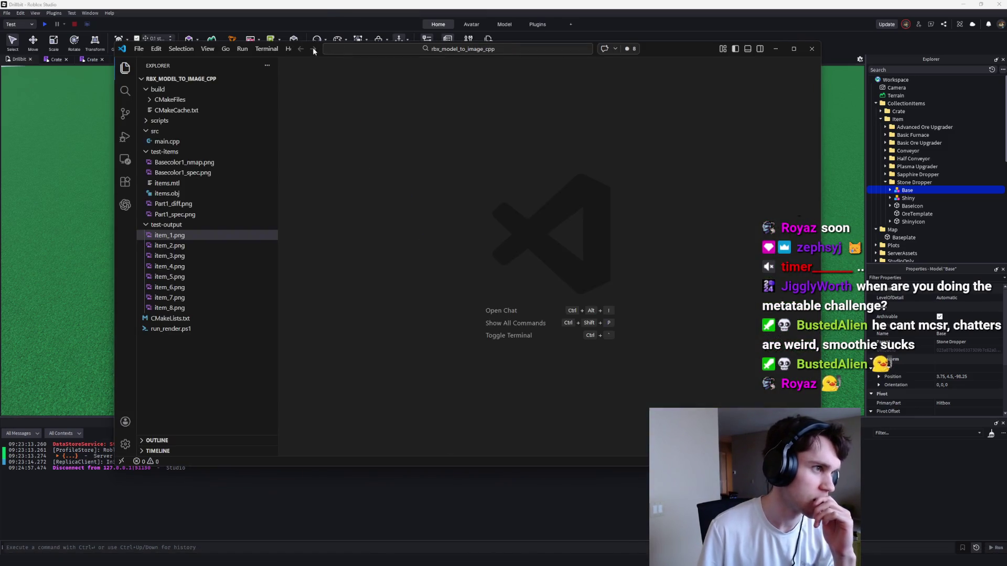
click(292, 46)
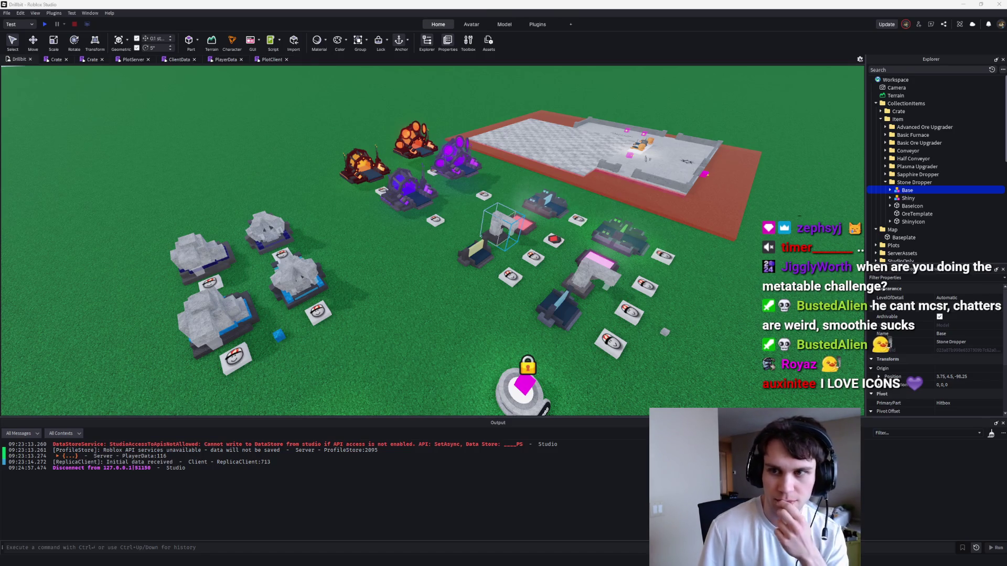
key(alt+Tab)
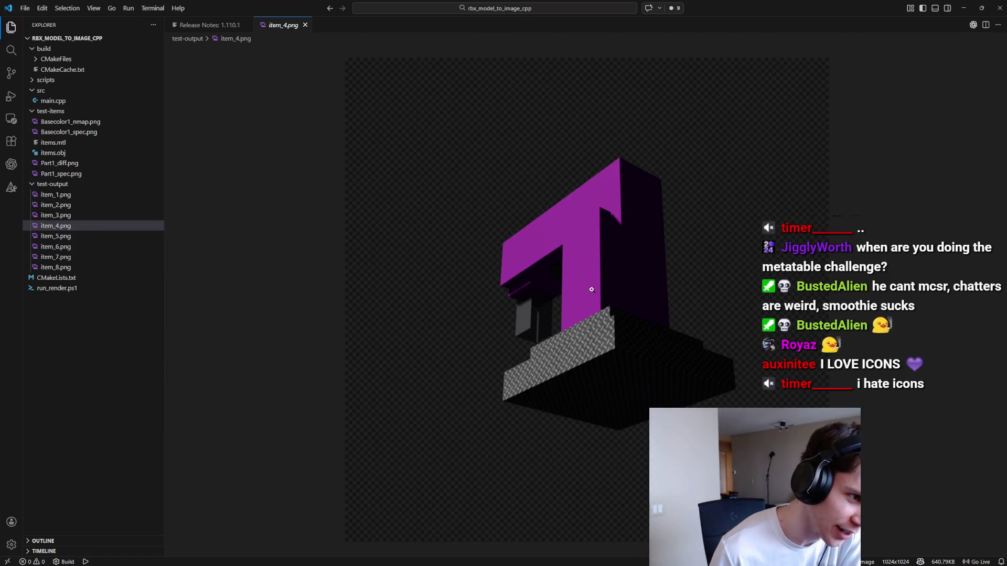
Step: Preview the item_6, 8, 7, 5, 3, 2 and 1 renders, then return to Roblox Studio
scroll(592, 289, up, 3)
click(52, 246)
click(61, 268)
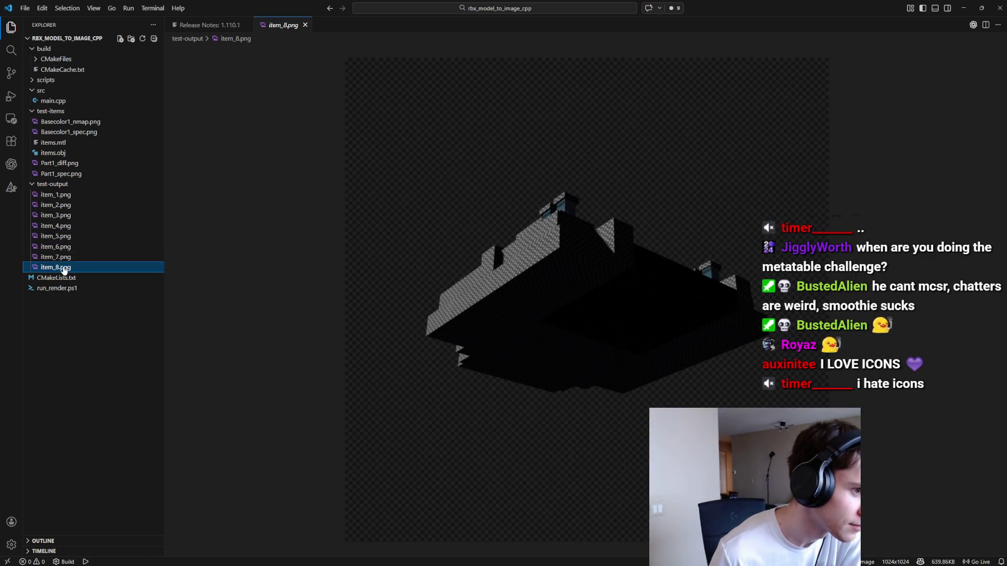
click(61, 257)
click(61, 236)
click(61, 216)
click(62, 205)
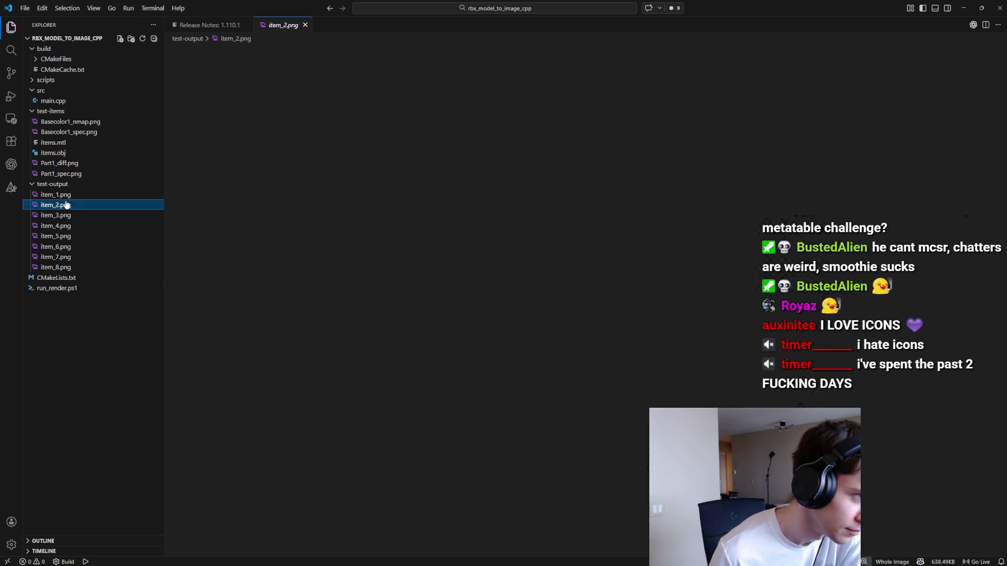
click(61, 194)
key(alt+Tab)
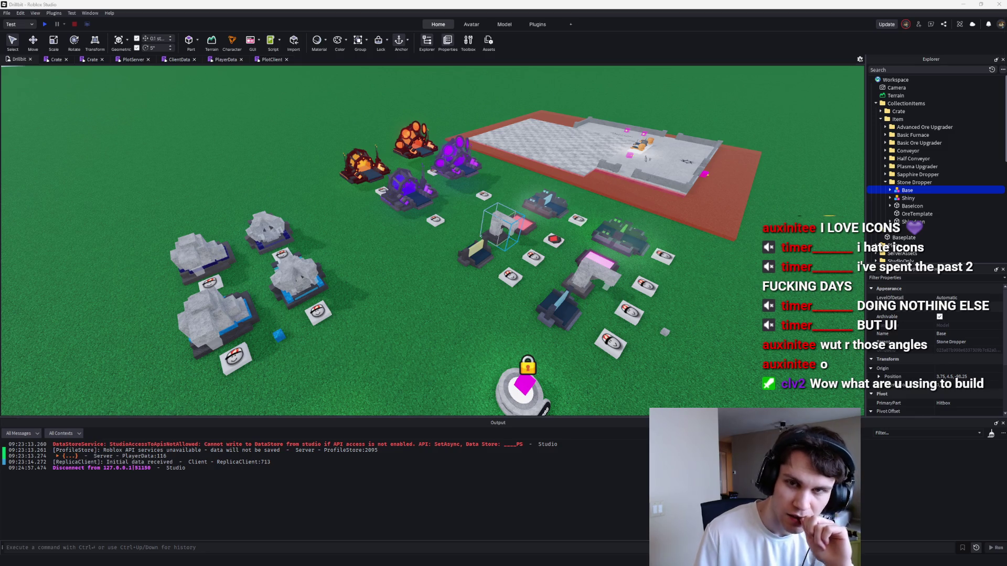
Step: Drag the VS Code window with blenderRun.py's pending changes over the Roblox Studio scene
mouse_move(1006, 75)
mouse_down()
mouse_move(710, 74)
mouse_move(710, 60)
mouse_up()
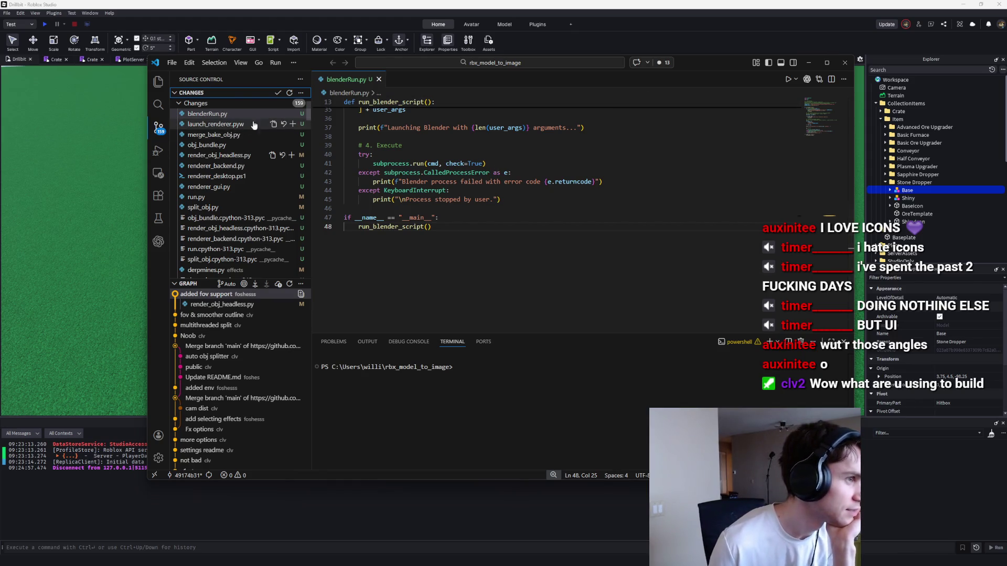
Step: Discard all pending changes in the rbx_model_to_image repository
scroll(307, 118, down, 2)
scroll(306, 118, up, 5)
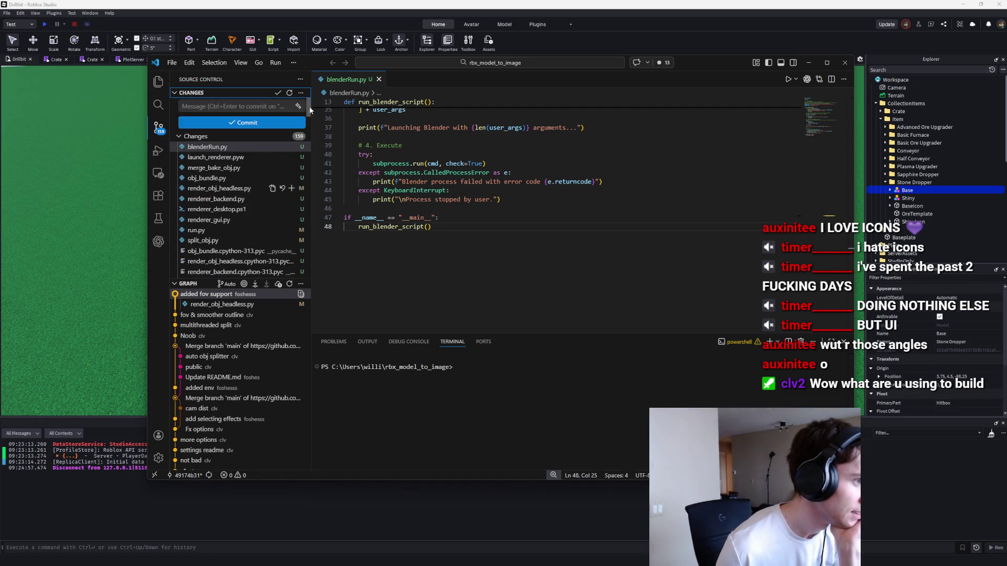
right_click(194, 149)
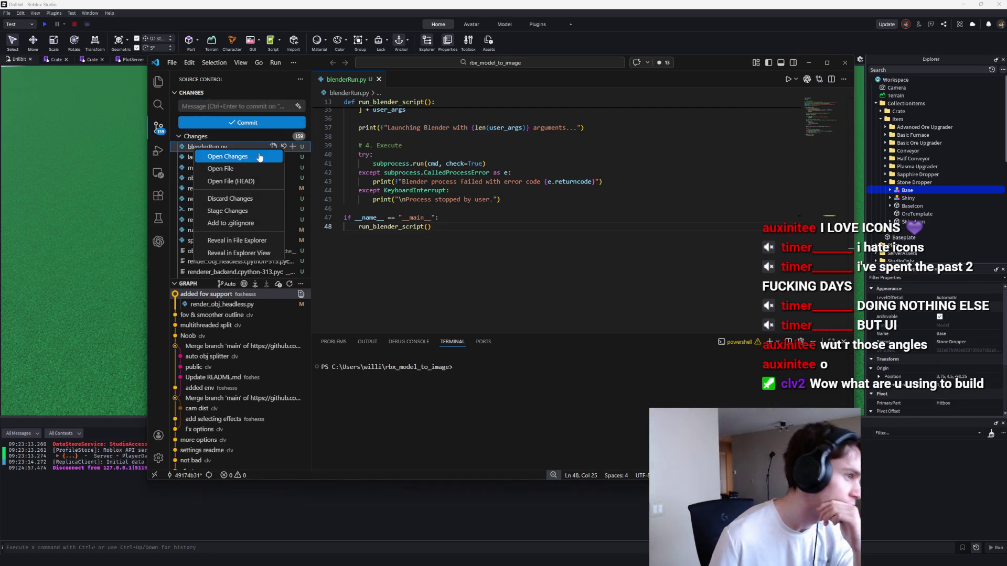
key(Escape)
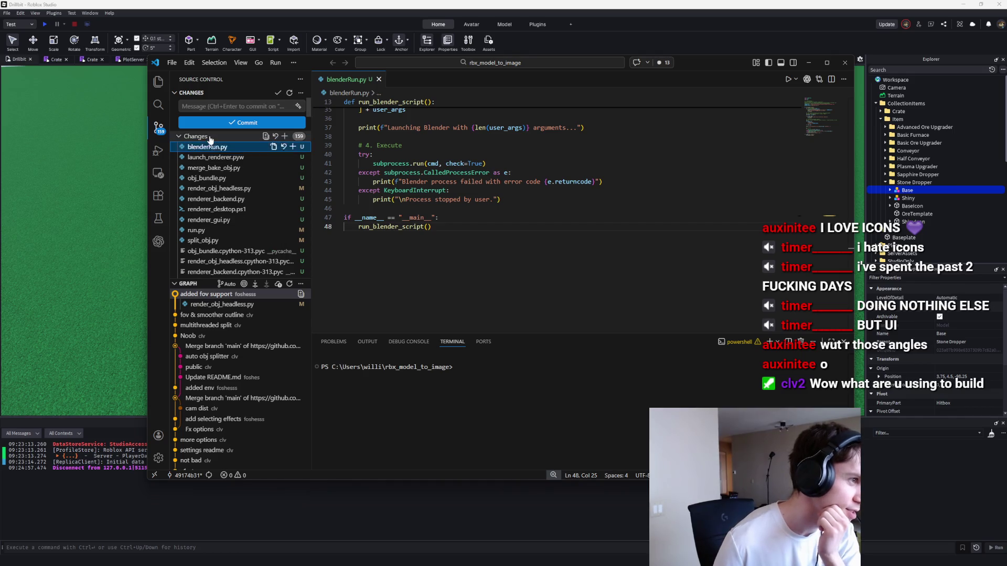
click(275, 136)
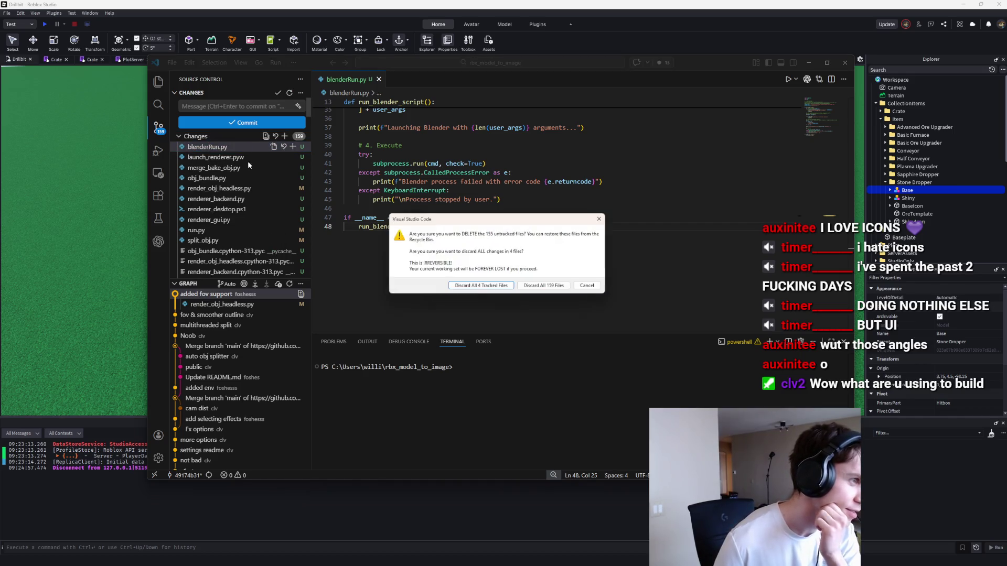
click(480, 289)
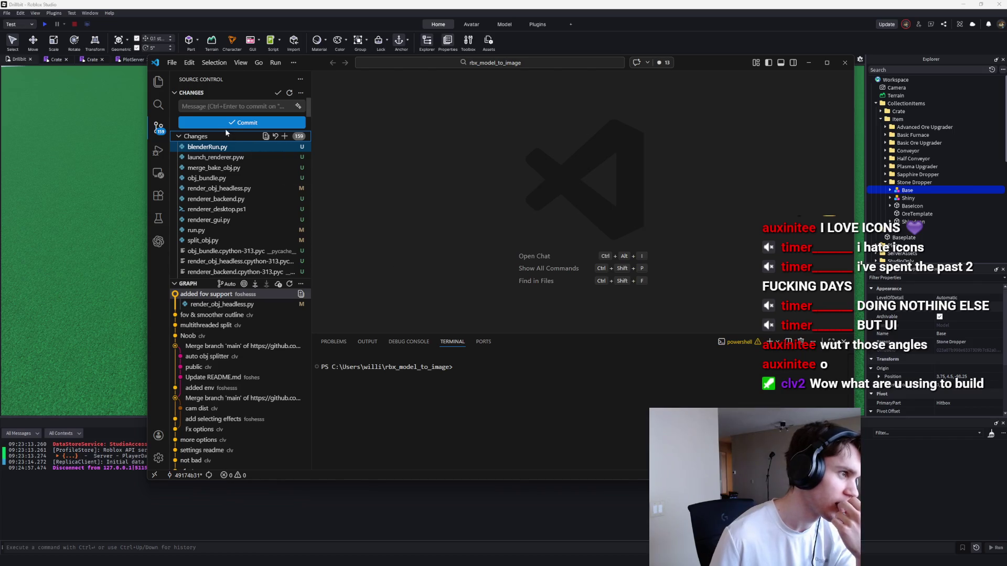
Step: Check out the main branch from the latest commit and show the project's file tree
right_click(227, 295)
mouse_move(257, 106)
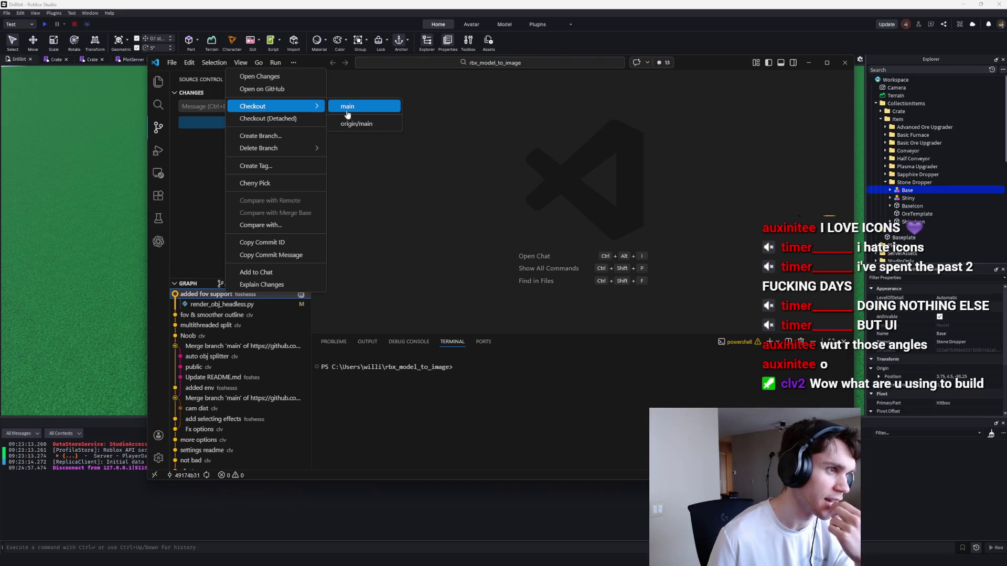
click(348, 112)
key(ctrl+shift+e)
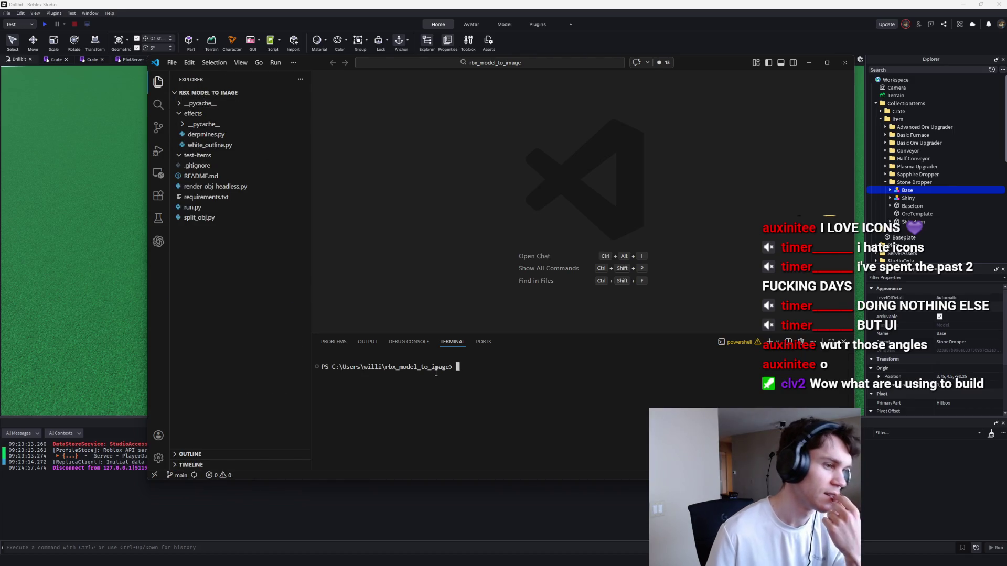
Step: Start a cd command toward the studio-mcp folder in the terminal
text(cd robloxdevshi)
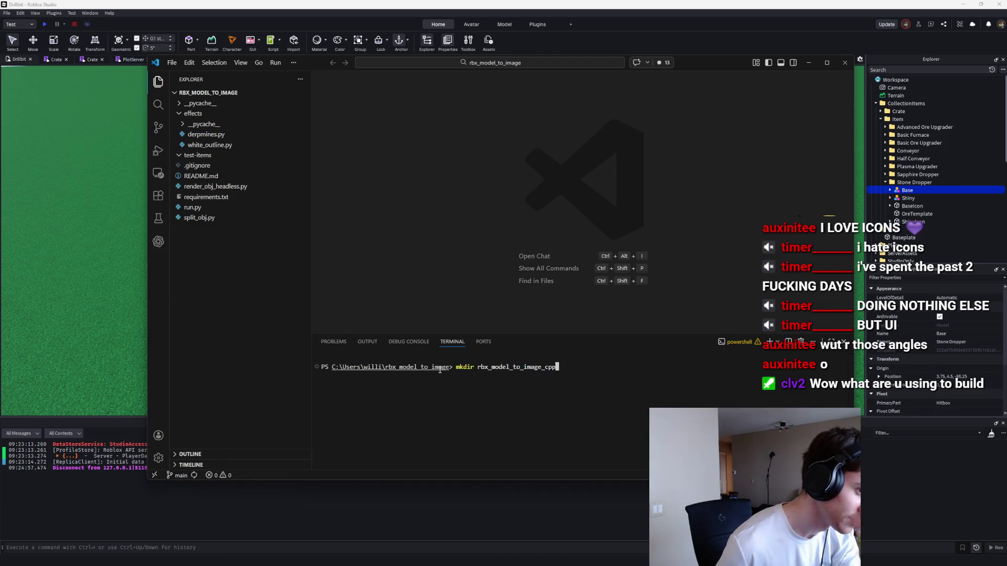
key(BackSpace)
key(BackSpace)
key(BackSpace)
text(studio-mcp)
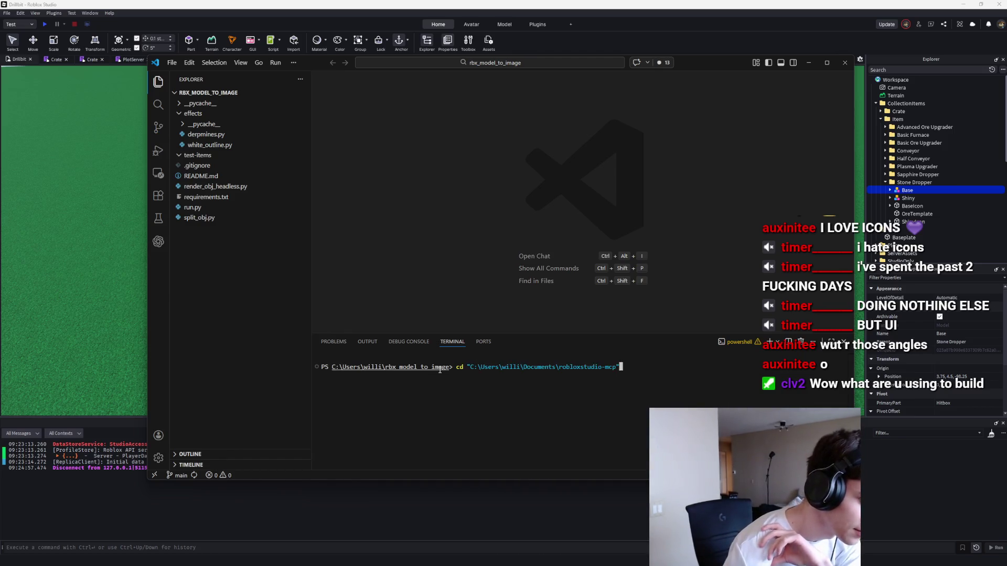
Step: Recall the furnace.obj run.py command with --effects derpmines --split from history and run it
key(Up)
key(Up)
key(Up)
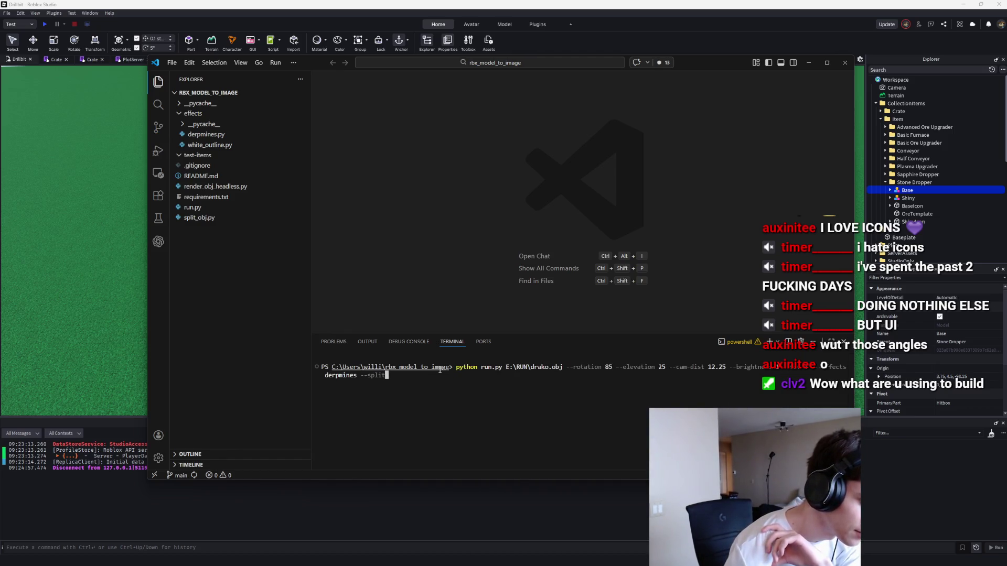
key(Up)
key(Up)
key(Up)
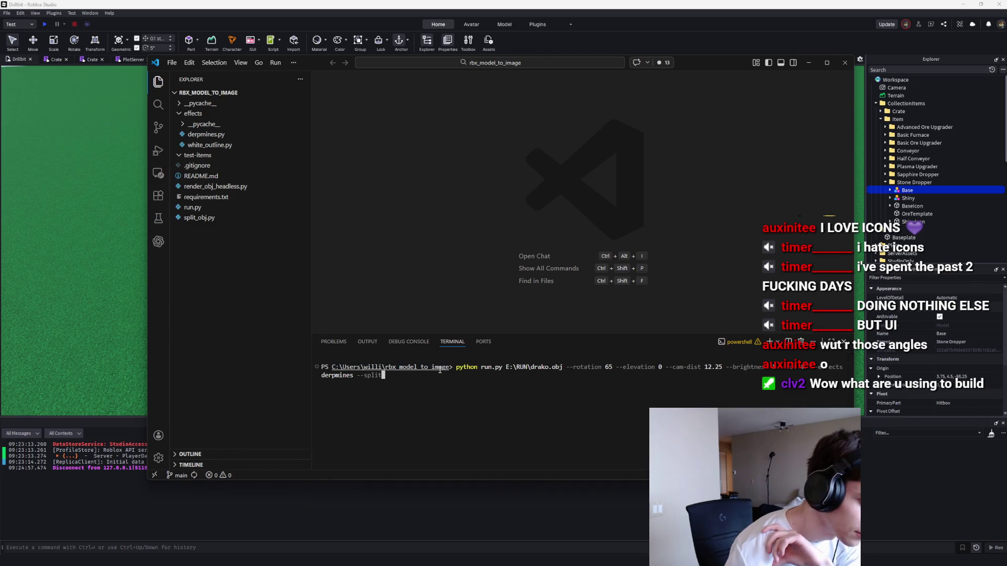
key(Up)
key(Up)
key(Up)
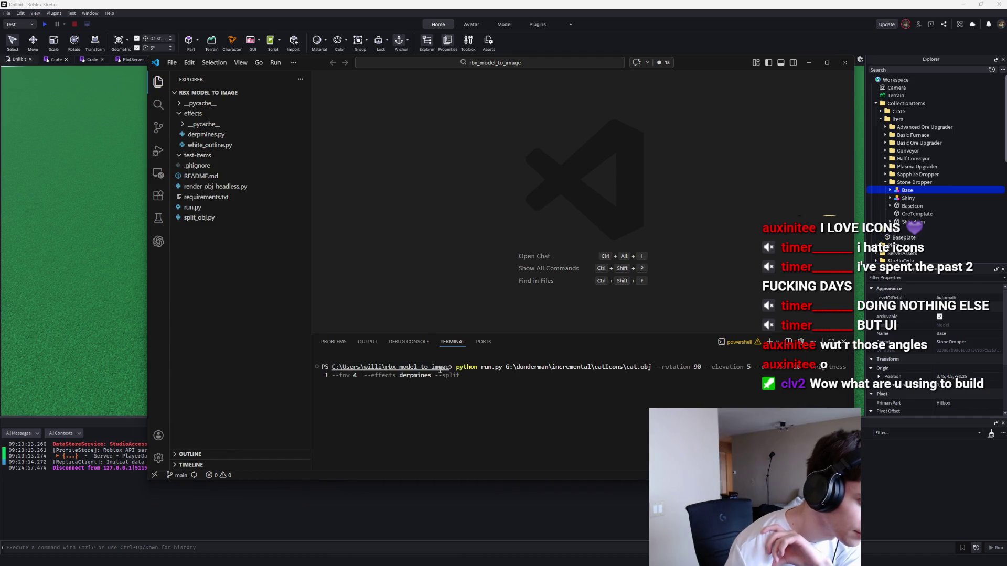
key(Up)
key(Up)
key(Up)
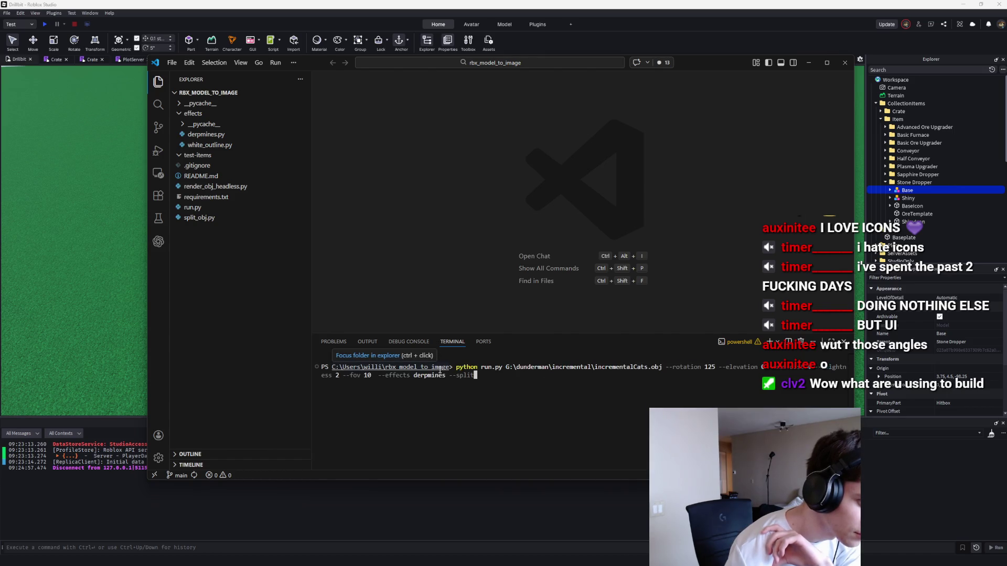
key(Up)
key(Up)
key(Up)
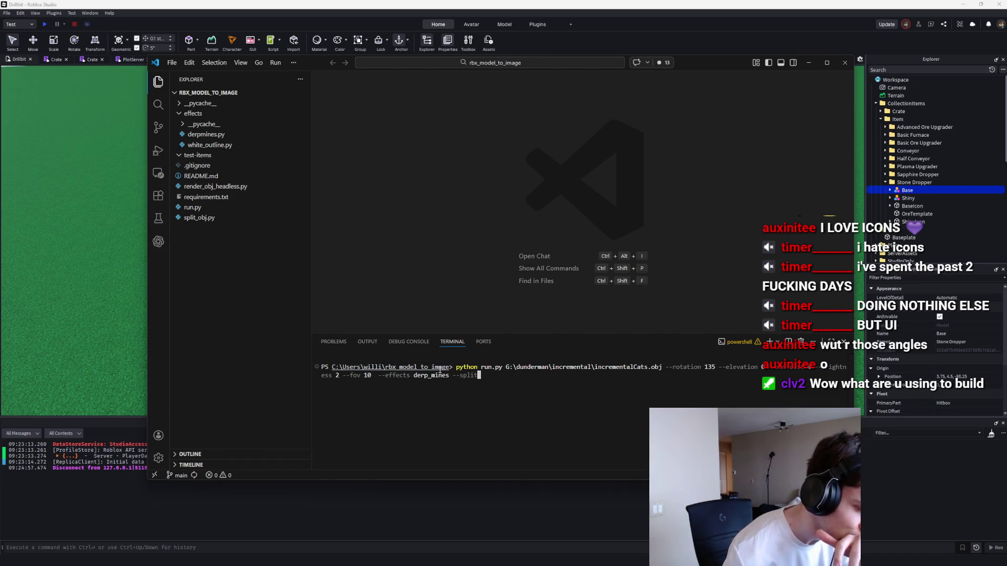
key(Up)
key(Up)
key(Up)
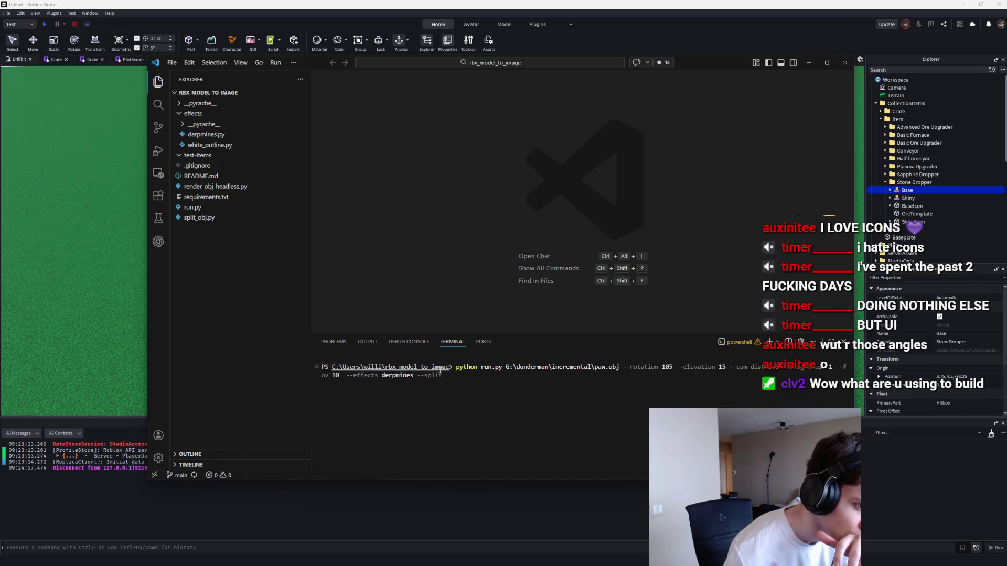
key(Up)
key(Up)
key(Up)
key(Up)
key(Up)
key(Up)
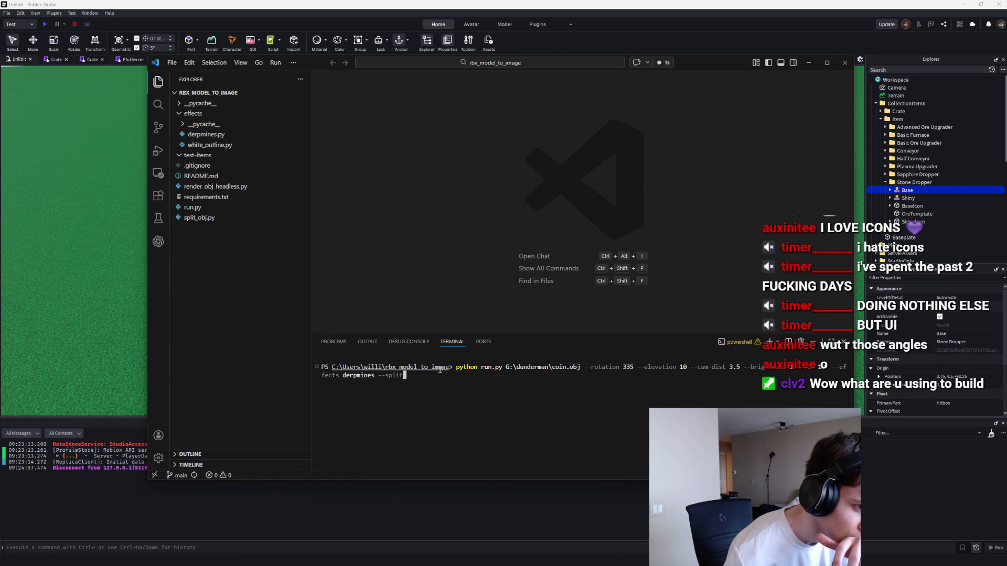
key(Up)
key(Up)
key(Up)
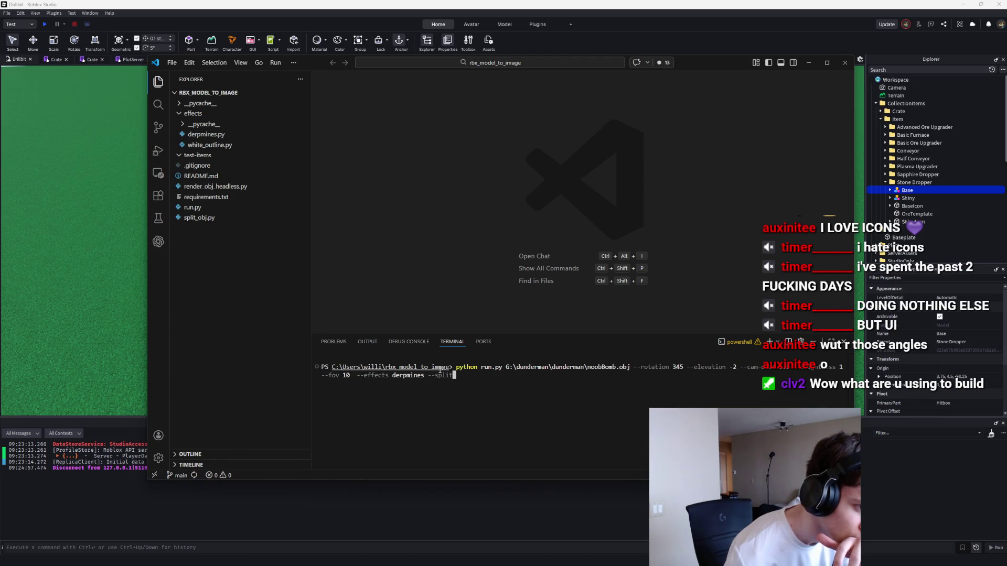
key(Up)
key(Up)
key(Up)
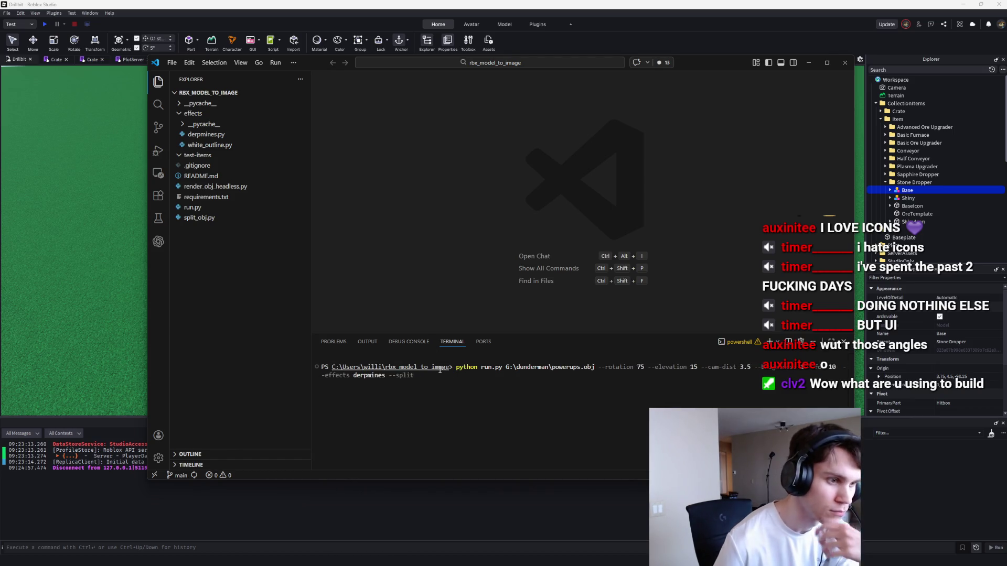
key(Up)
key(Up)
key(Up)
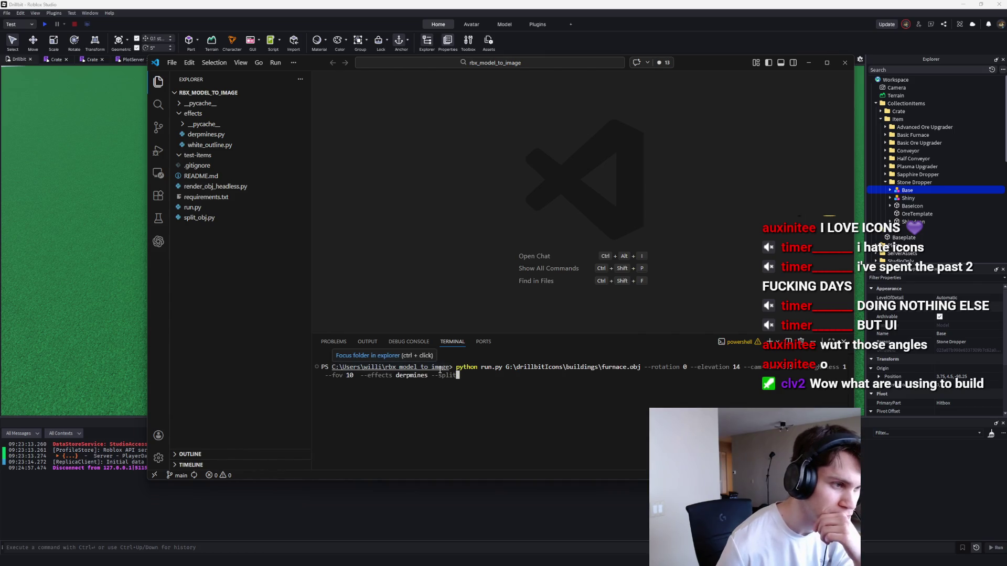
key(Up)
key(Up)
key(Up)
key(Up)
key(Up)
key(Up)
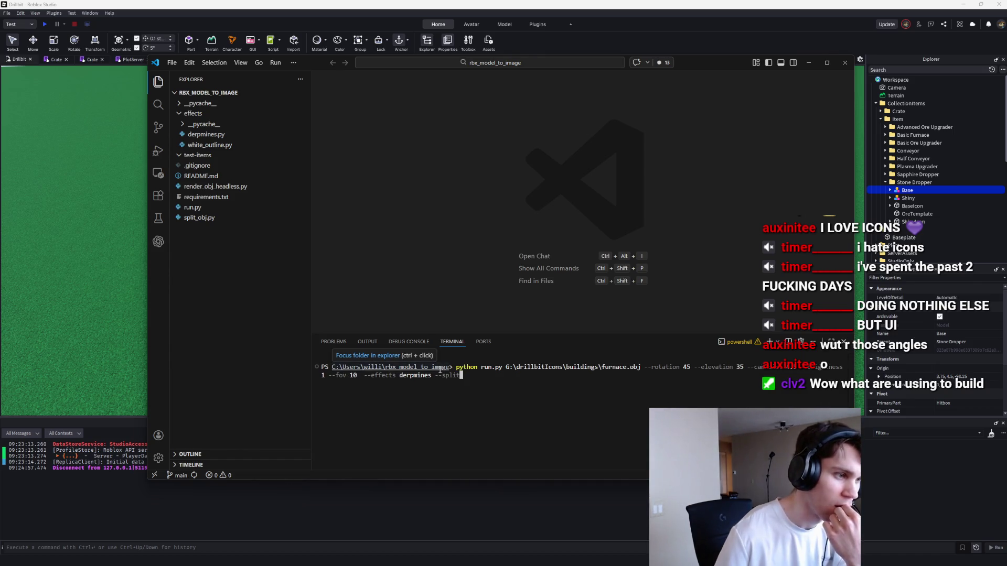
key(Return)
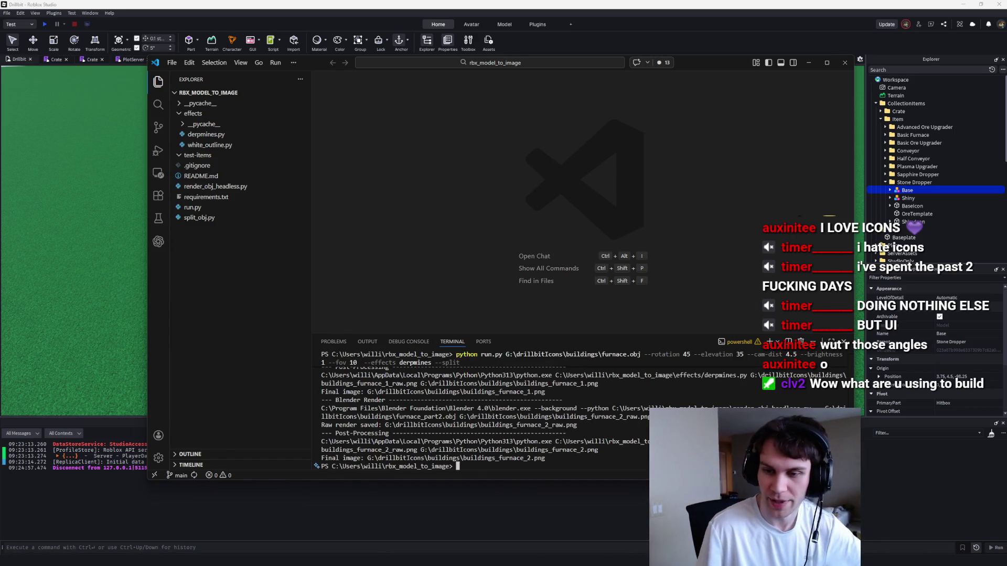
mouse_move(14, 565)
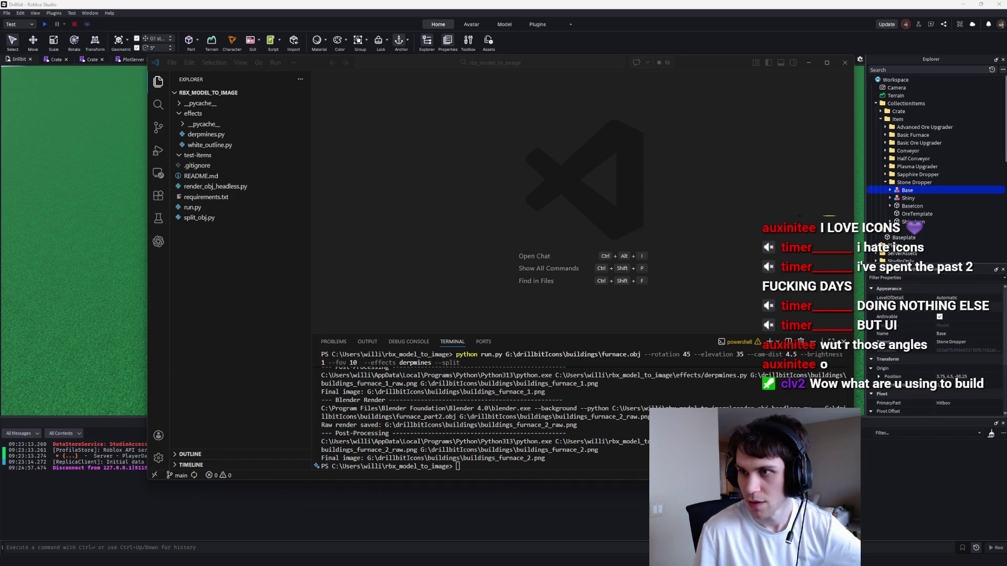
Step: Open buildings_furnace_2.png in Paint.NET and try Hue/Saturation at 125, then cancel
click(691, 136)
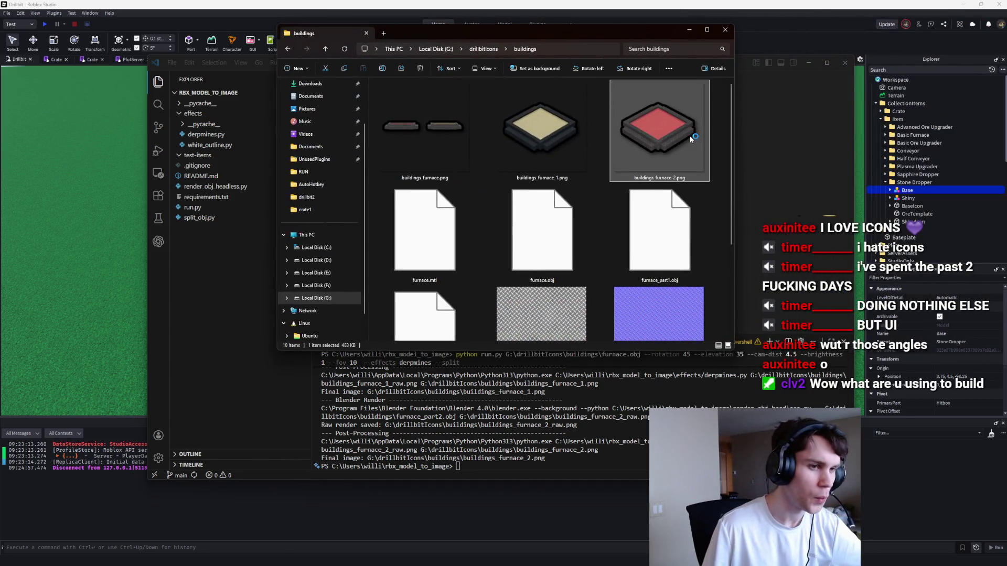
double_click(691, 135)
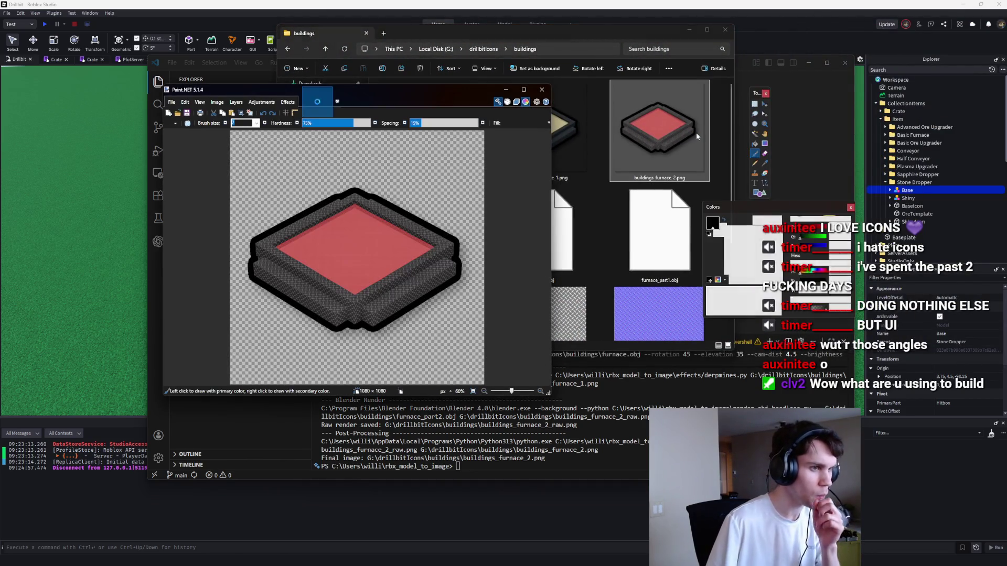
click(261, 102)
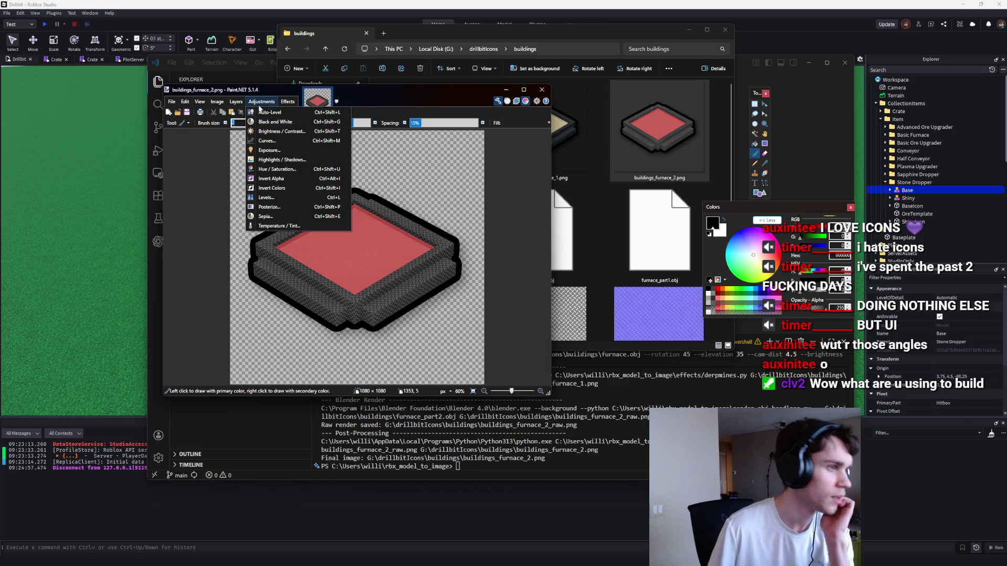
click(283, 161)
drag(359, 205, 522, 193)
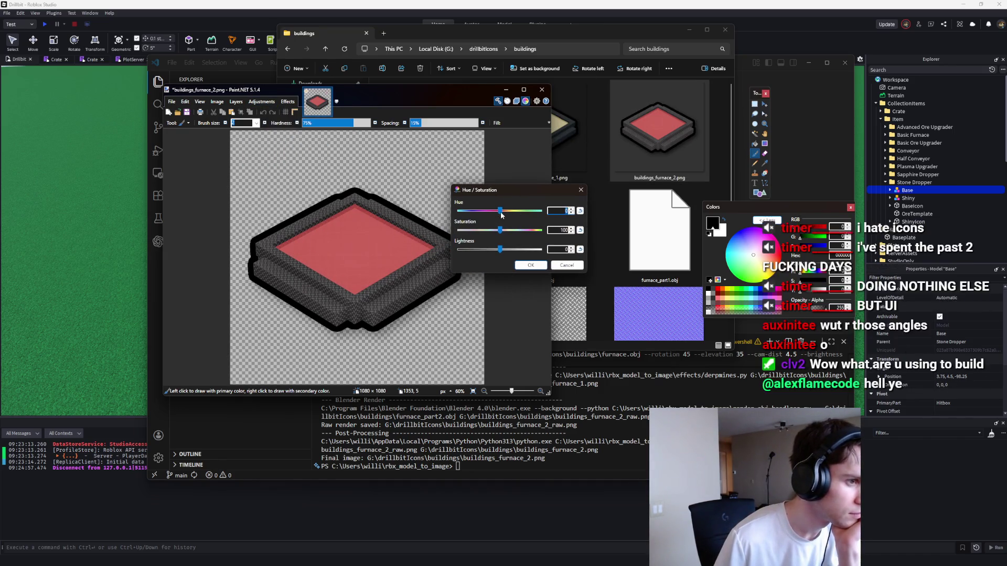
drag(499, 235, 512, 234)
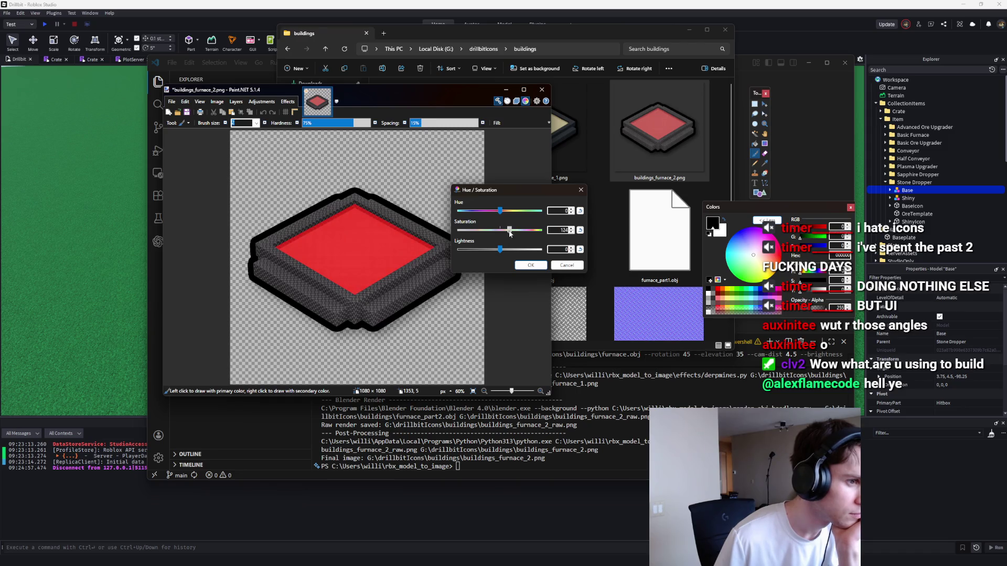
click(567, 265)
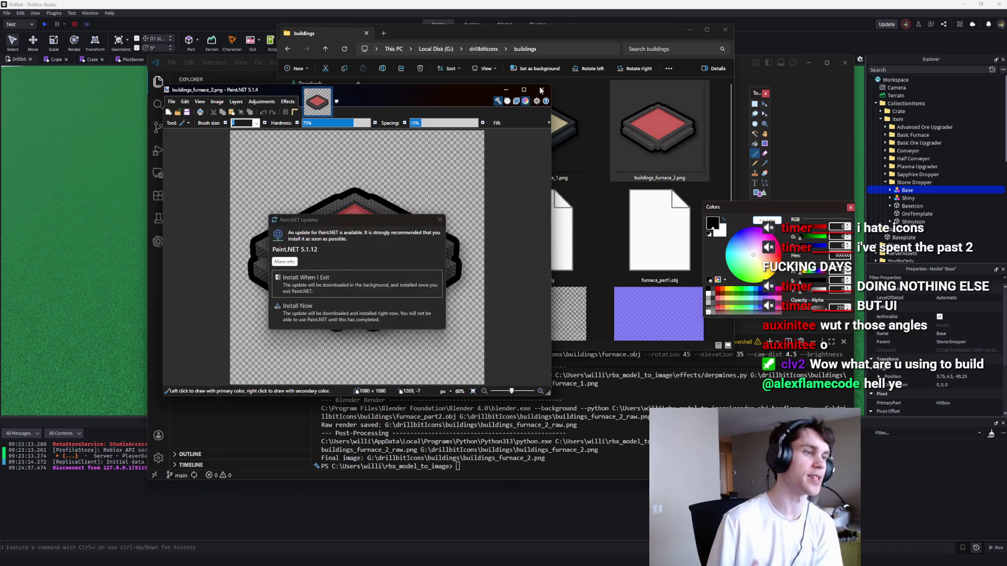
Step: Dismiss the update notice, close Paint.NET unedited and return to Roblox Studio
click(440, 220)
click(542, 89)
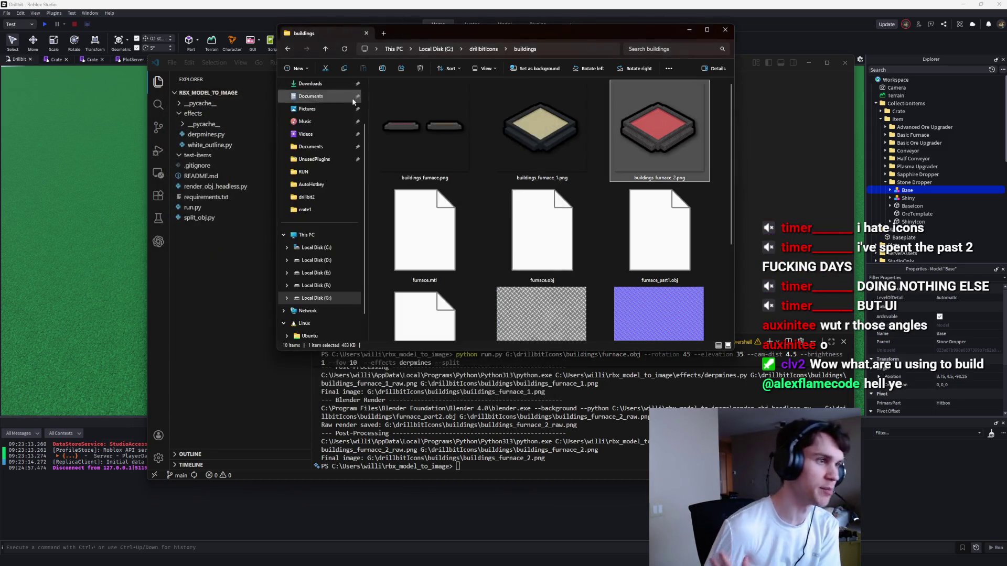
key(alt+Tab)
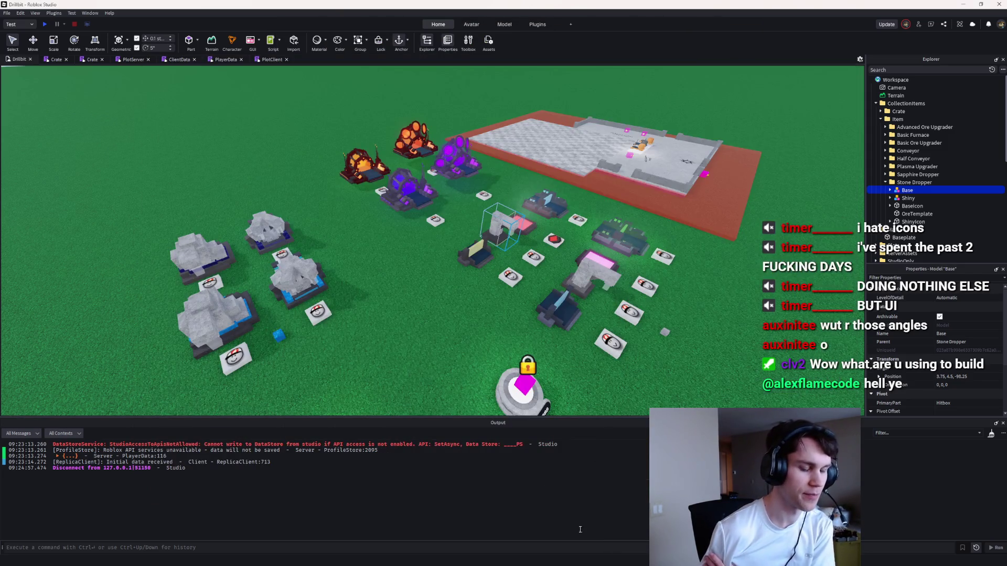
Step: Bring Visual Studio Code to the front and maximize it
click(636, 560)
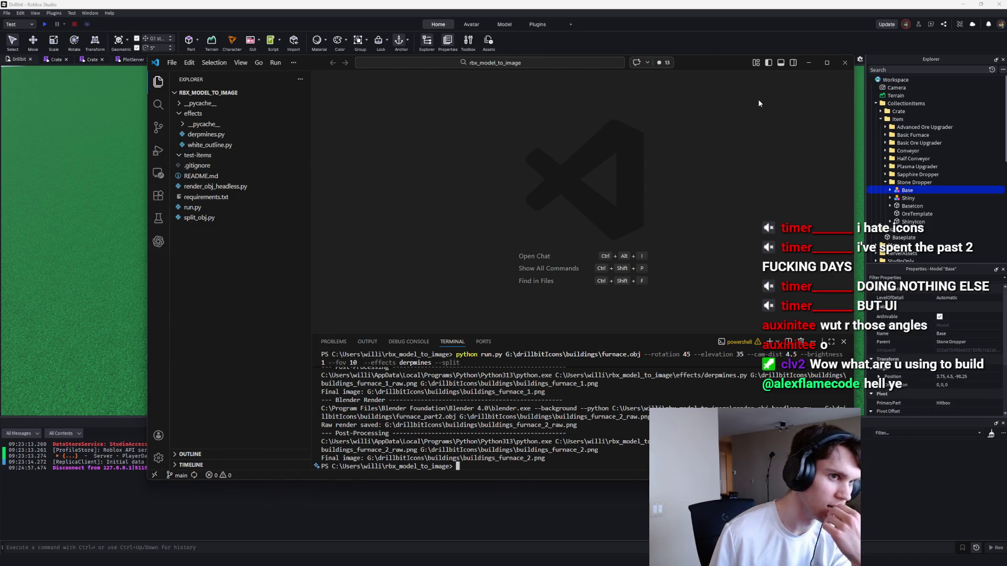
double_click(765, 66)
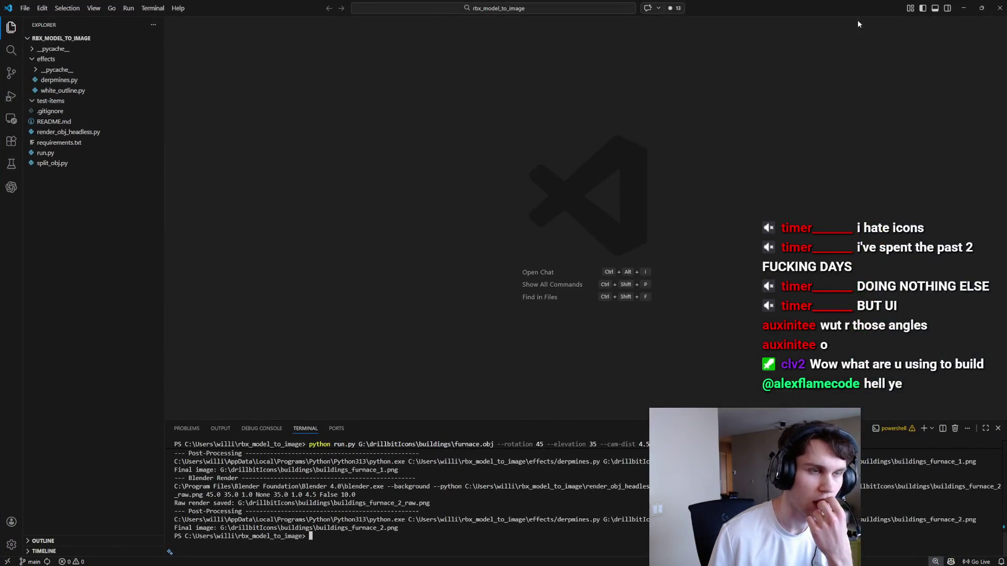
click(11, 73)
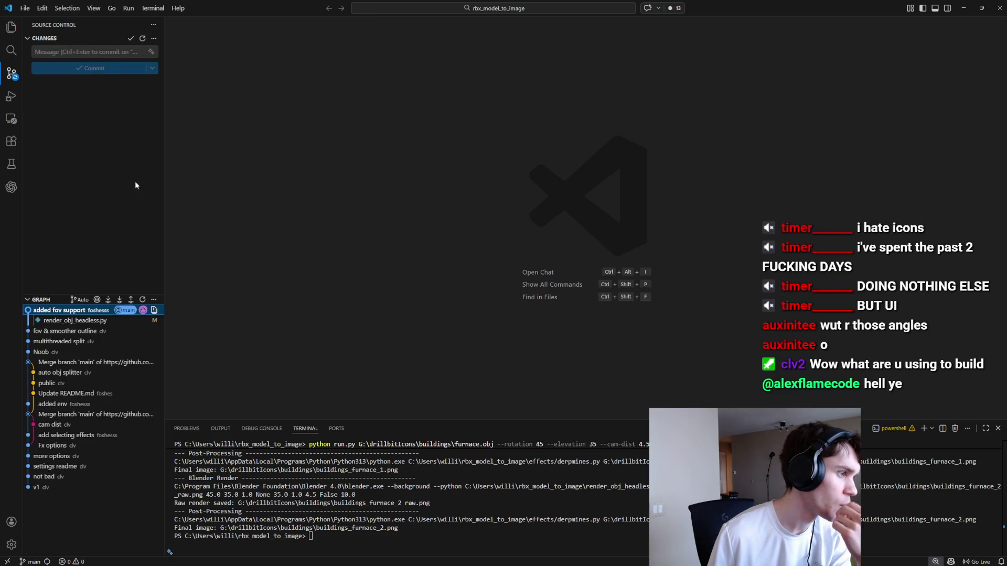
Step: Search extensions for 'c', open Codex – OpenAI's coding agent details and its chat panel
click(11, 141)
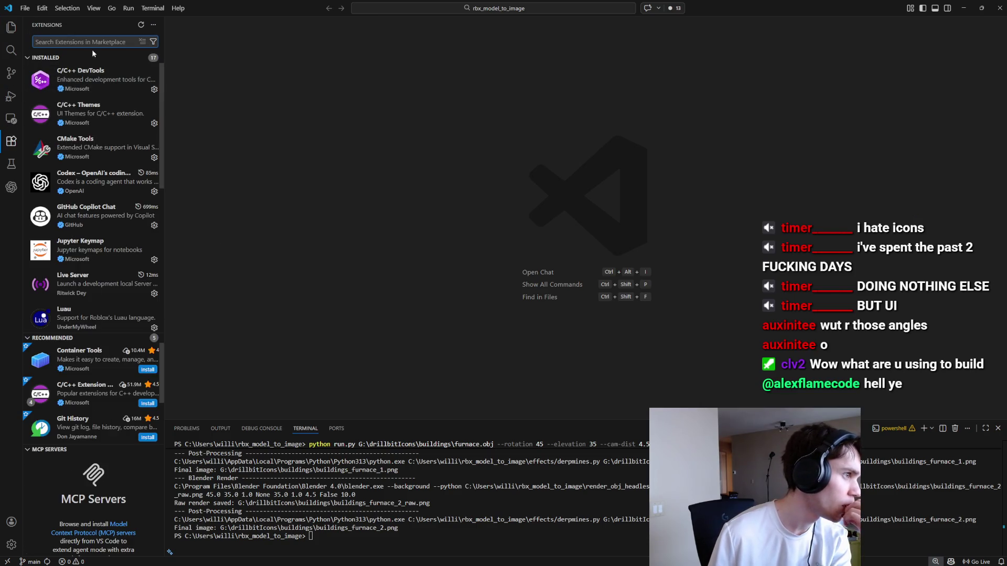
scroll(73, 226, down, 5)
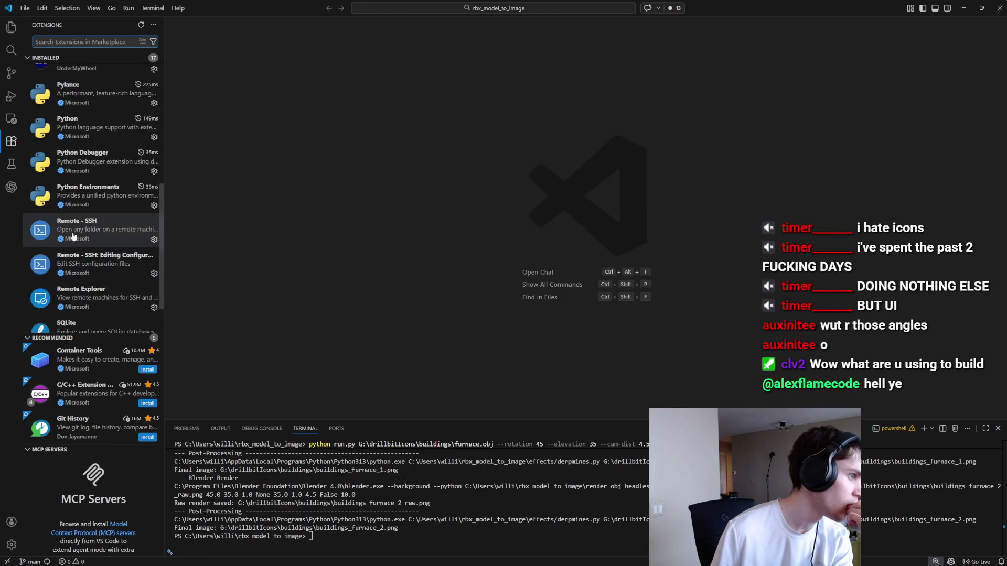
text(codex)
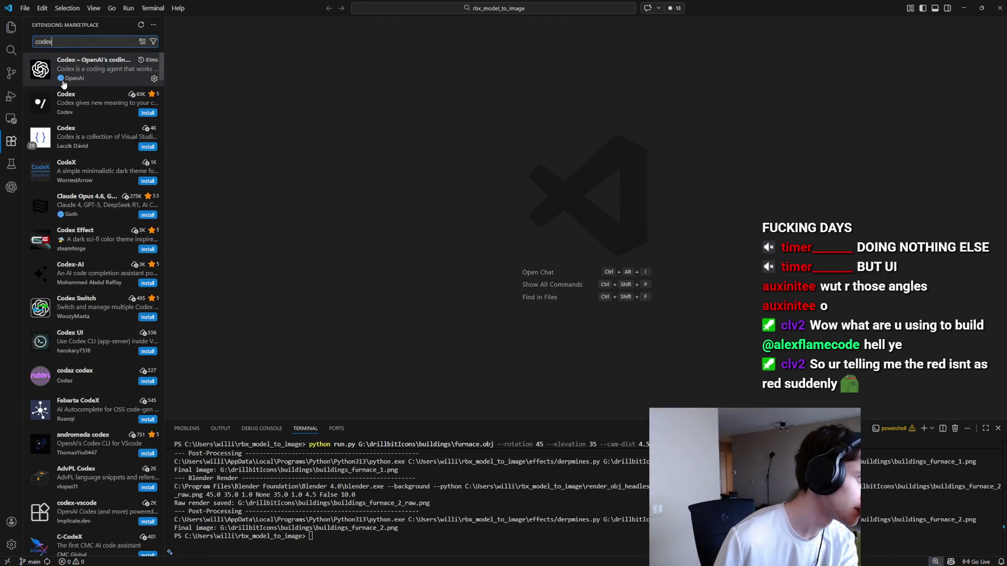
click(63, 73)
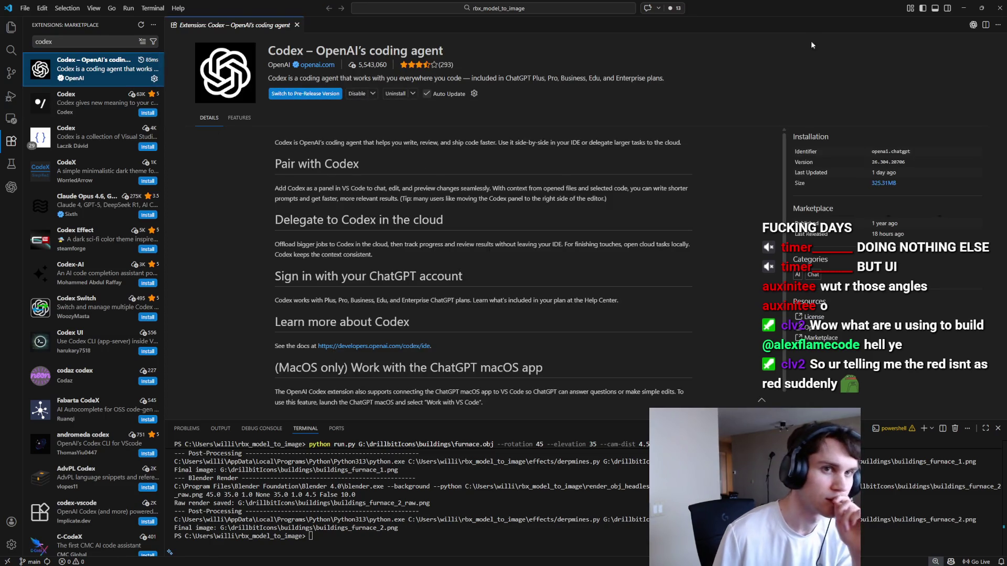
click(973, 25)
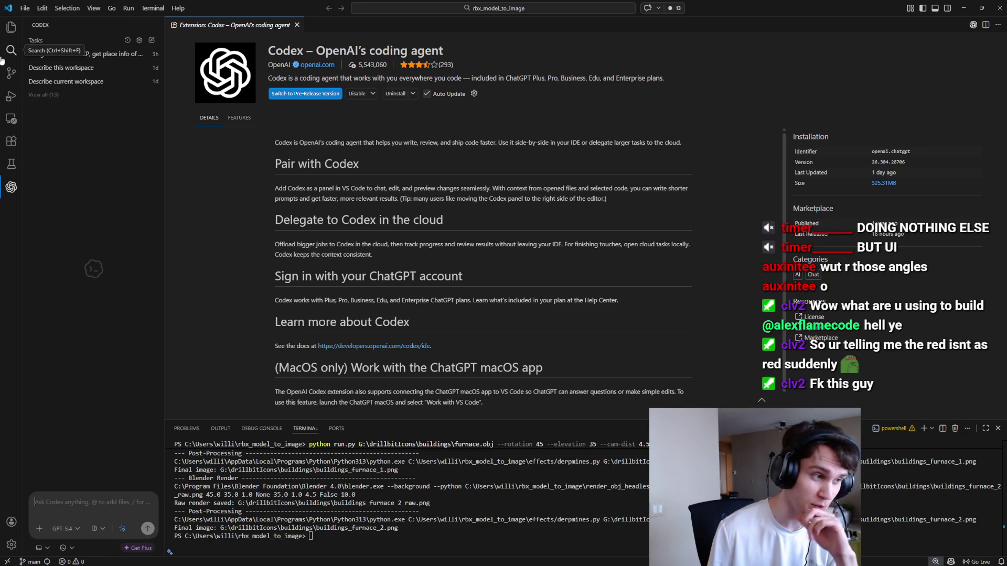
mouse_move(603, 2)
mouse_down()
mouse_move(506, 29)
mouse_move(474, 217)
mouse_move(474, 49)
mouse_up()
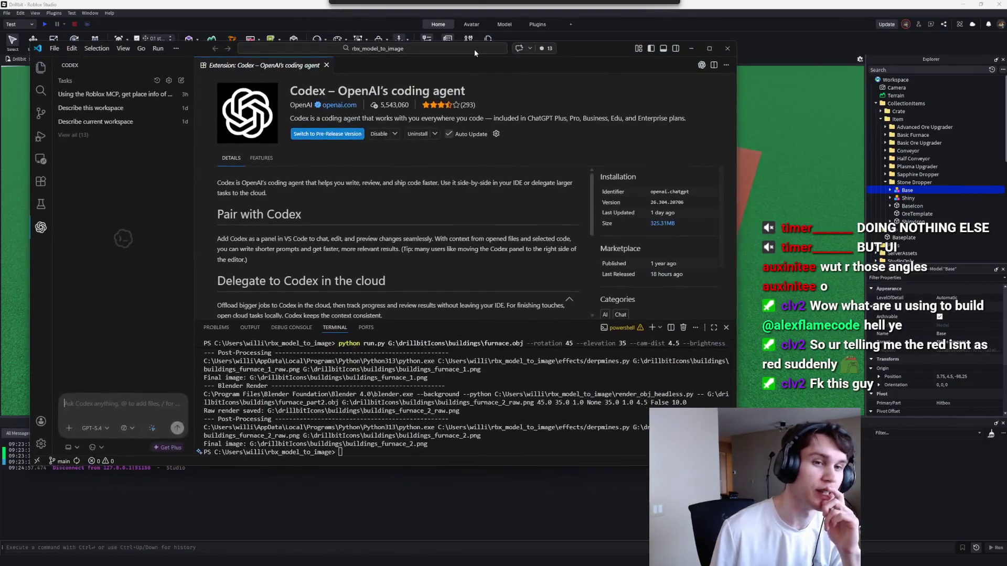
Step: Re-maximize and reposition the editor window, then minimize it to reveal Roblox Studio
double_click(474, 49)
drag(764, 14, 683, 2)
click(965, 6)
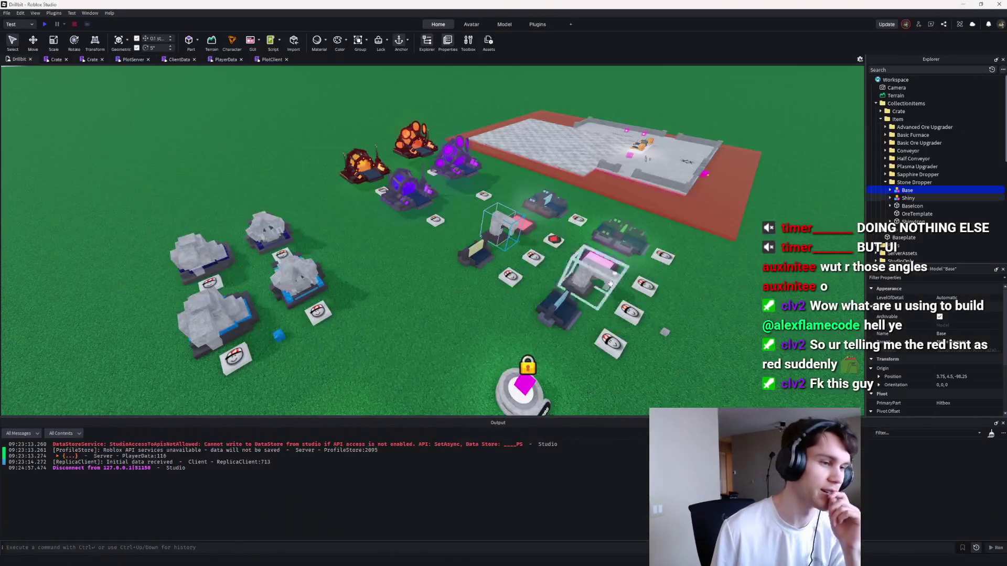
Step: Open buildings_furnace_2.png in Paint.NET, undo a test stroke, close it, then select PlotTemplate
click(525, 559)
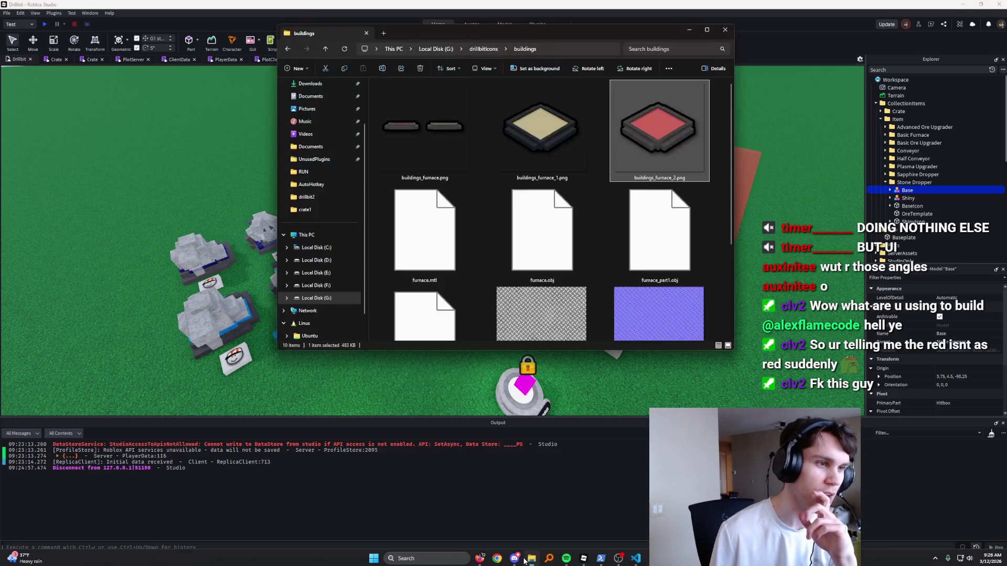
double_click(682, 126)
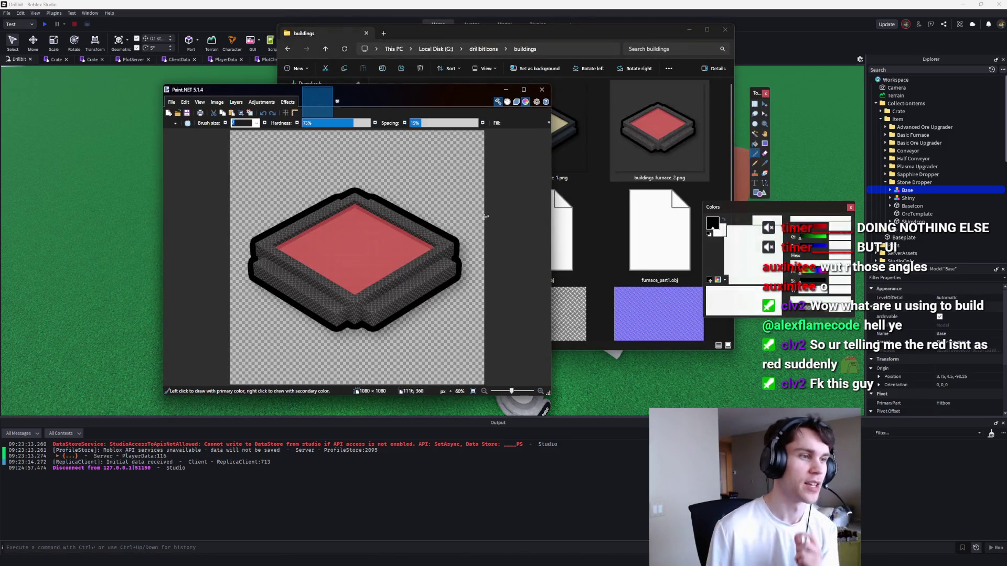
mouse_move(388, 199)
mouse_down()
mouse_move(383, 304)
mouse_move(429, 213)
mouse_up()
key(ctrl+z)
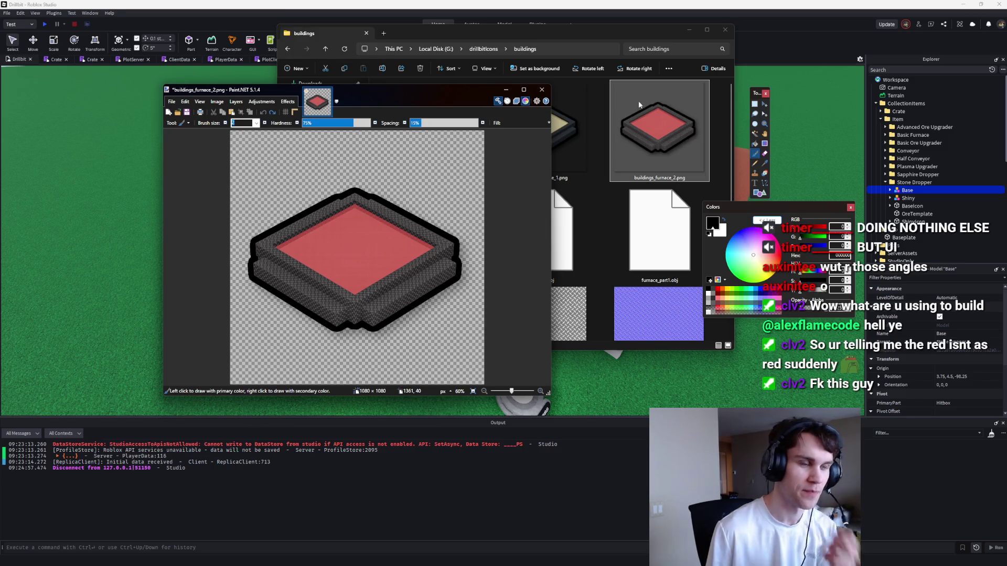
click(541, 89)
click(342, 300)
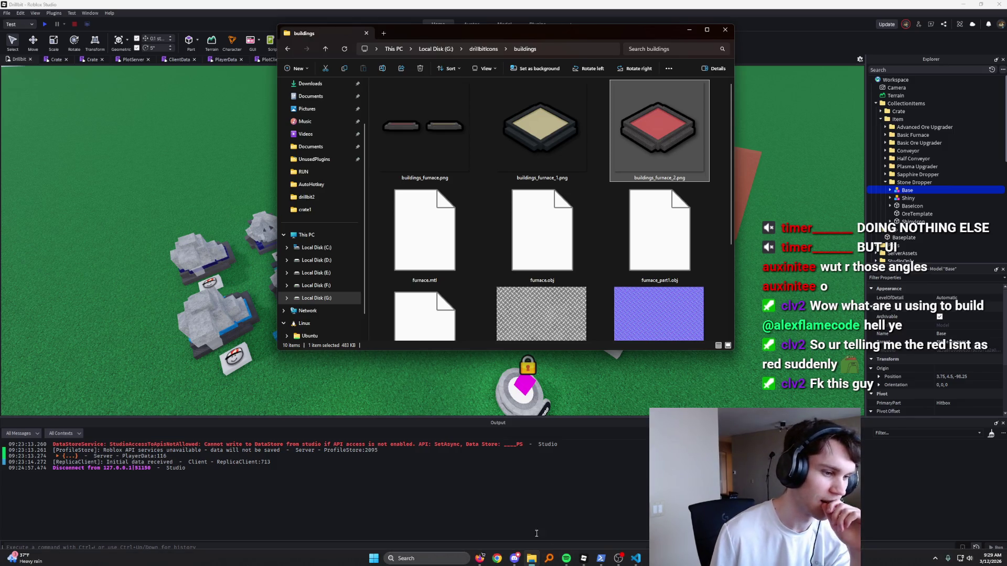
mouse_move(482, 559)
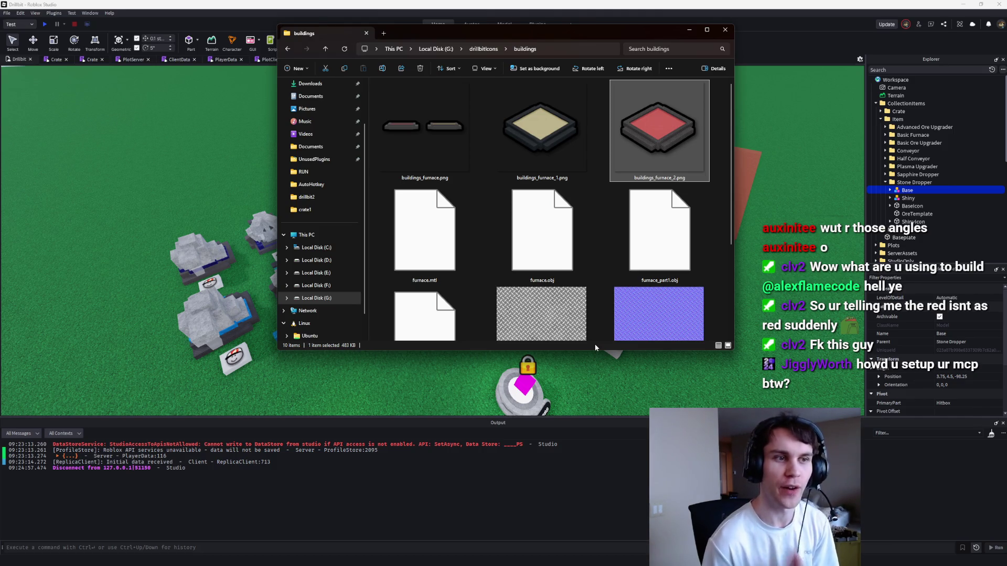
click(588, 206)
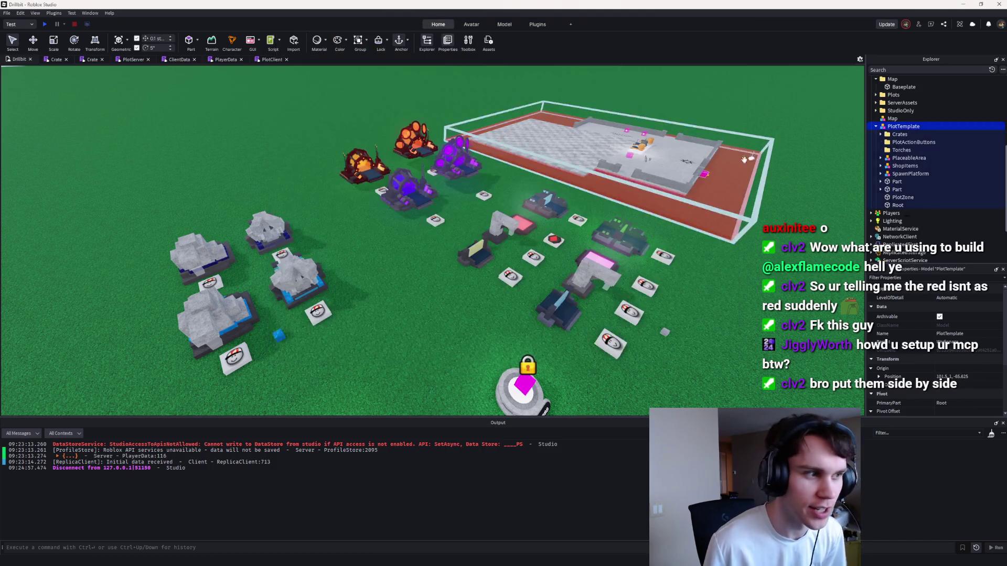
Step: Zoom in on the red furnace tile, then open buildings_furnace_2.png from the buildings folder
scroll(587, 205, up, 5)
scroll(587, 205, up, 5)
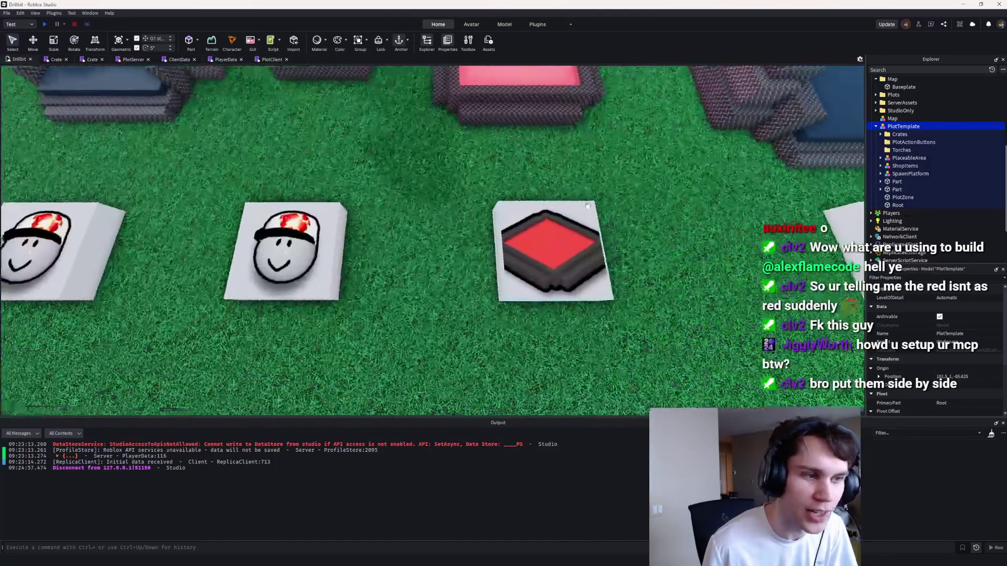
mouse_move(622, 561)
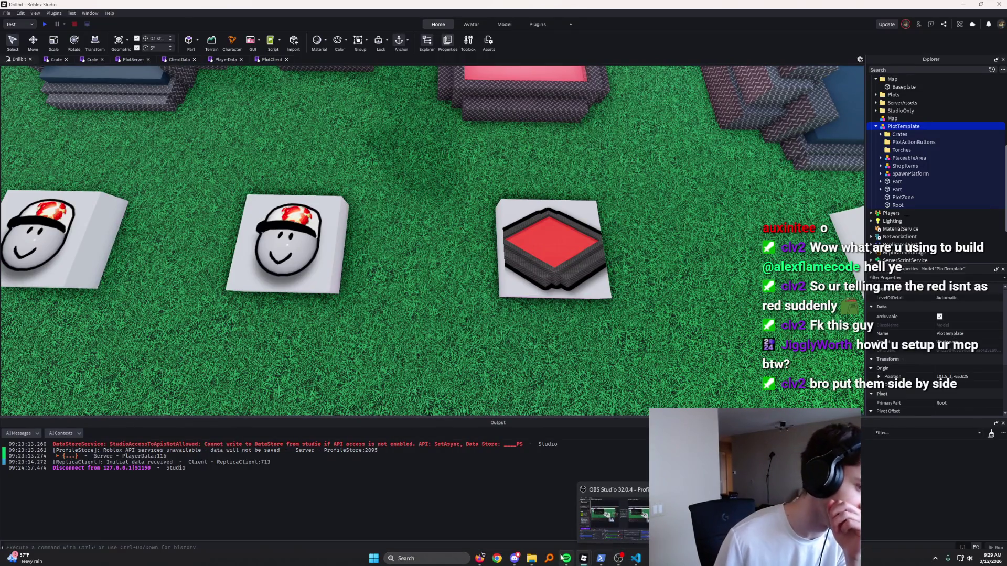
mouse_move(566, 559)
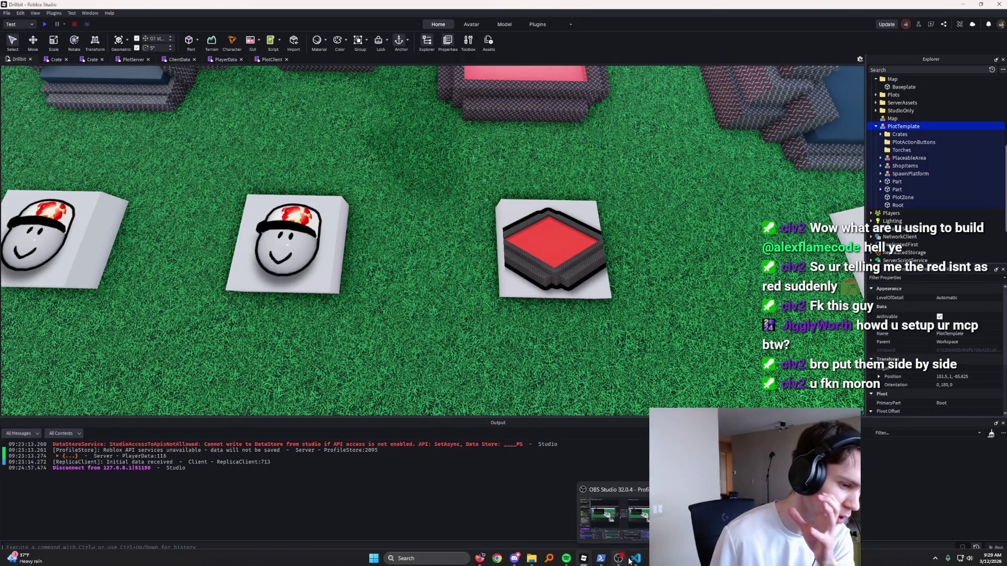
click(535, 563)
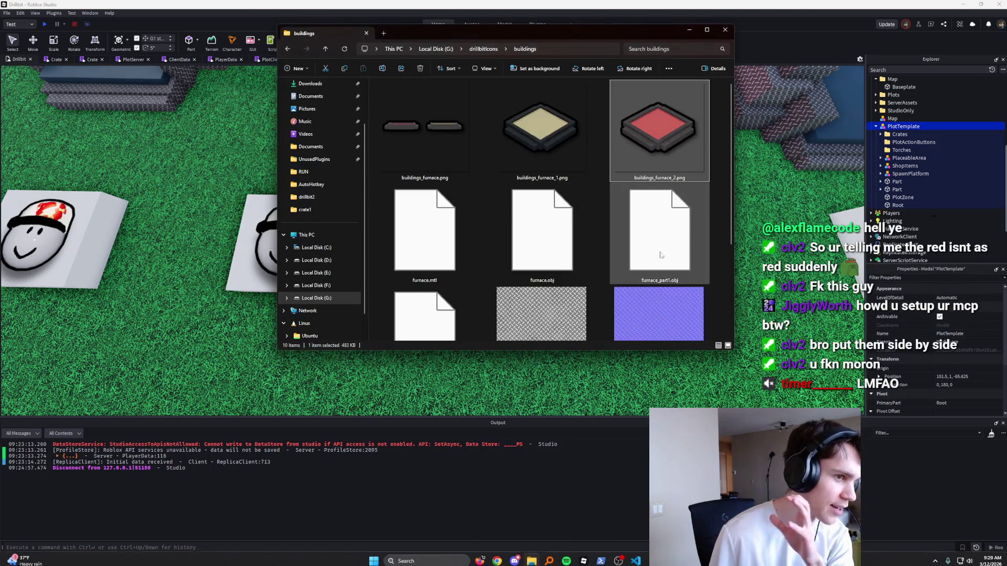
double_click(675, 117)
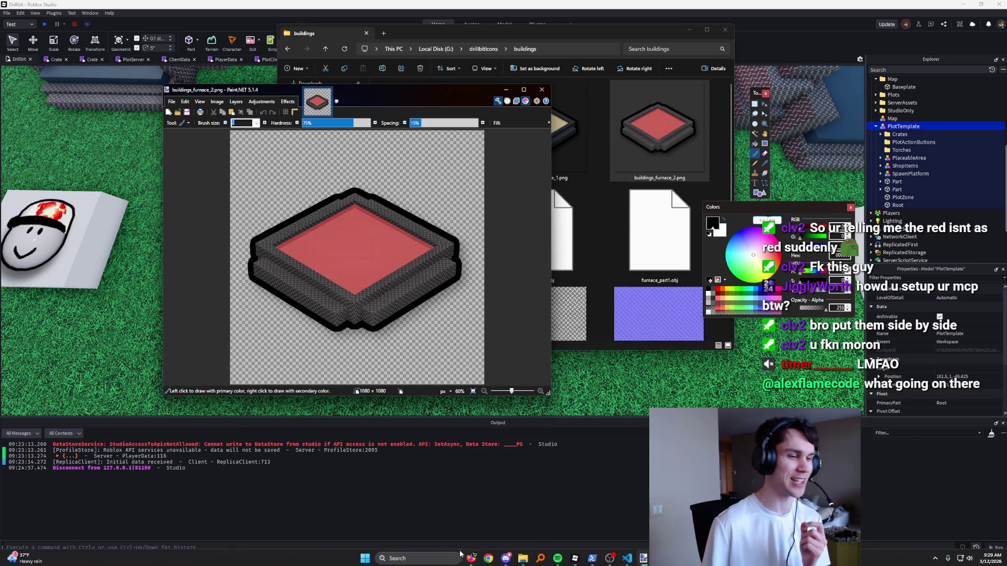
Step: Drag the buildings_furnace_2.png window larger in Paint.NET, then switch to the Icon Generator page
click(471, 558)
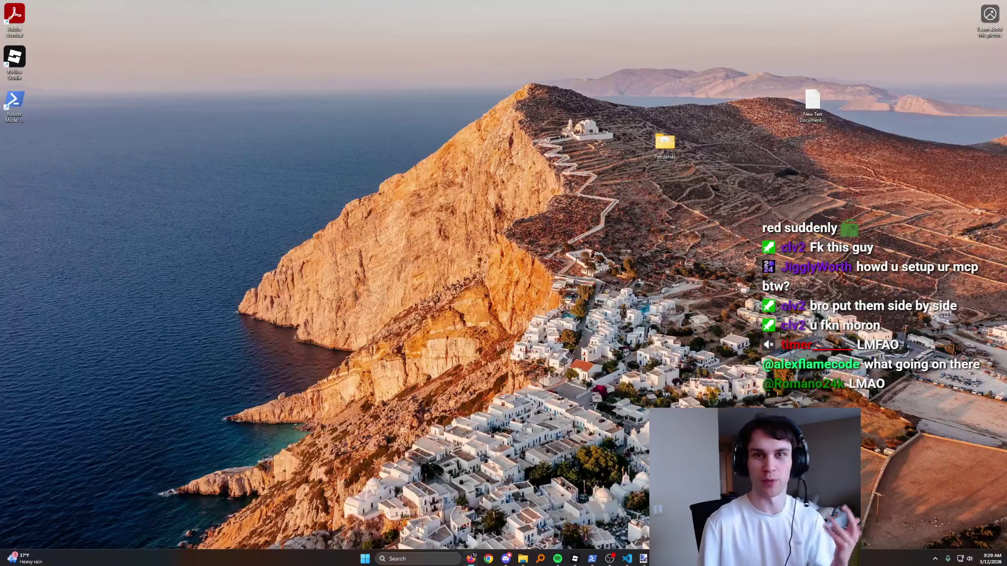
click(362, 512)
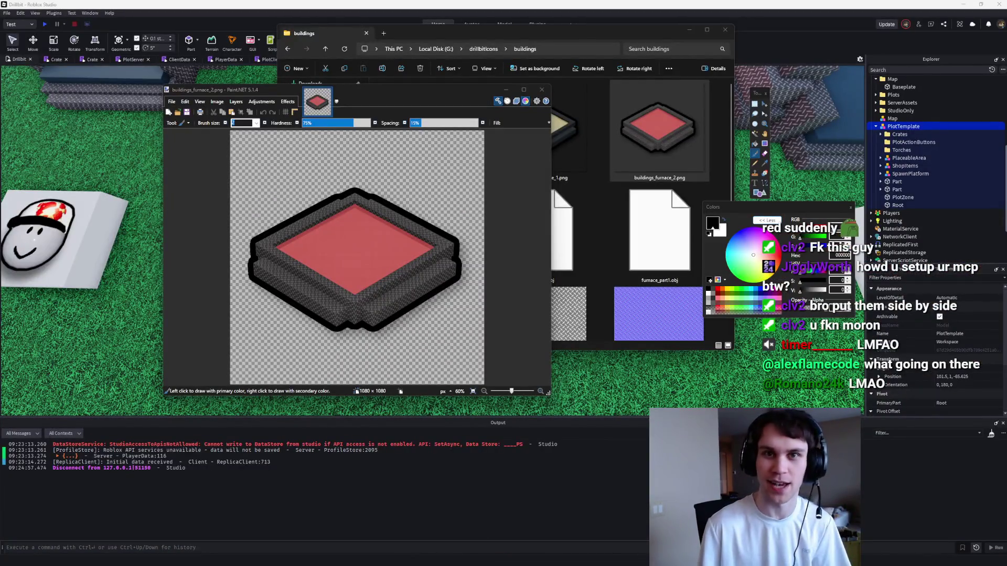
drag(432, 91, 429, 92)
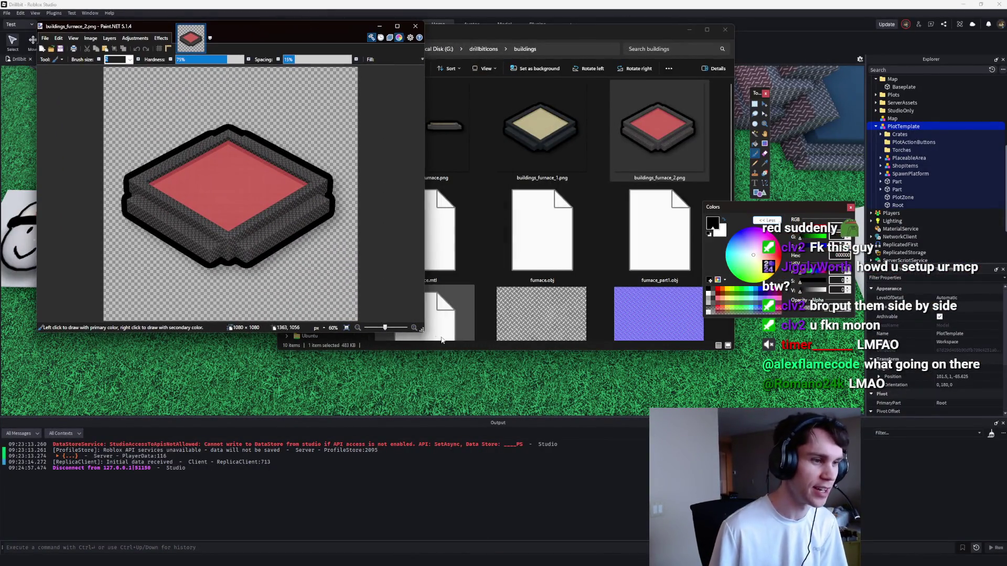
drag(423, 331, 402, 426)
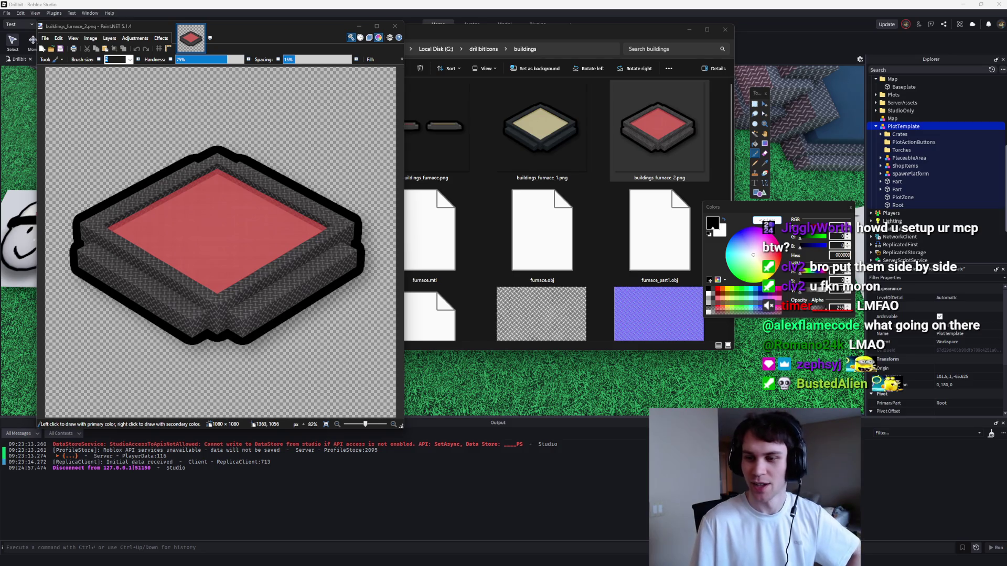
key(alt+Tab)
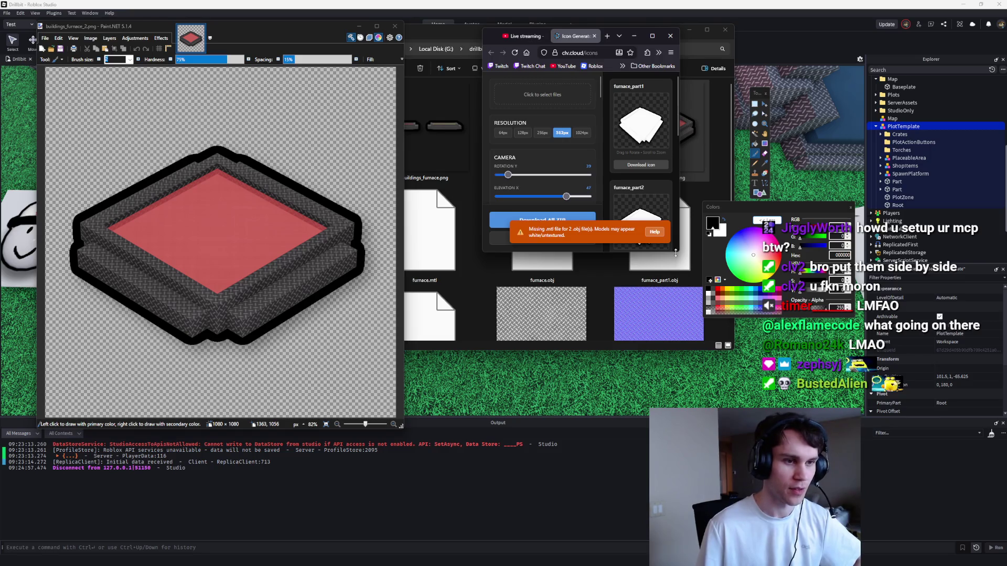
Step: Enlarge the browser and remove the furnace_part1 and furnace_part2 icon cards
drag(676, 254, 995, 451)
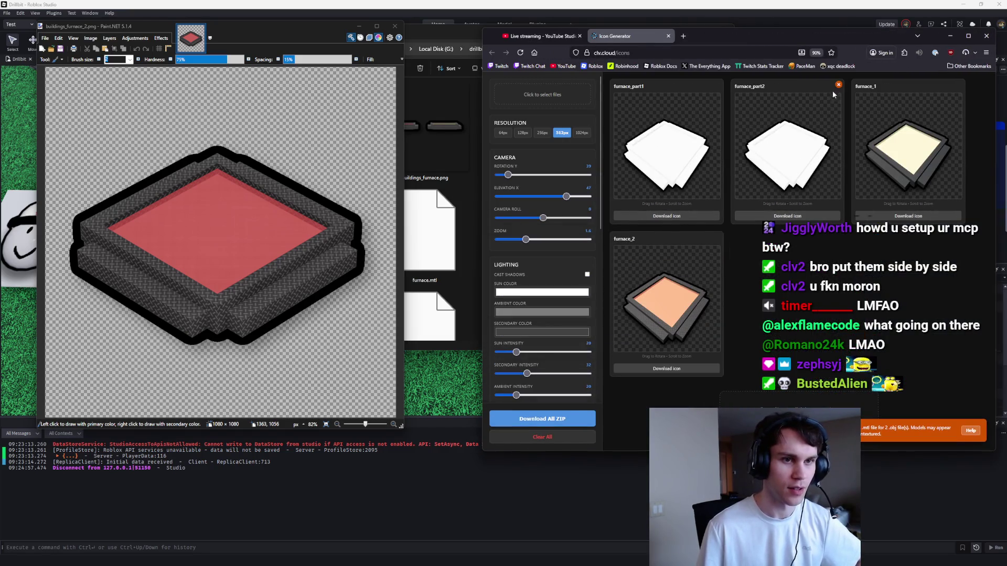
click(839, 85)
click(718, 84)
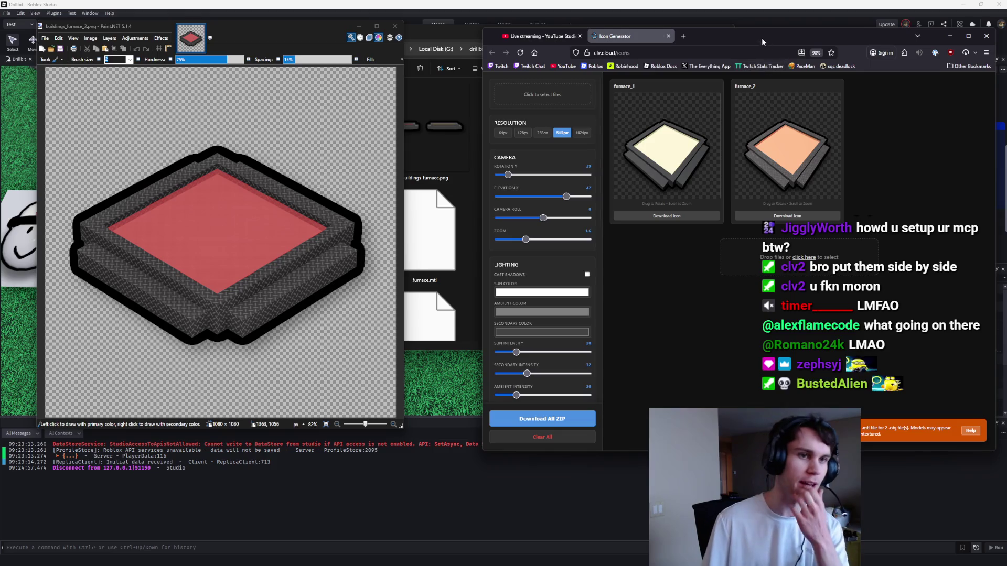
drag(764, 39, 705, 29)
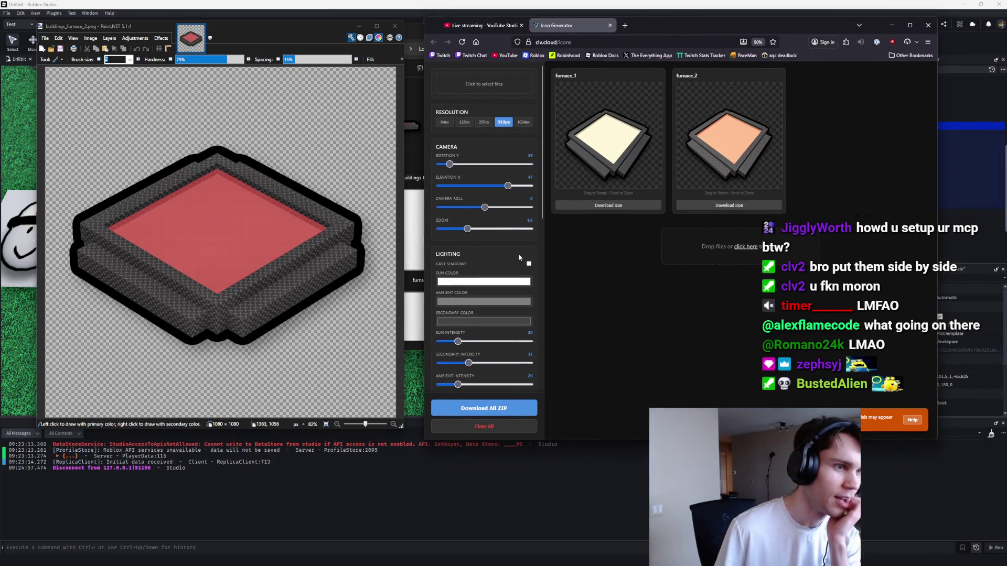
Step: Turn on Cast Shadows for the furnace icons
drag(541, 209, 541, 275)
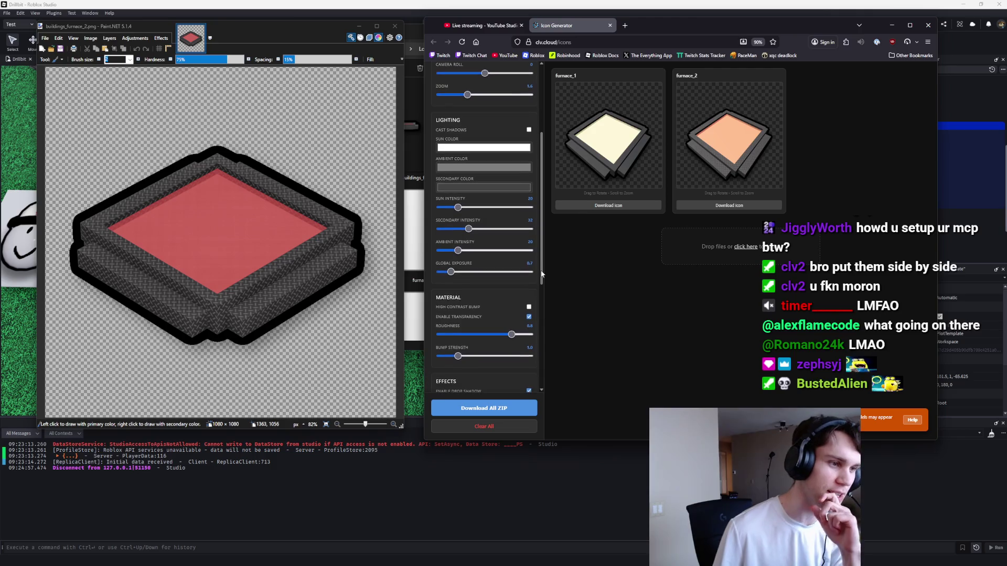
scroll(541, 275, up, 3)
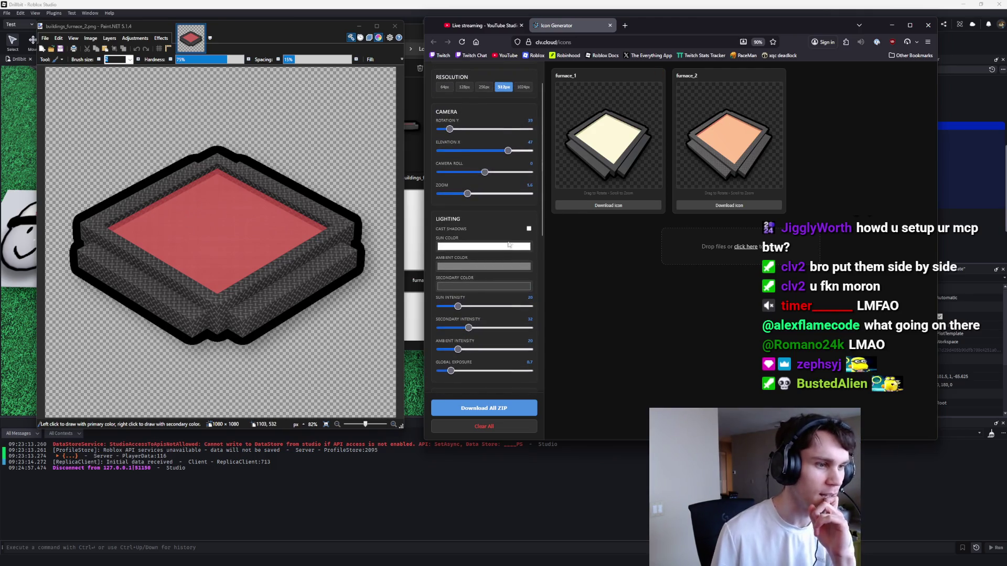
scroll(517, 262, down, 4)
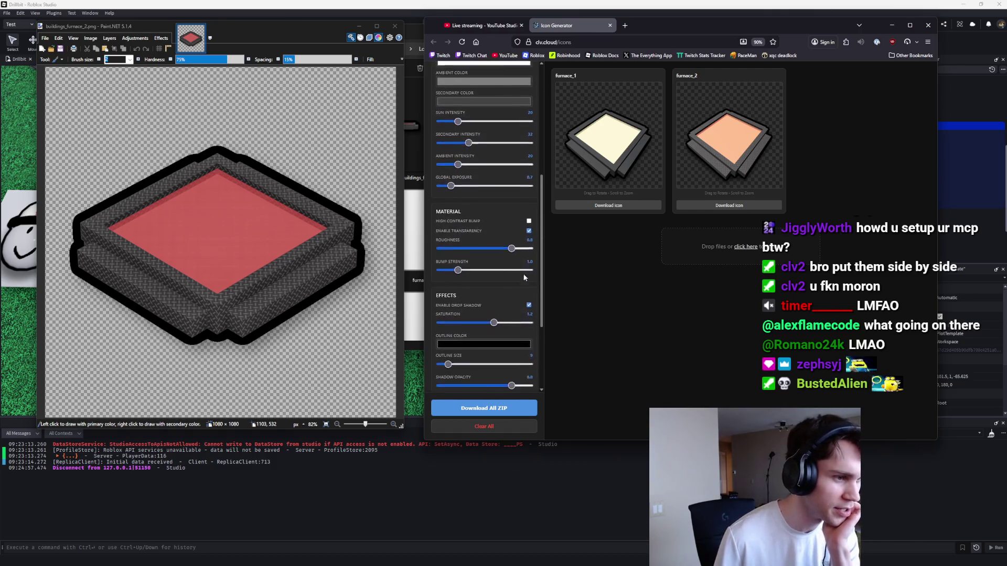
scroll(525, 277, down, 1)
drag(494, 300, 510, 303)
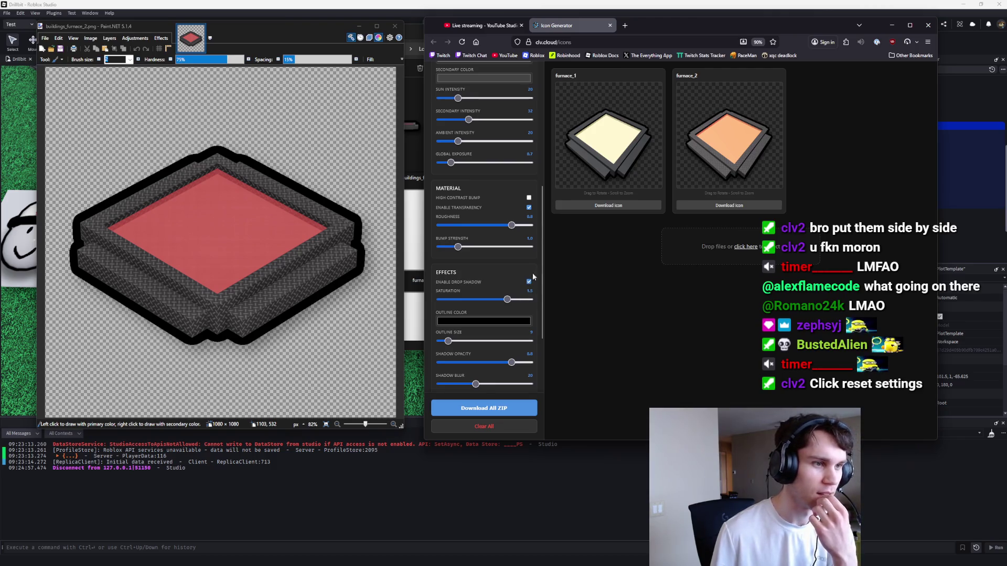
scroll(540, 229, up, 3)
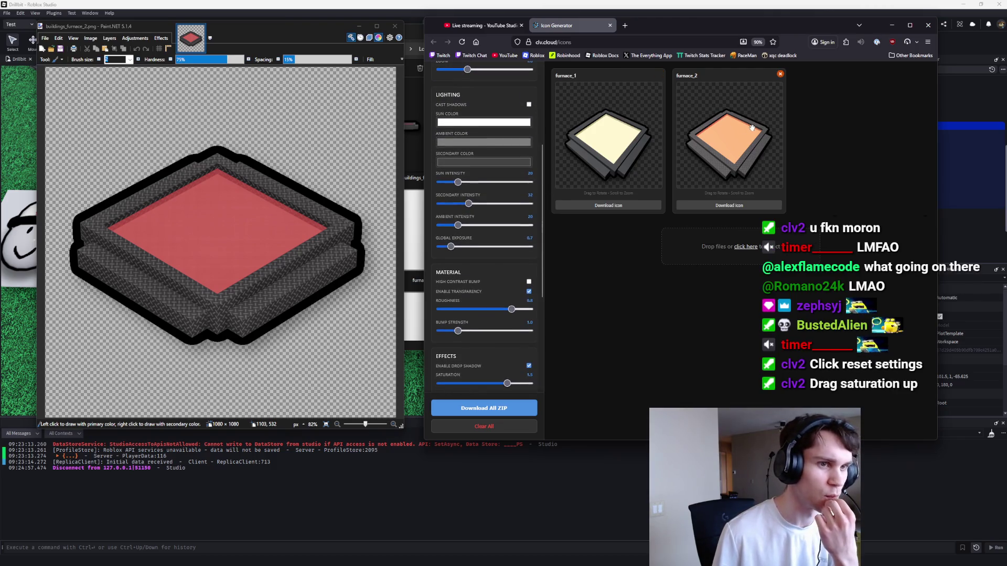
click(529, 105)
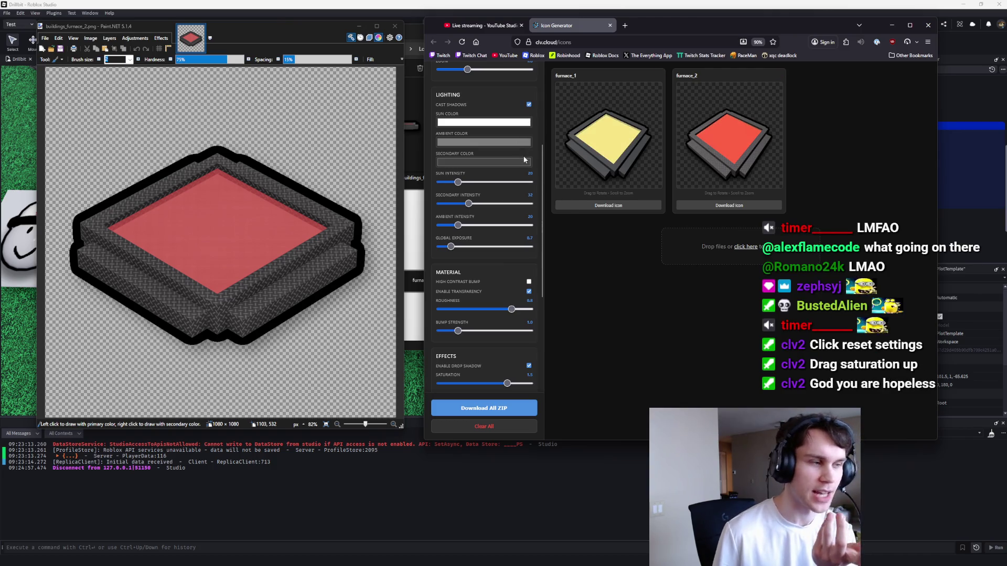
Step: Lower Saturation to 1.1 and adjust the rotation sliders for furnace_1 and furnace_2
scroll(532, 267, down, 2)
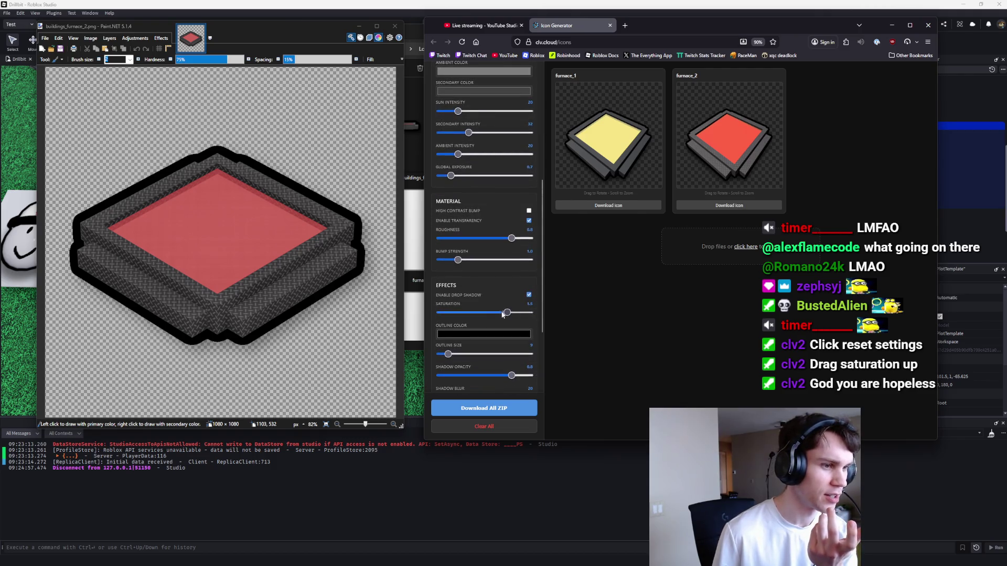
drag(507, 313, 481, 314)
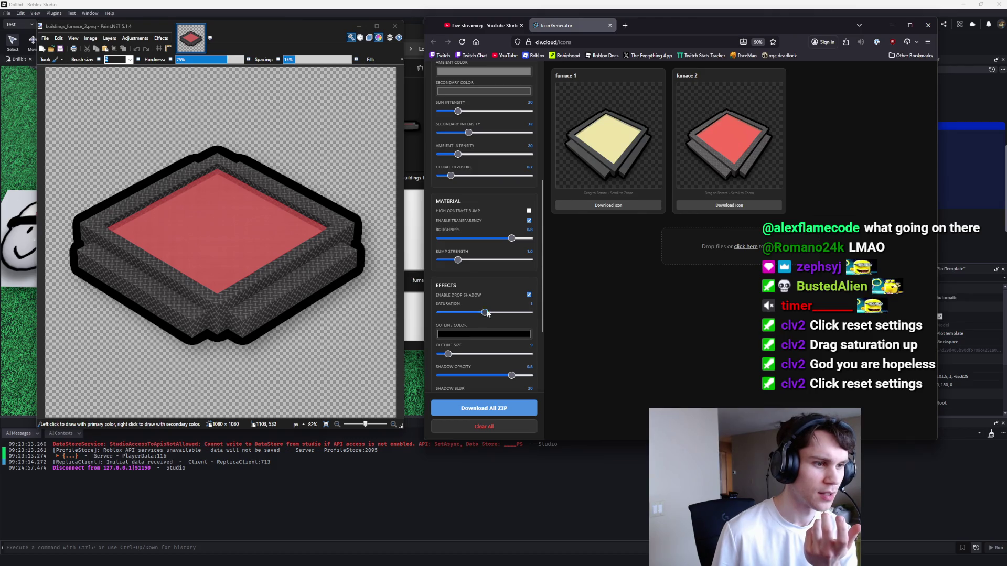
drag(543, 265, 548, 218)
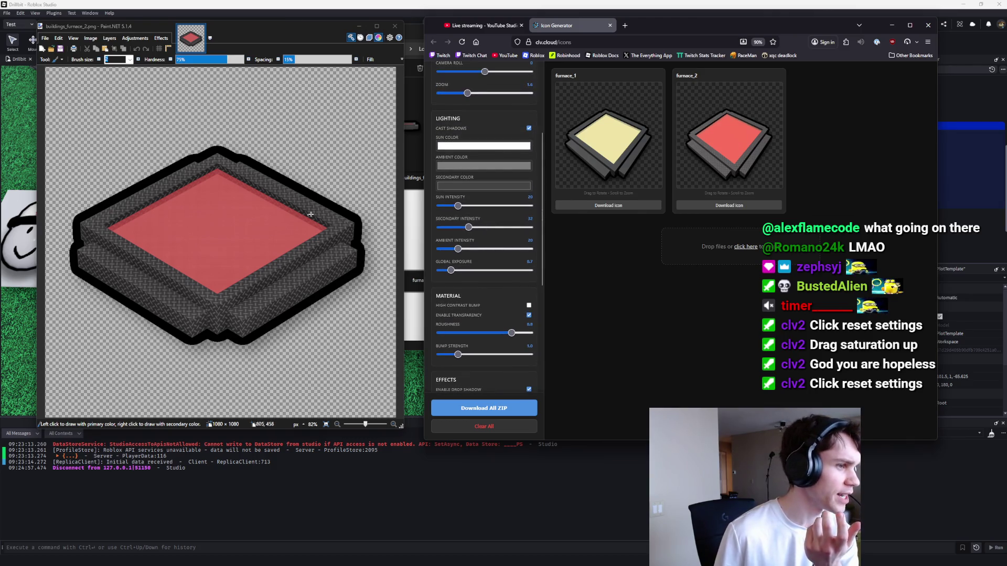
scroll(537, 291, down, 1)
drag(542, 277, 548, 201)
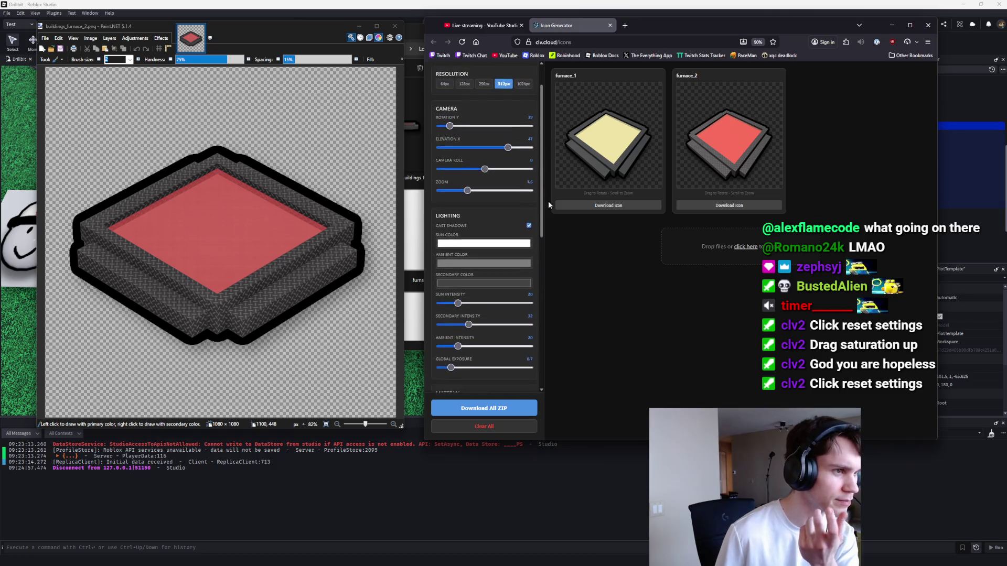
drag(467, 199, 493, 199)
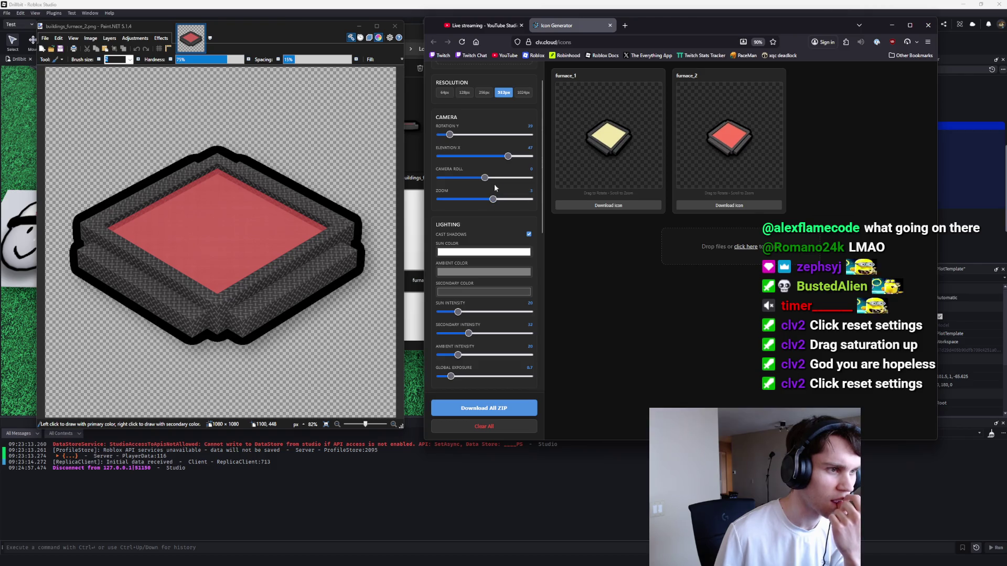
Step: Rotate the camera further, tilt the camera roll slightly, and raise elevation with more zoom
drag(450, 135, 452, 137)
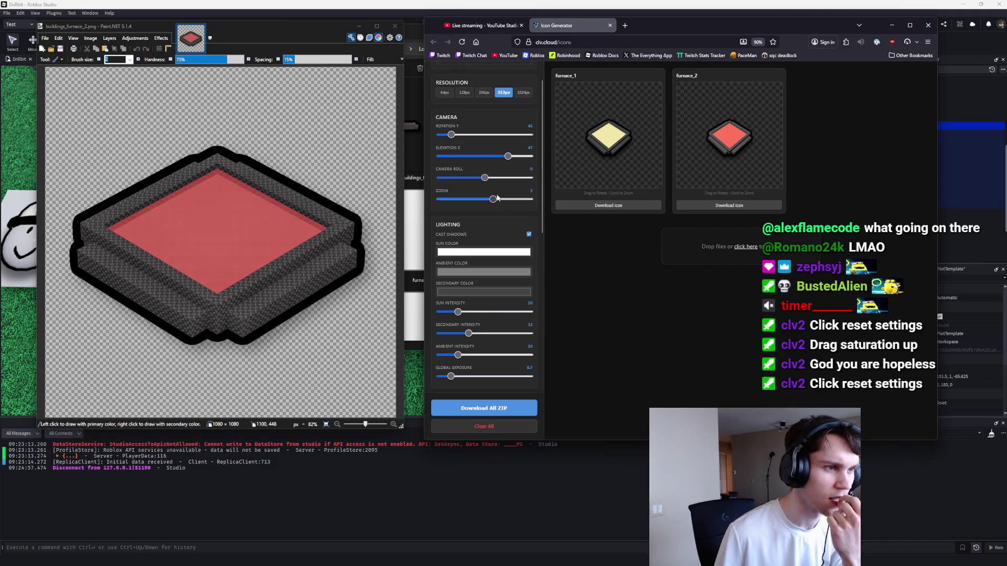
drag(485, 178, 507, 156)
mouse_move(493, 199)
mouse_down()
mouse_move(503, 201)
mouse_move(466, 200)
mouse_up()
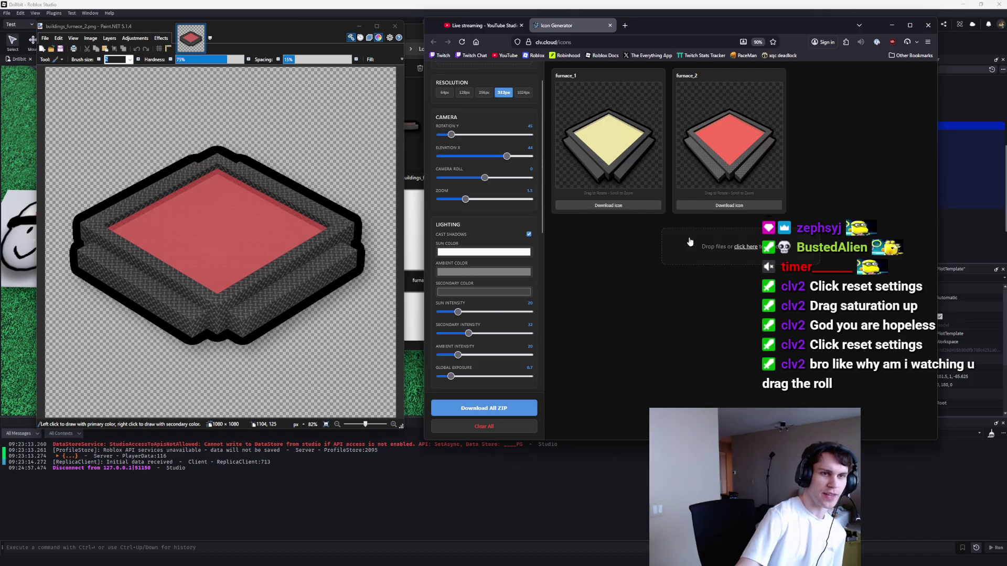
scroll(467, 294, down, 1)
Step: Brighten the sun lighting, then reset all icon settings to defaults and confirm with OK
mouse_move(459, 268)
mouse_down()
mouse_move(481, 269)
mouse_move(448, 279)
mouse_up()
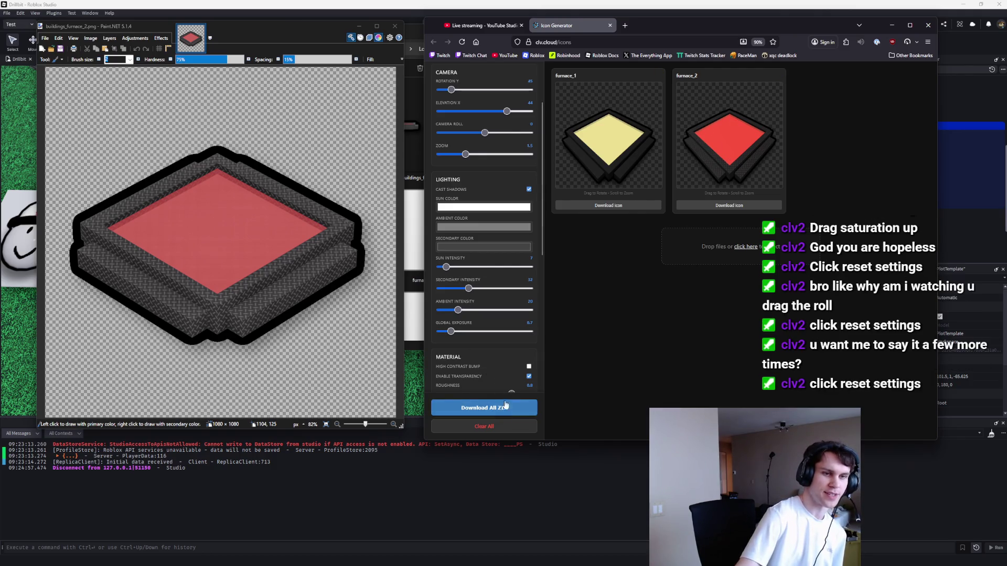
scroll(483, 319, up, 2)
scroll(484, 316, down, 10)
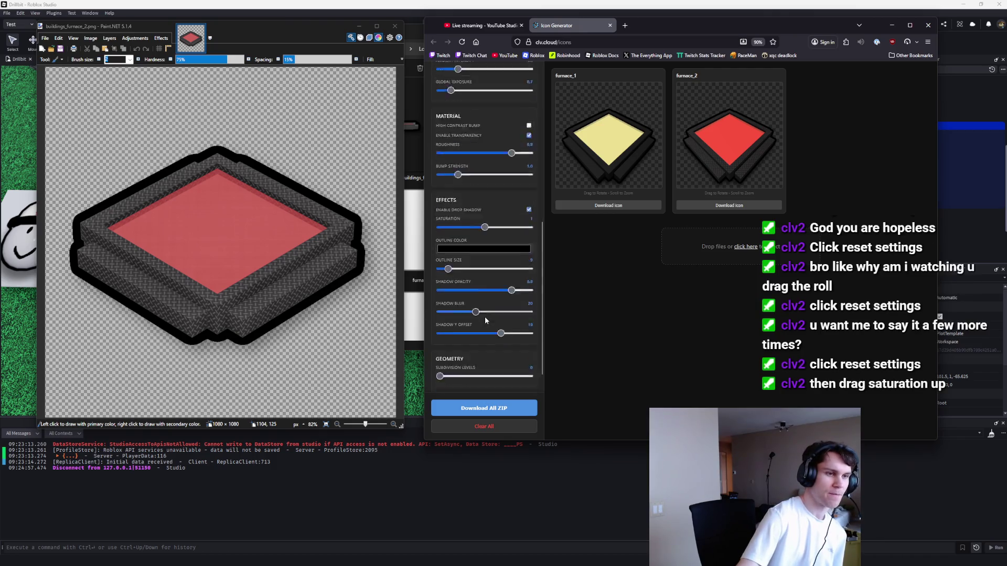
click(497, 378)
click(707, 265)
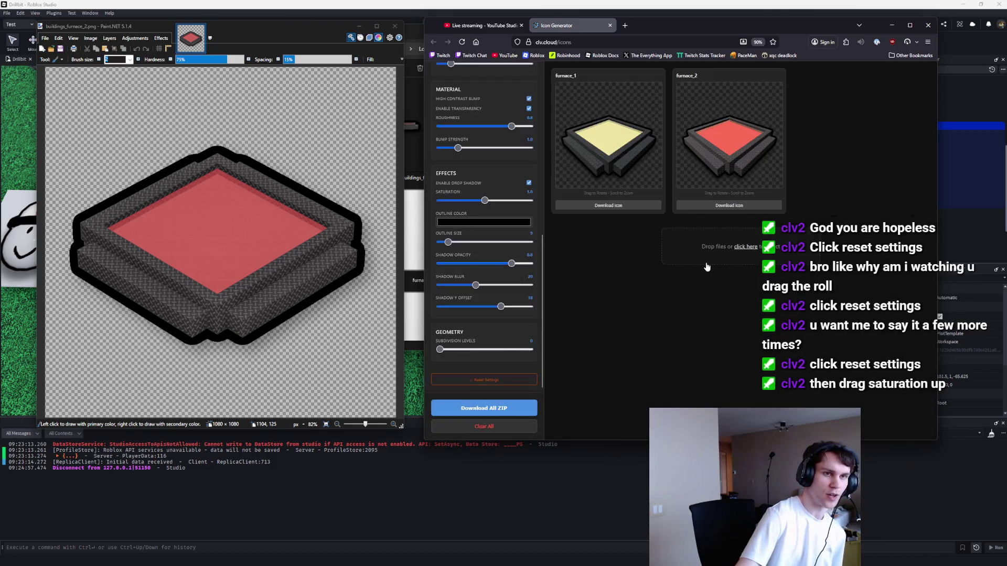
Step: Bring the camera roll back to 0 with elevation raised to about 44
scroll(490, 223, up, 6)
scroll(489, 222, up, 2)
click(490, 180)
drag(492, 182, 507, 158)
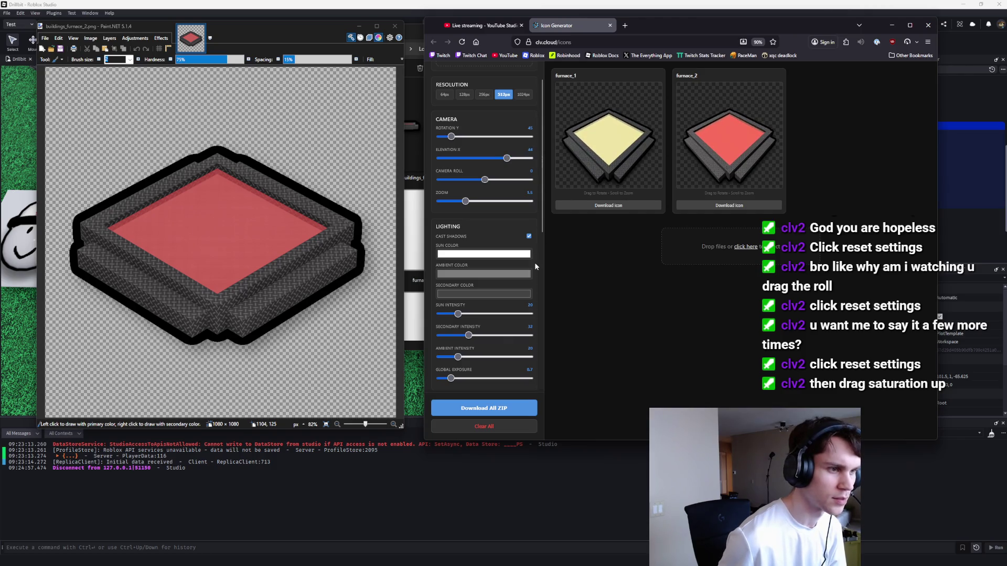
Step: Toggle Cast Shadows and Enable Transparency off and back on to compare the furnace previews
click(528, 237)
click(528, 236)
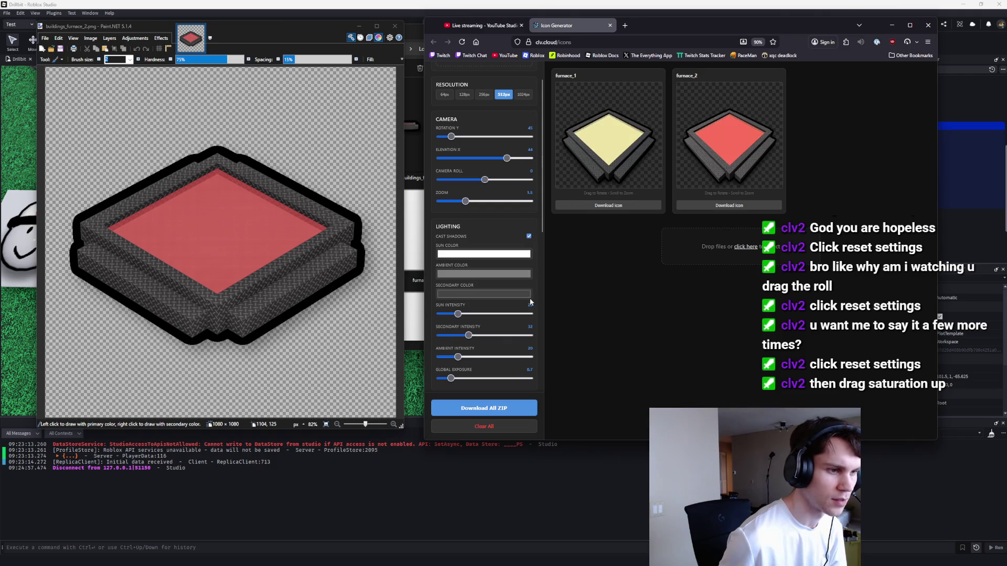
scroll(530, 303, down, 4)
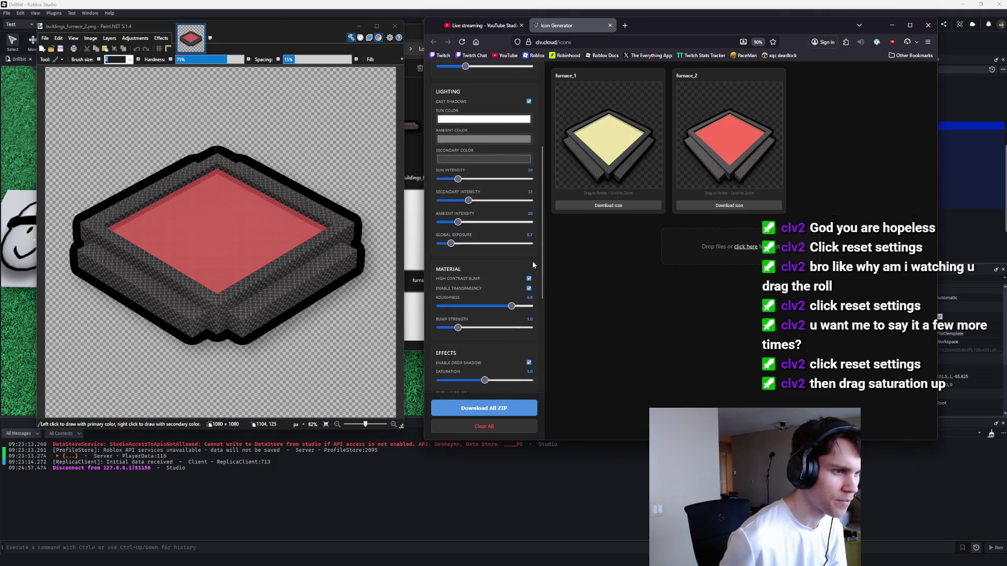
scroll(532, 261, down, 1)
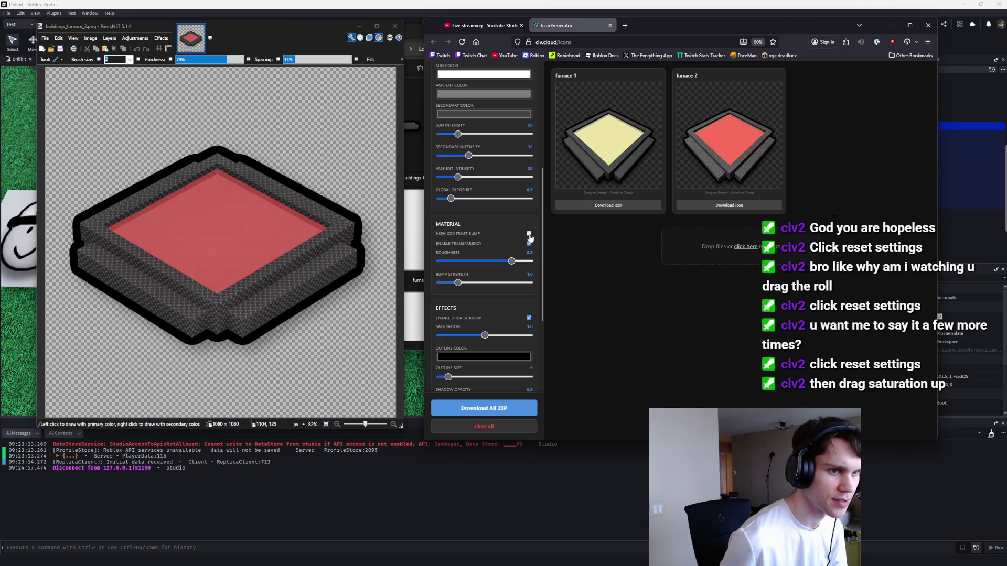
click(529, 244)
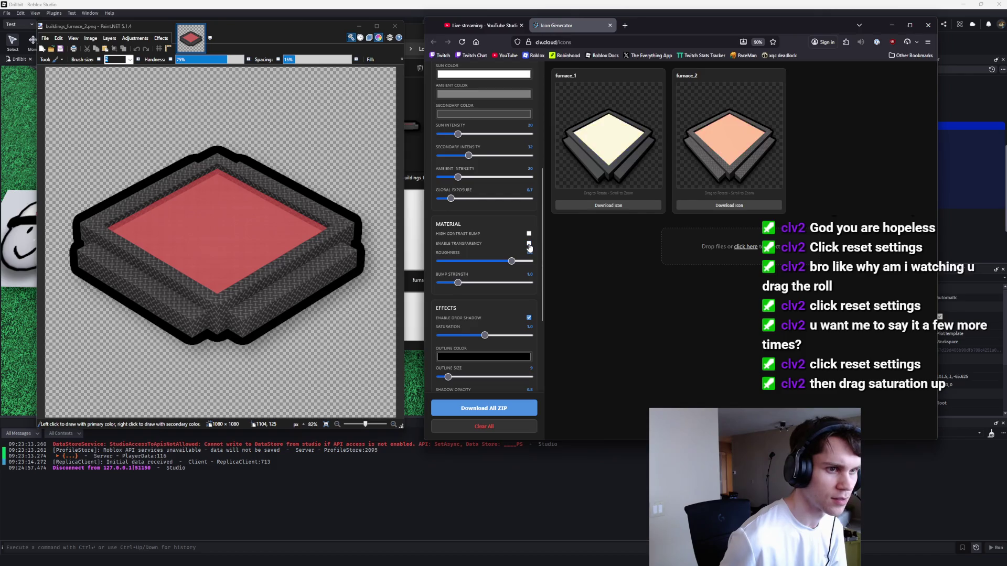
click(529, 244)
Step: Raise Saturation from 1.0 to about 1.1 and ease elevation down to about 42
scroll(529, 245, down, 1)
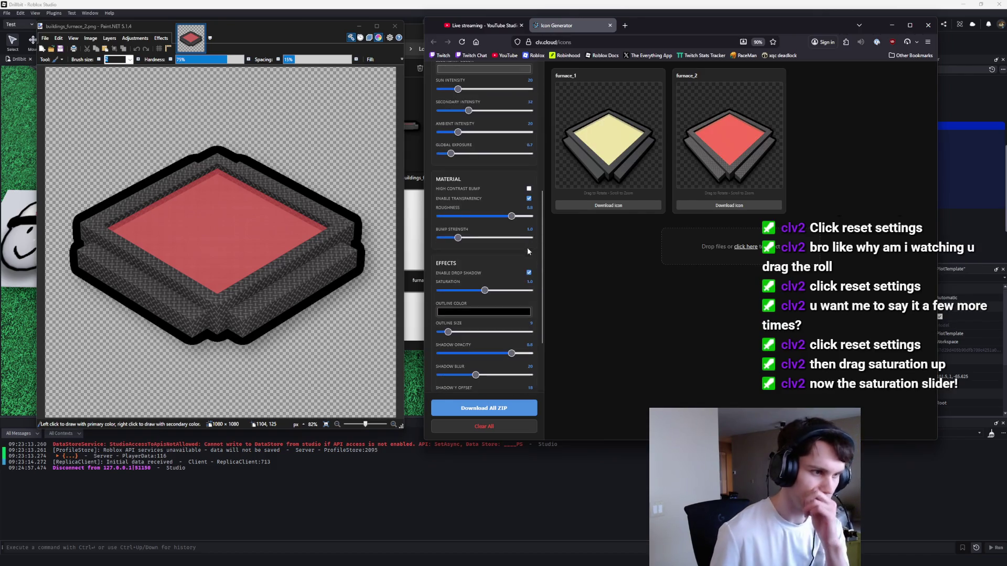
drag(485, 291, 499, 290)
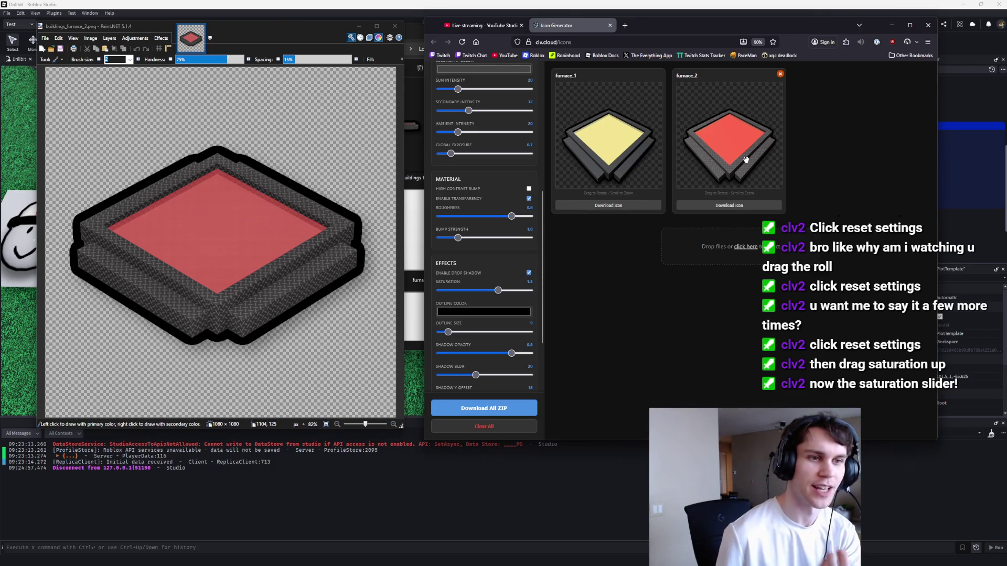
scroll(522, 260, up, 1)
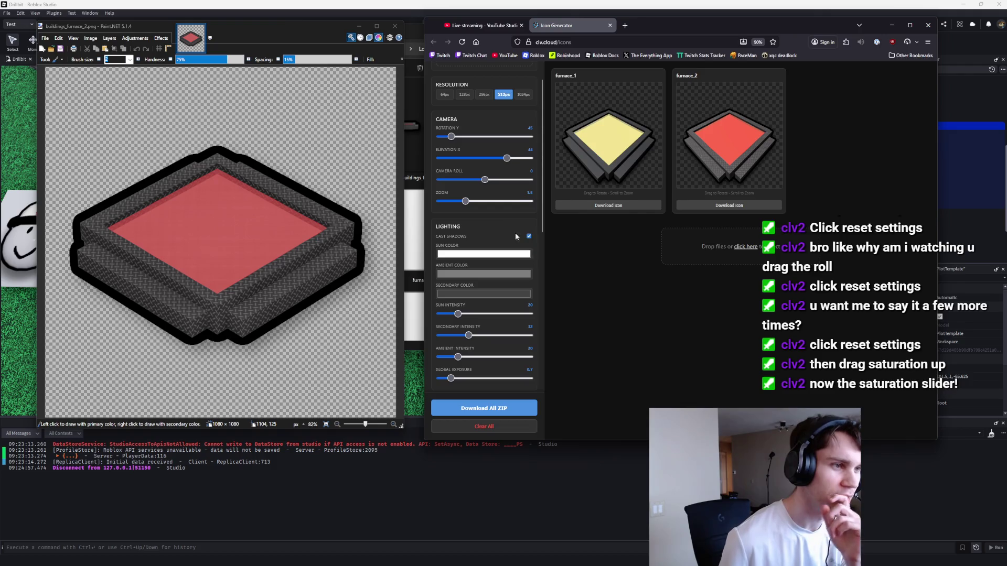
scroll(524, 257, up, 1)
scroll(524, 259, up, 1)
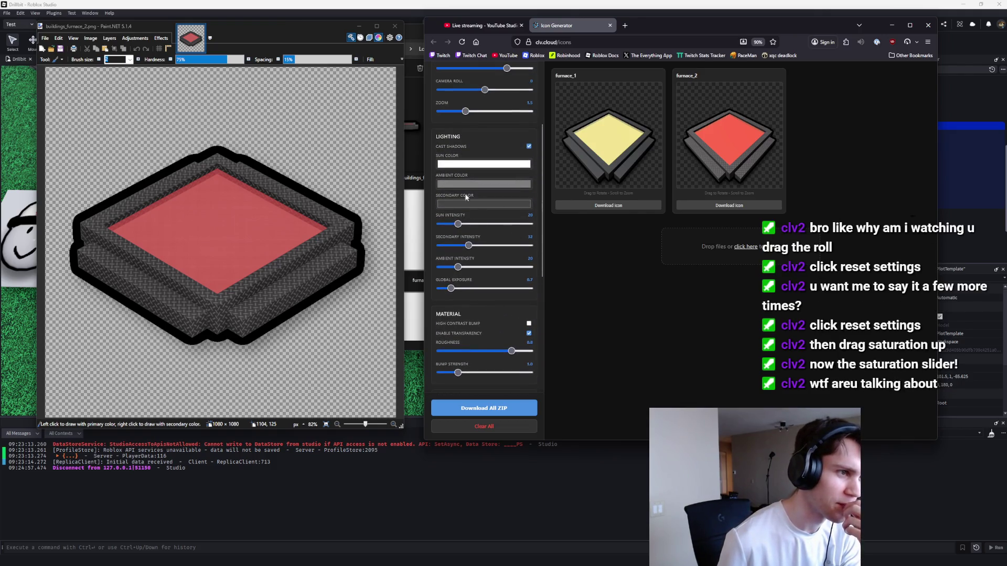
scroll(465, 195, up, 2)
drag(485, 180, 507, 162)
Step: Compare the furnace previews with and without shadows, leaving Cast Shadows unchecked
click(530, 237)
click(529, 237)
click(529, 238)
click(529, 237)
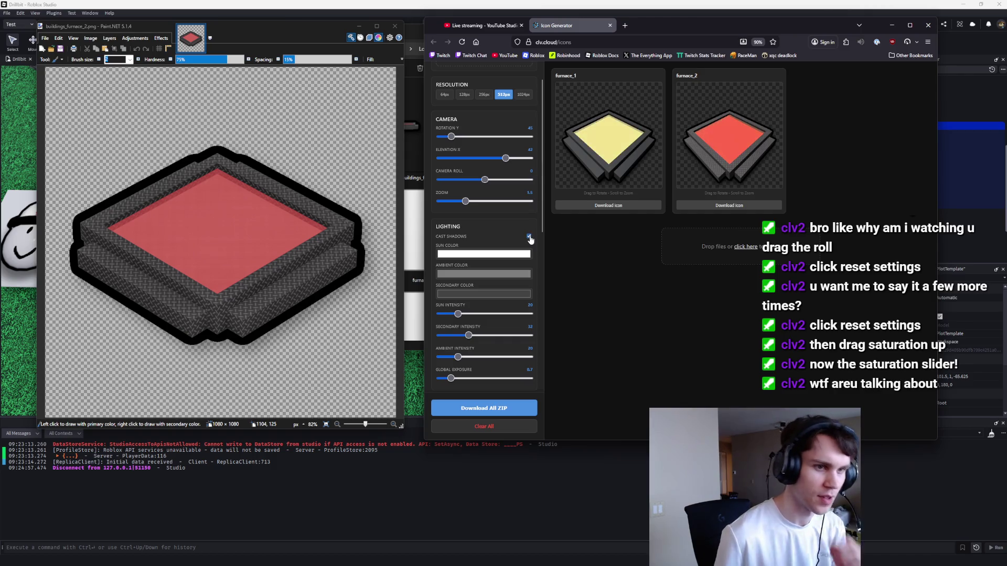
click(529, 237)
click(530, 237)
click(530, 237)
click(529, 237)
click(528, 237)
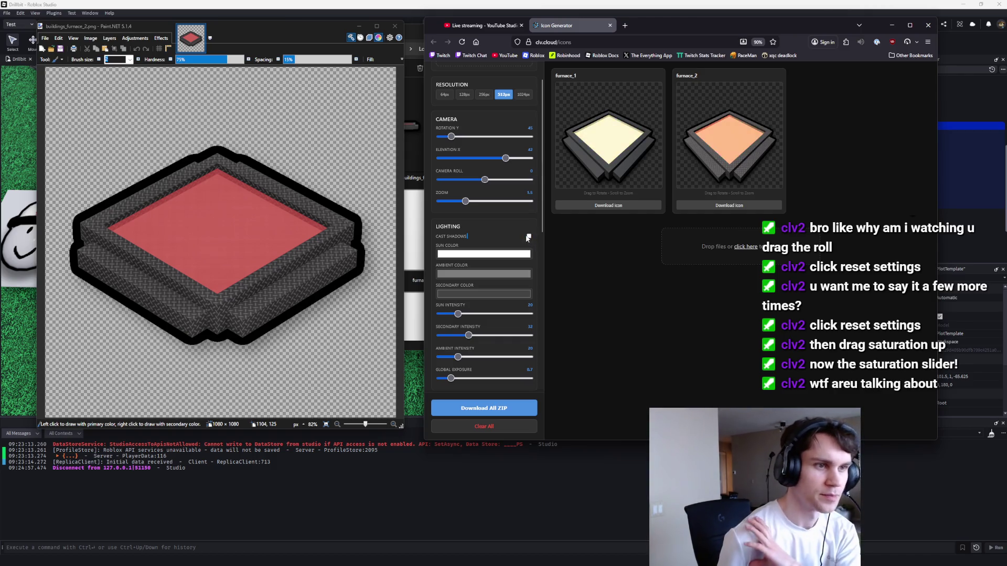
click(529, 237)
click(529, 238)
click(529, 237)
click(529, 237)
click(529, 237)
click(528, 238)
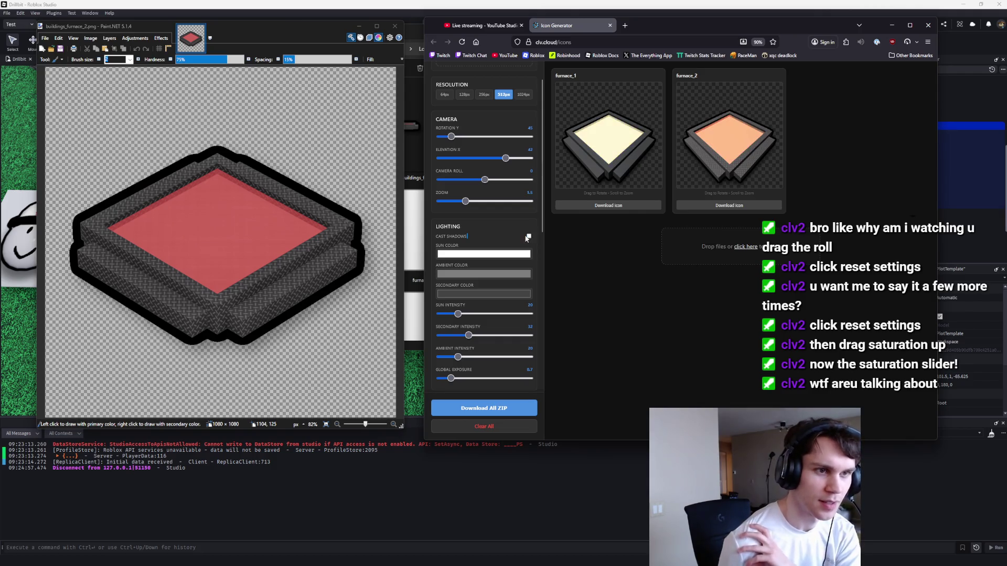
click(528, 237)
click(526, 237)
click(527, 237)
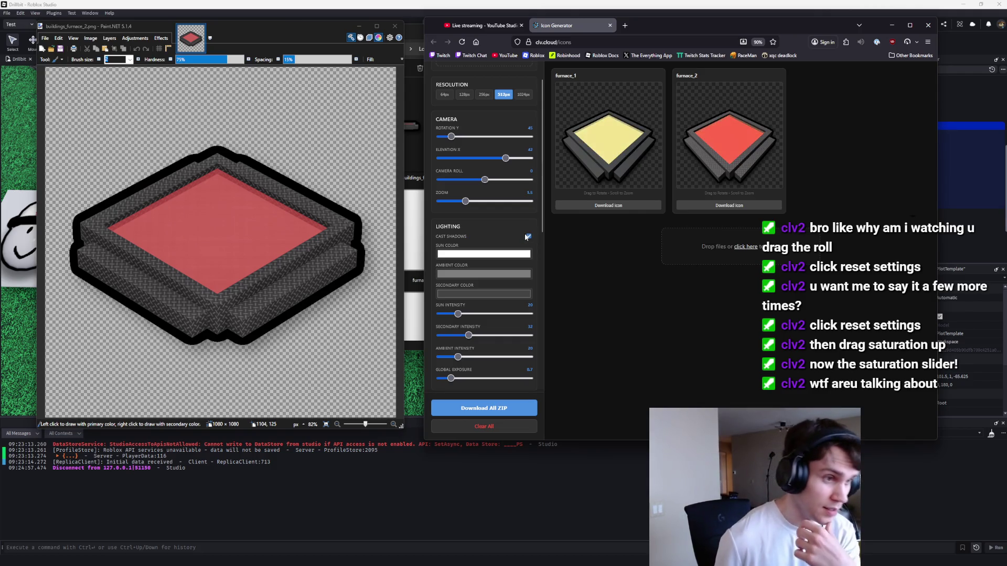
click(528, 236)
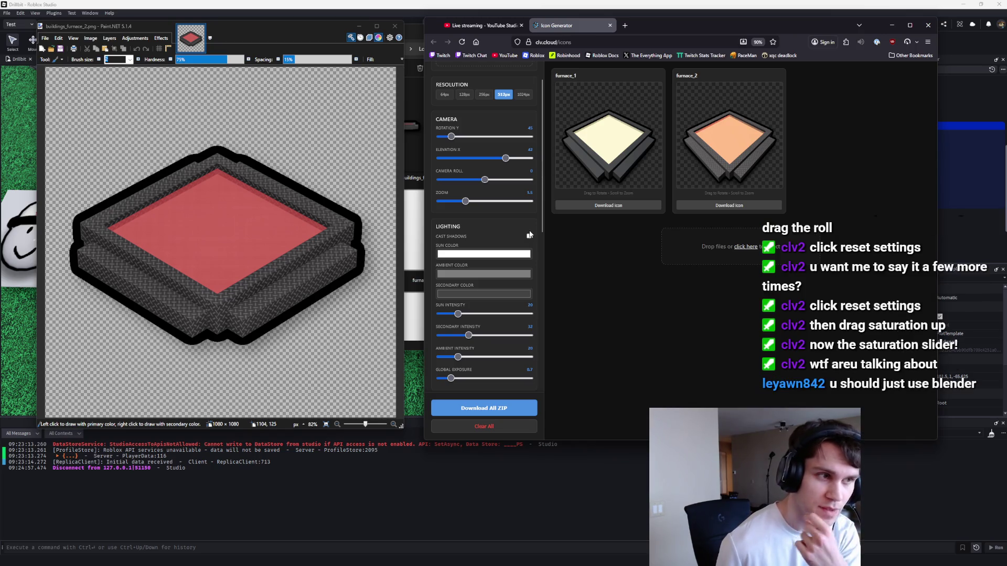
click(527, 237)
click(528, 237)
click(528, 236)
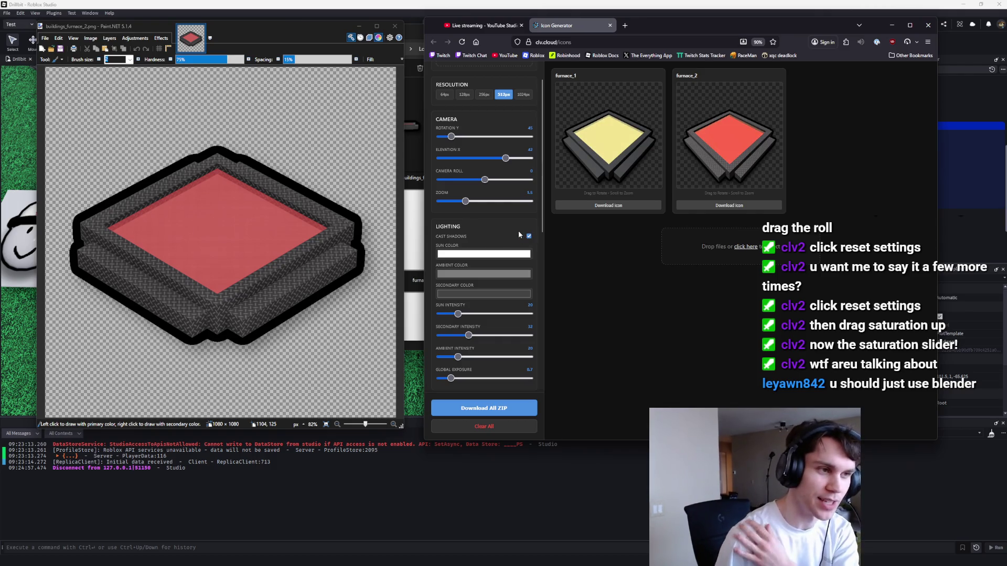
click(528, 237)
click(528, 237)
click(528, 236)
click(528, 236)
click(528, 236)
click(529, 237)
click(528, 236)
click(528, 237)
click(528, 237)
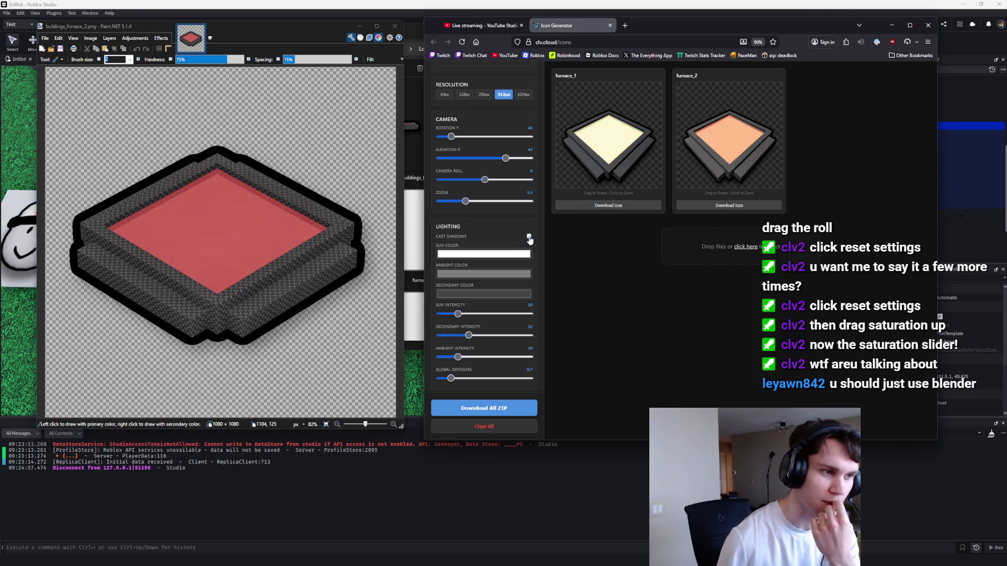
click(528, 237)
click(528, 237)
click(529, 237)
click(529, 237)
click(528, 238)
click(529, 237)
click(528, 238)
click(529, 237)
click(529, 237)
click(522, 234)
click(522, 234)
click(522, 235)
click(522, 234)
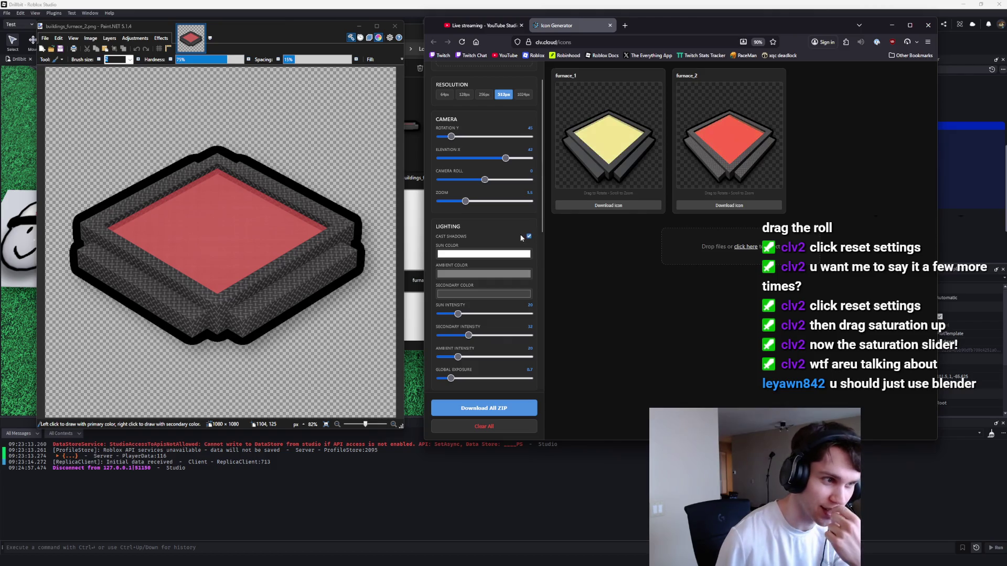
click(522, 235)
click(522, 235)
click(523, 234)
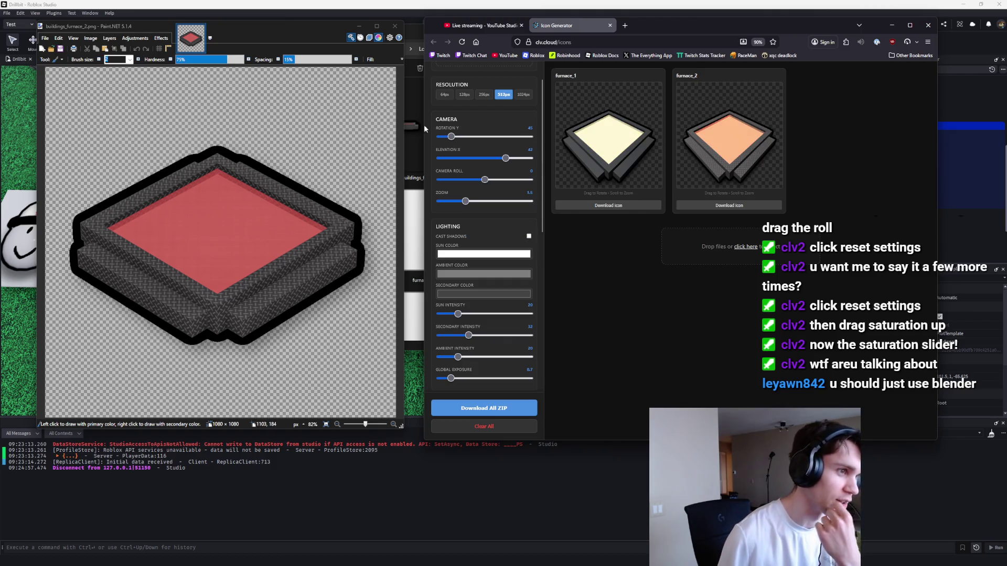
Step: Switch to VS Code and type 'Make it so' into the Codex chat input
click(17, 123)
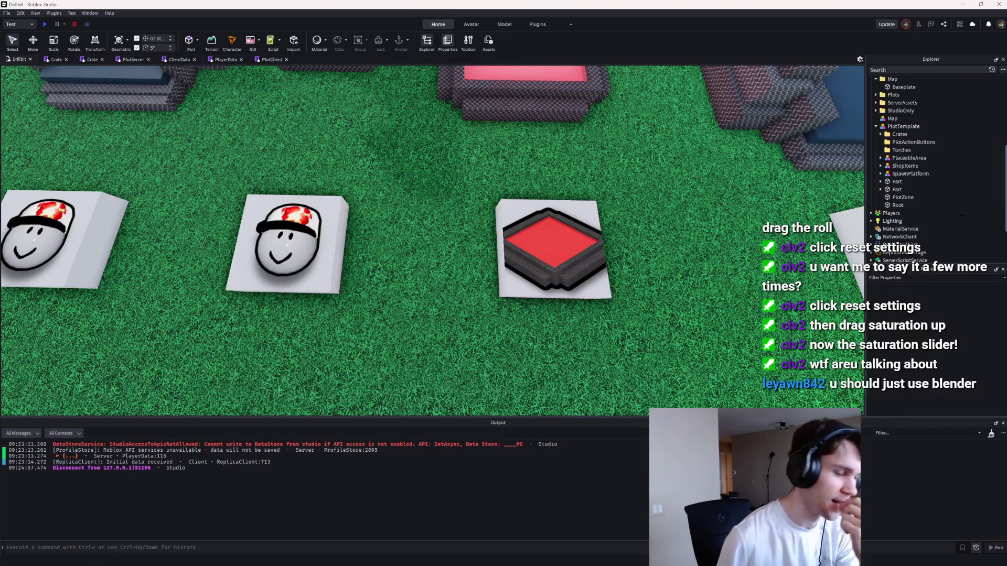
mouse_move(628, 559)
click(618, 514)
click(48, 498)
text(Make it so)
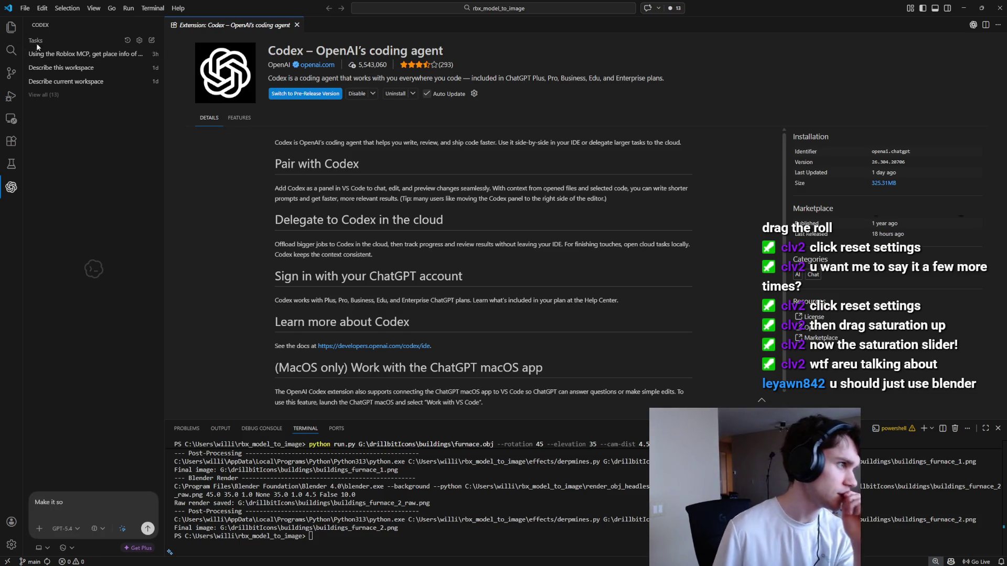
Step: Open derpmines.py from the Explorer file tree in the editor
click(11, 27)
click(297, 25)
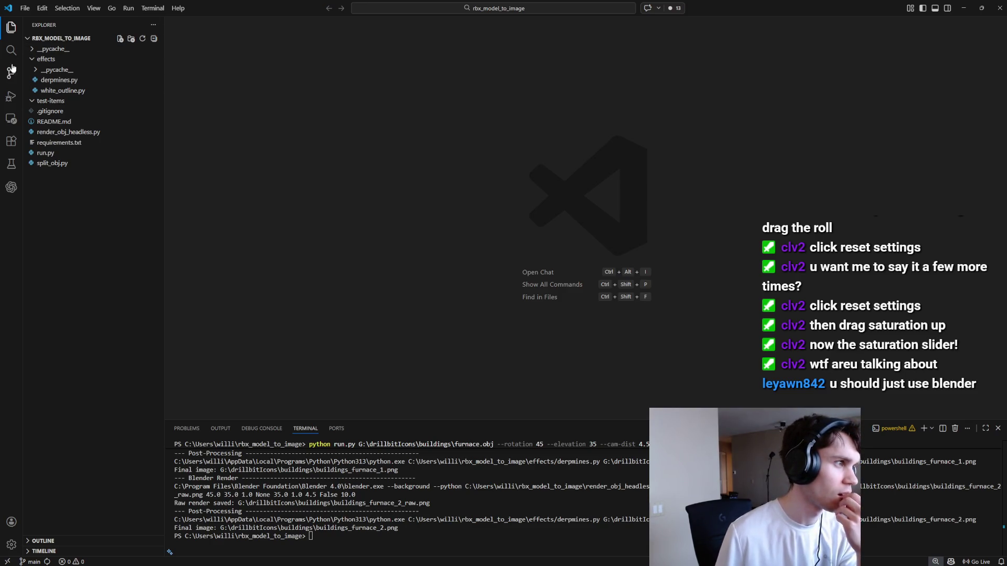
click(54, 83)
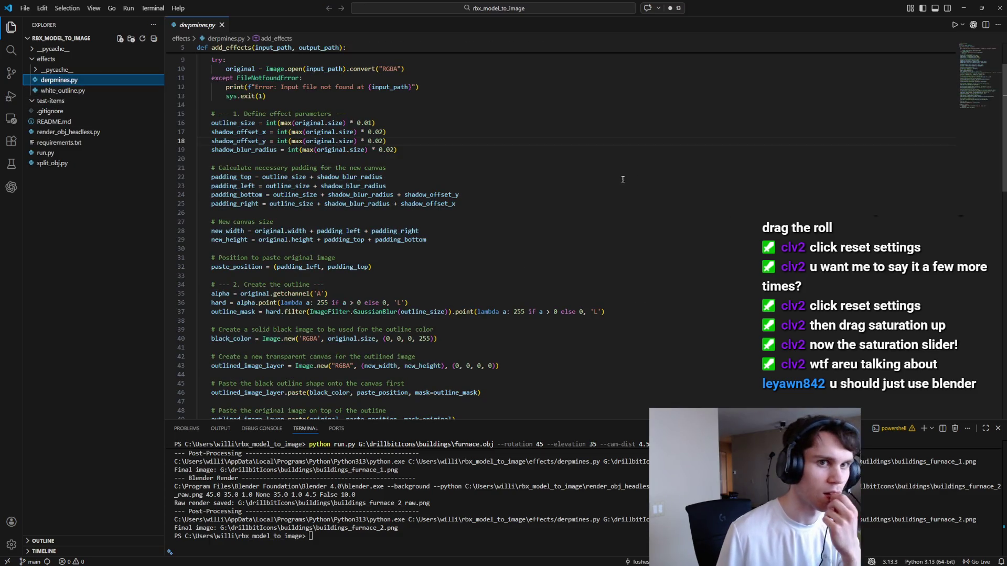
Step: Replace the Codex prompt with a request to add saturation to the generated image, and send it
click(973, 25)
key(ctrl+a)
text(In s)
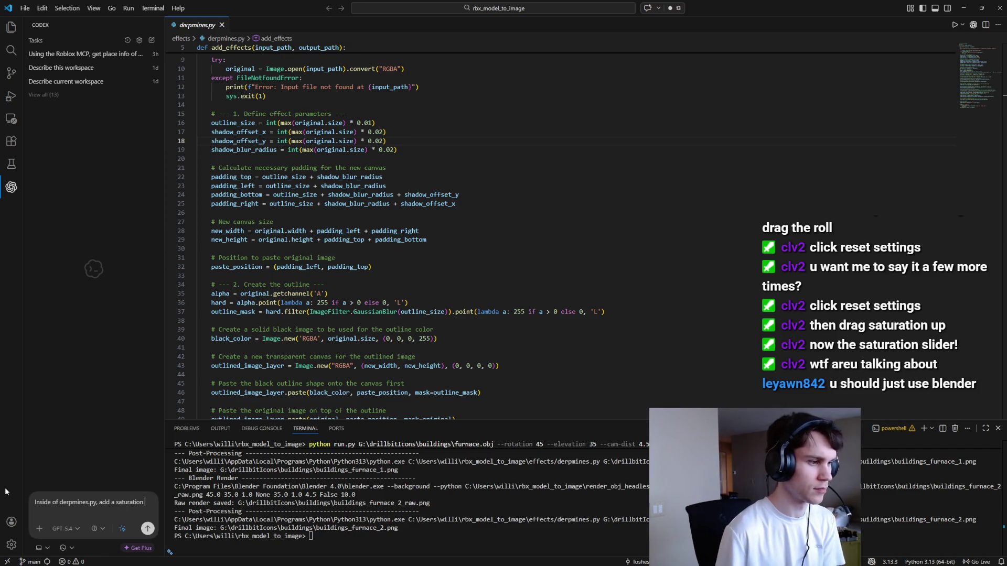
key(ctrl+BackSpace)
text(saturation)
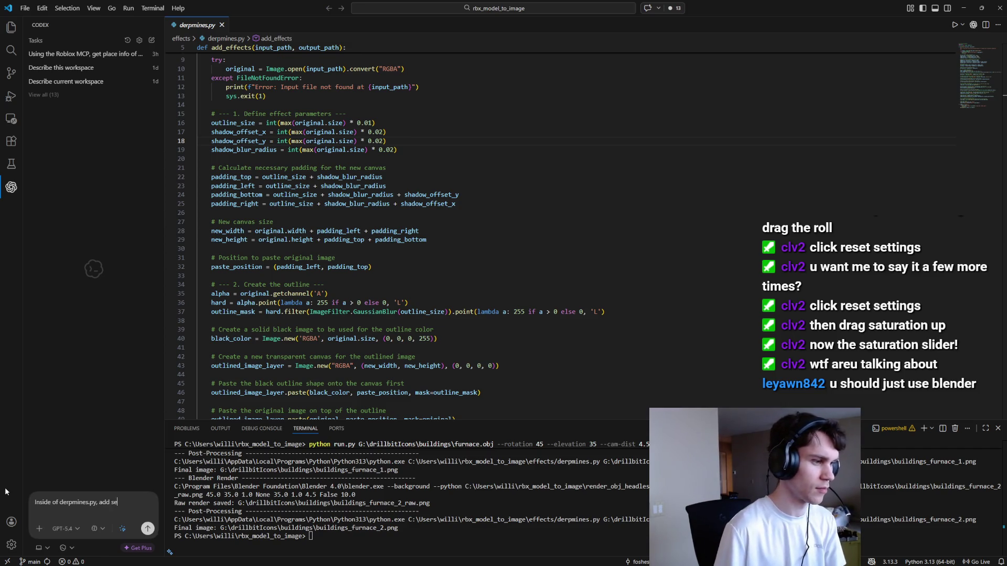
text( to the image)
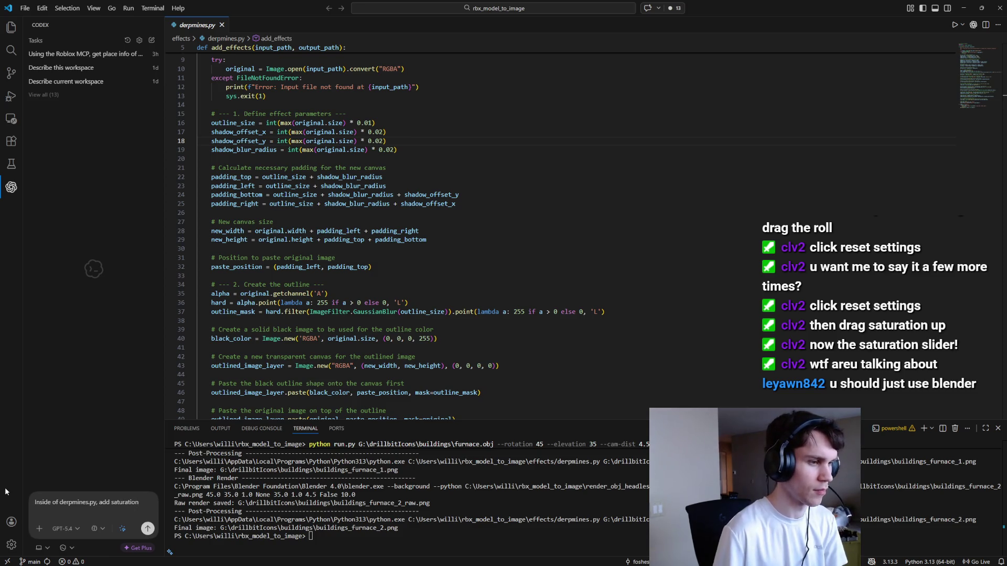
text( after it is generated.)
key(Return)
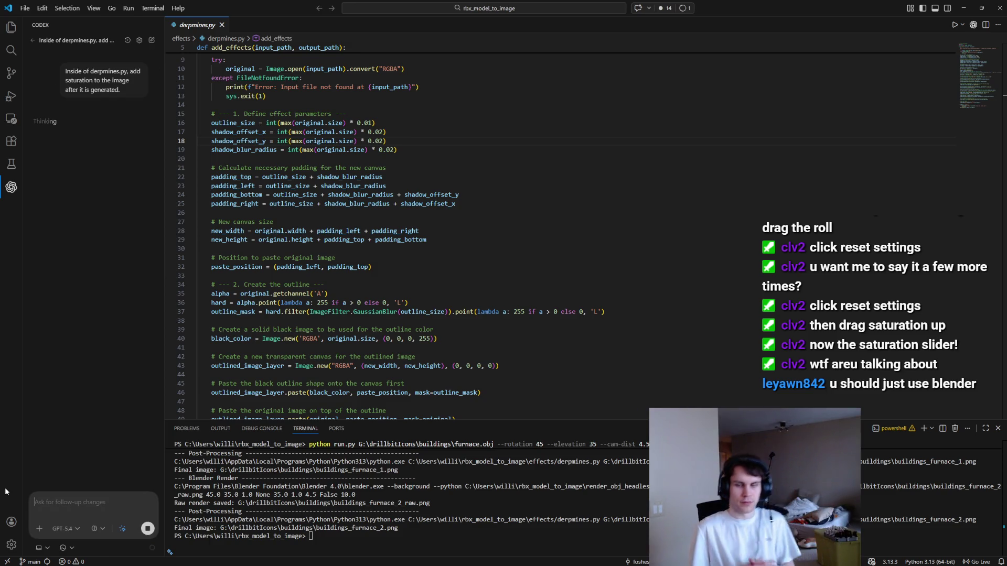
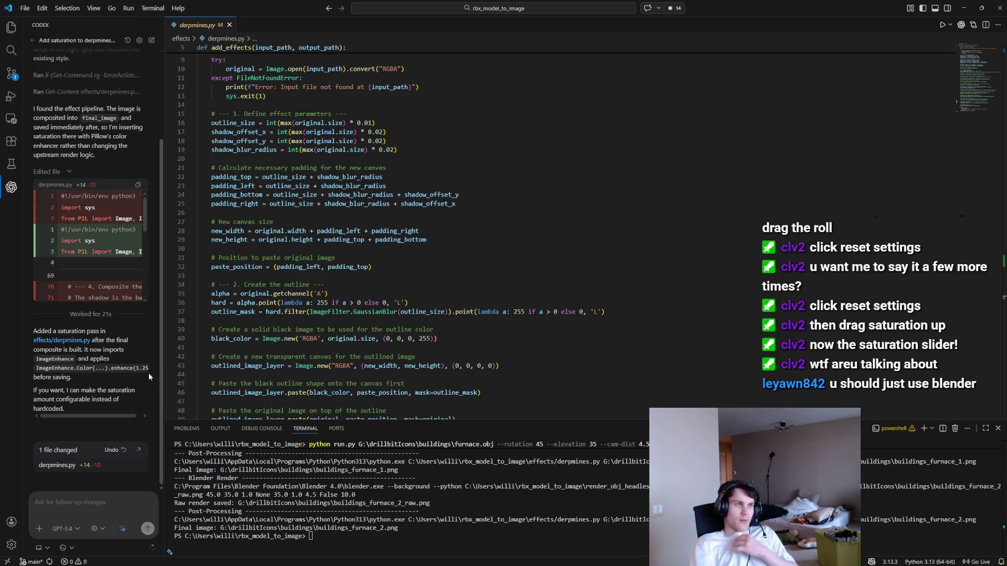
Step: Rerun python run.py on furnace.obj in the terminal, then minimize the editor to reveal Roblox Studio
click(433, 532)
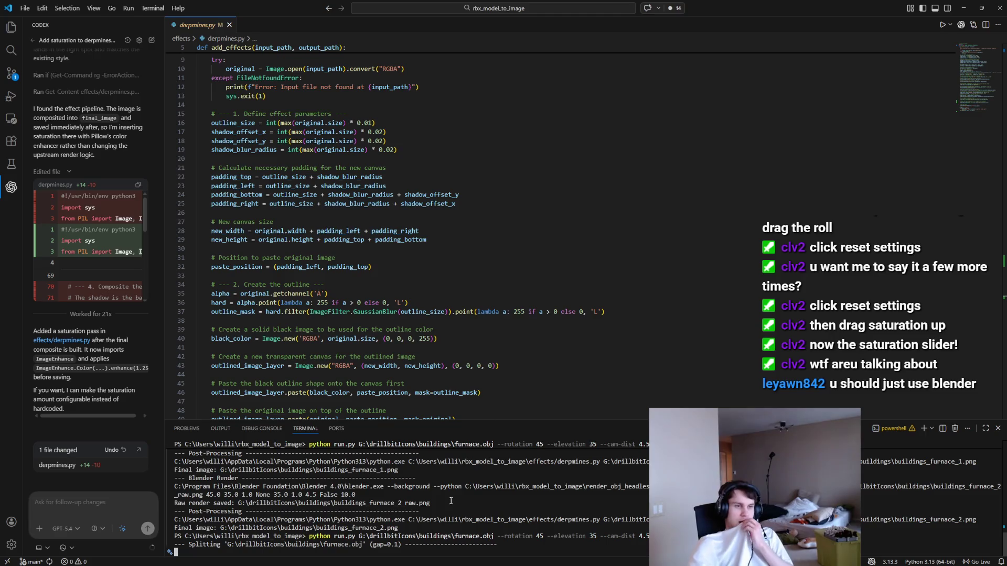
click(964, 8)
mouse_move(627, 561)
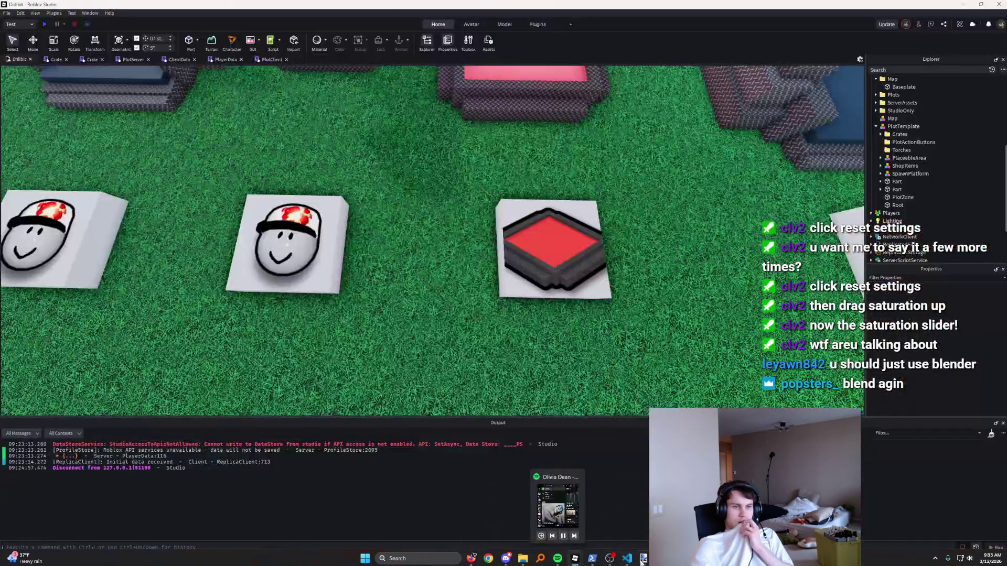
Step: Open buildings_furnace_2.png from G:\drillbitIcons\buildings in Paint.NET and close the folder window
click(643, 559)
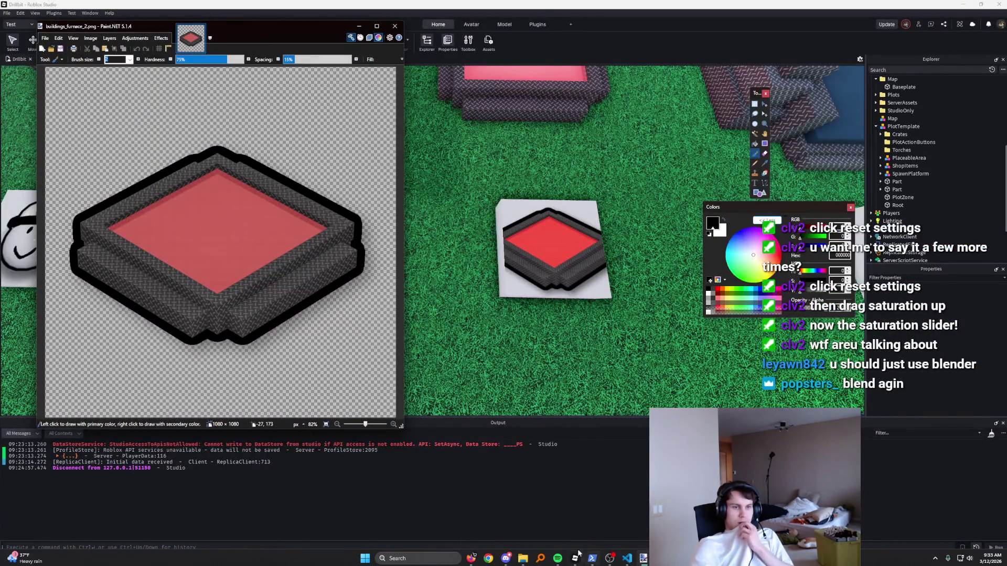
click(525, 558)
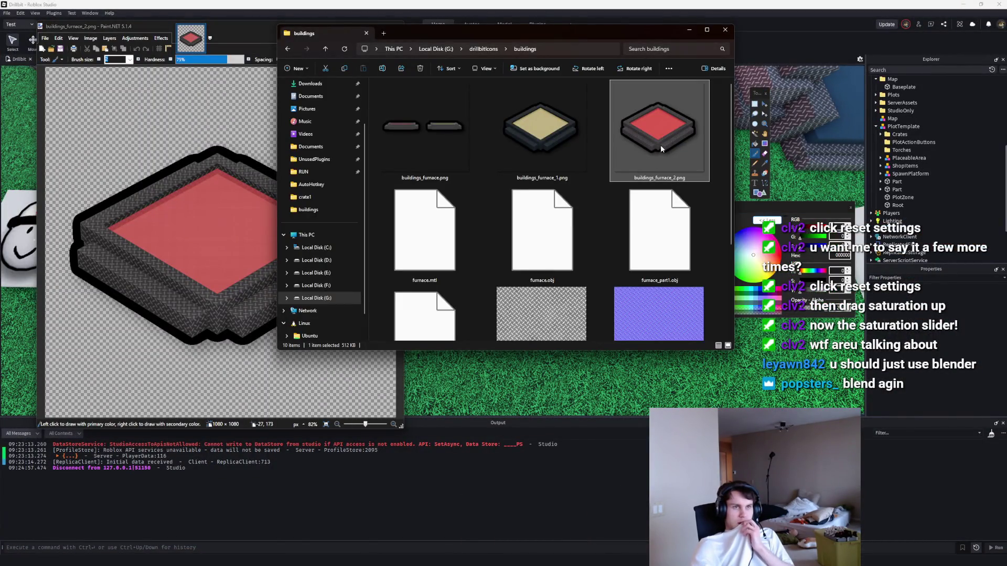
double_click(660, 144)
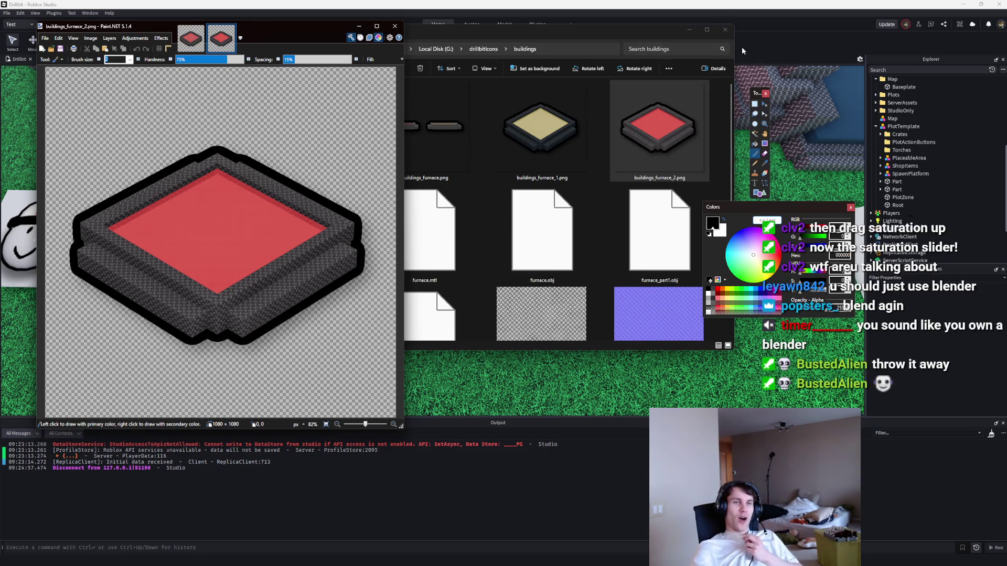
click(725, 30)
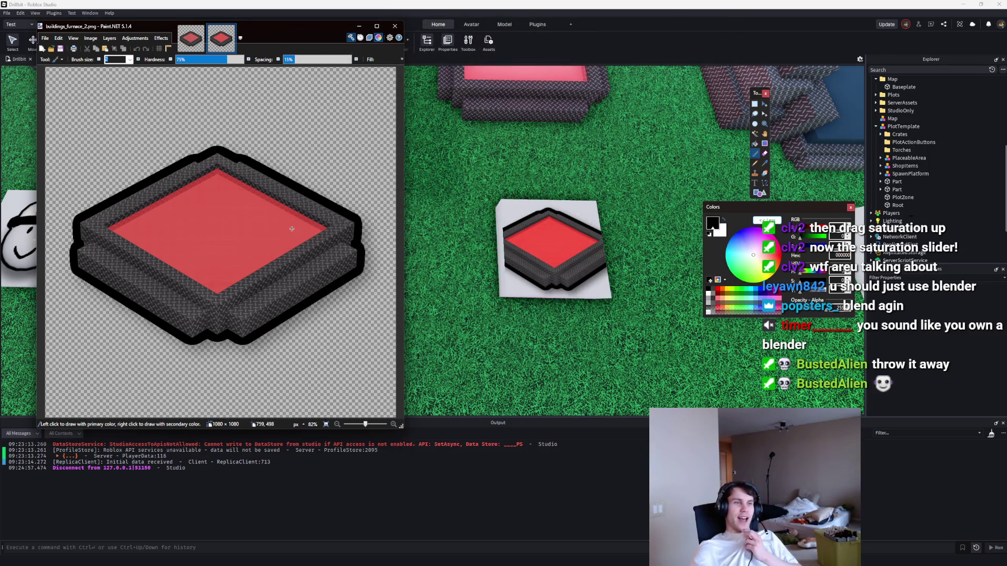
mouse_move(627, 559)
click(634, 529)
Step: Widen the Codex panel and change saturation_factor on line 75 from 1.25 to 1.4
scroll(541, 348, down, 10)
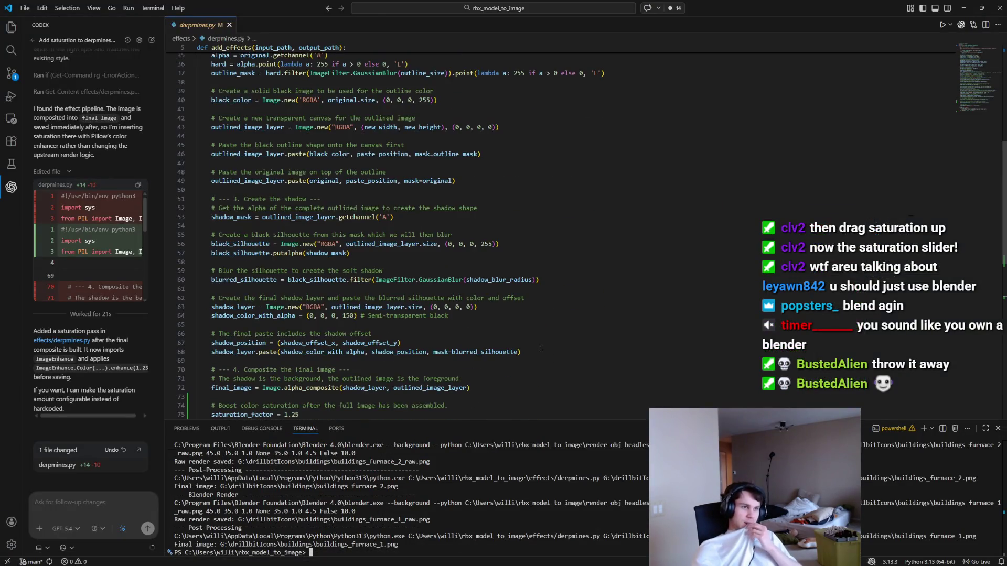
drag(164, 233, 356, 238)
scroll(241, 304, down, 5)
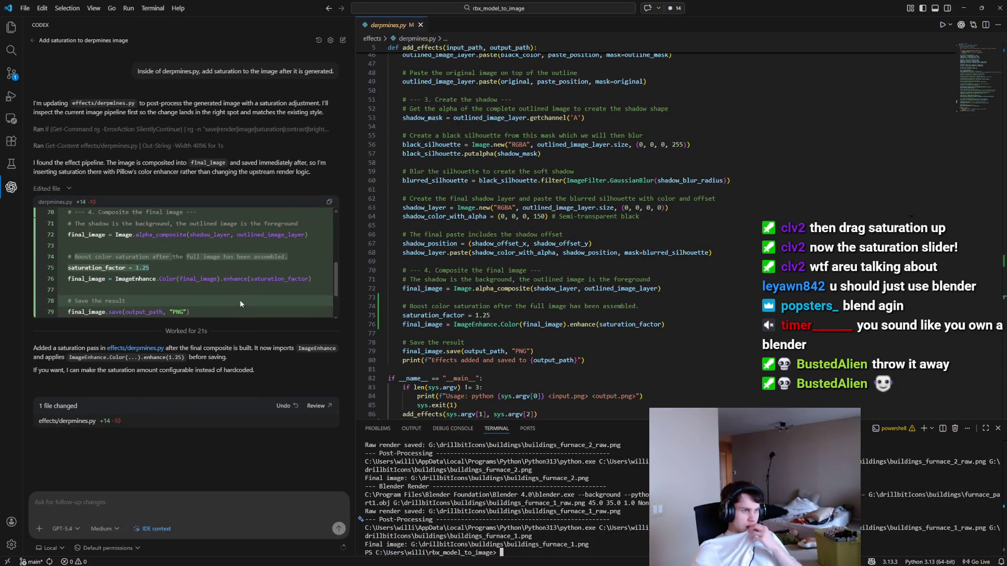
scroll(542, 236, down, 6)
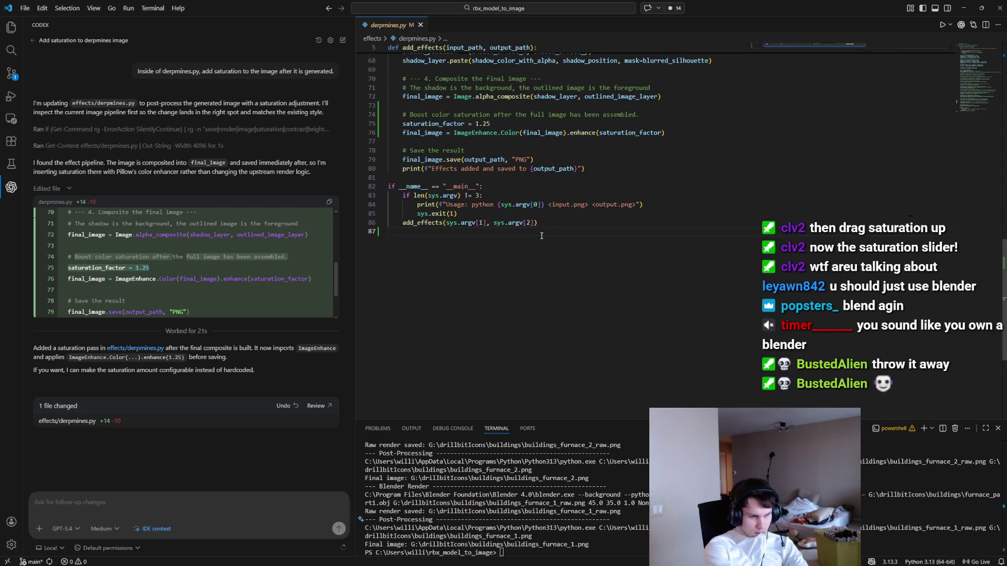
key(ctrl+f)
text(sat)
scroll(542, 236, up, 4)
text(urad)
click(487, 247)
key(BackSpace)
text(4)
Step: Save derpmines.py, rerun the furnace render, and minimize the editor
key(ctrl+s)
click(593, 545)
key(Up)
key(Return)
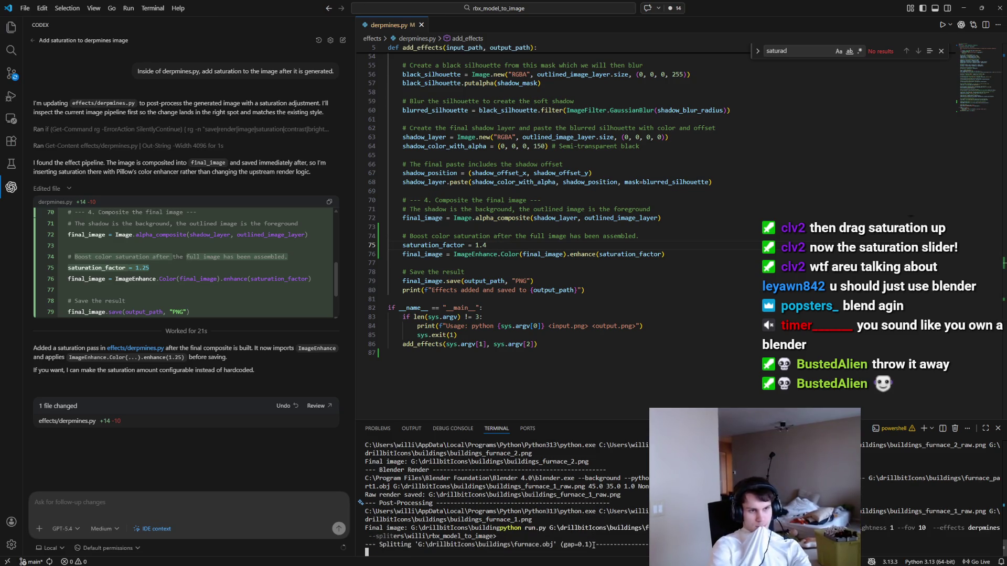
click(959, 14)
mouse_move(611, 564)
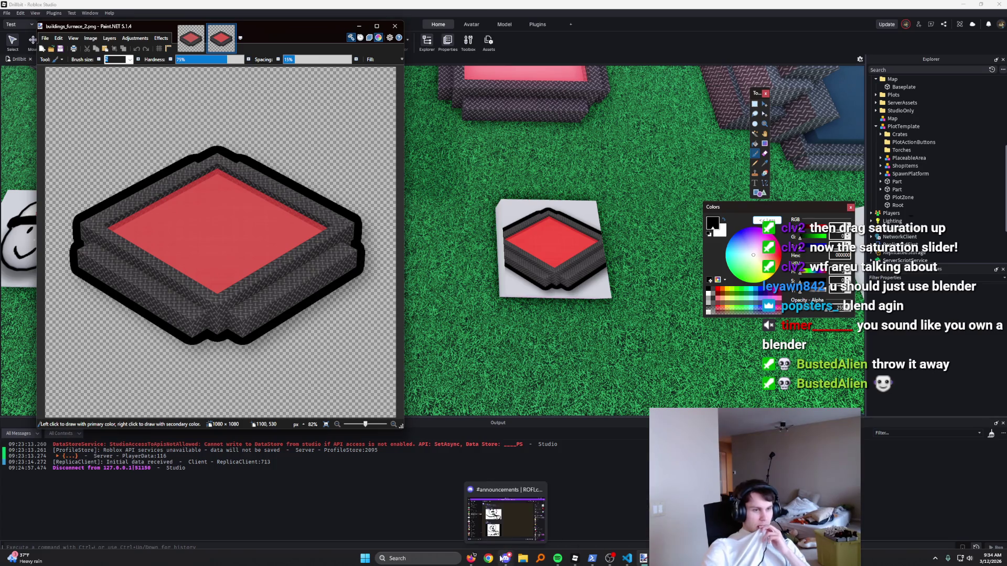
Step: Load the newest furnace render into Paint.NET as a third image, then bring Roblox Studio forward
click(523, 559)
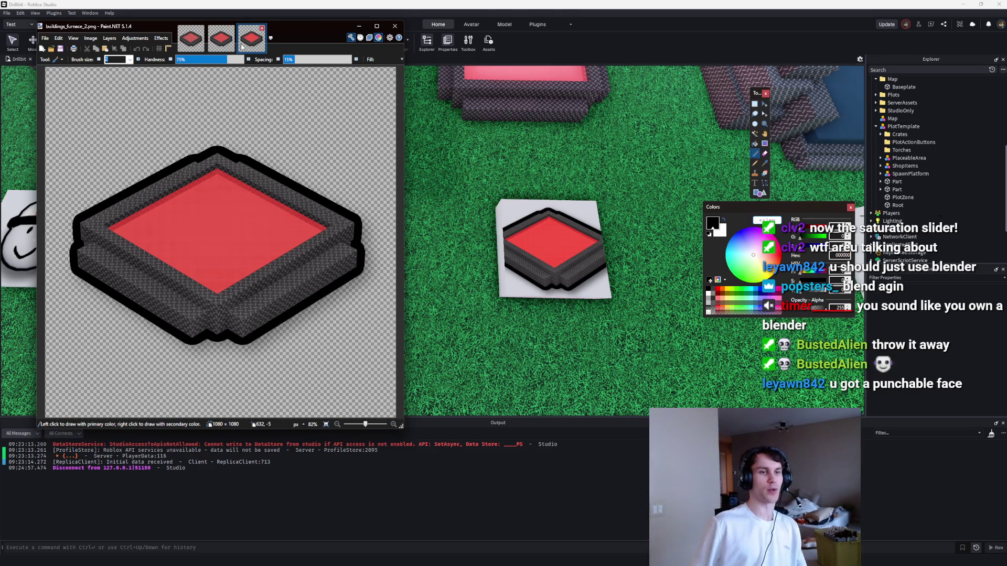
click(410, 170)
mouse_move(625, 561)
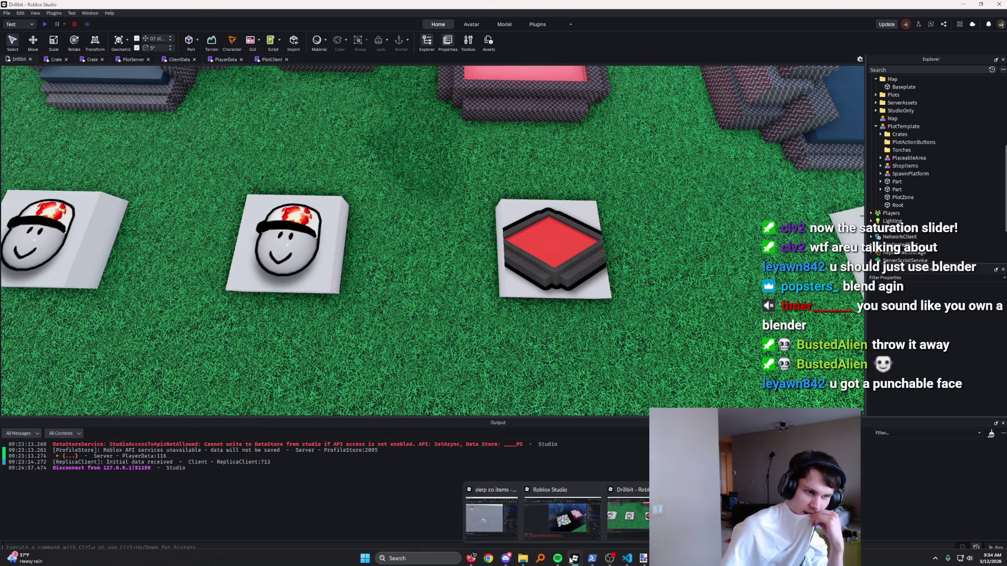
Step: Replace the 1.4 saturation factor with 1.5, save derpmines.py and close the Find box
click(627, 560)
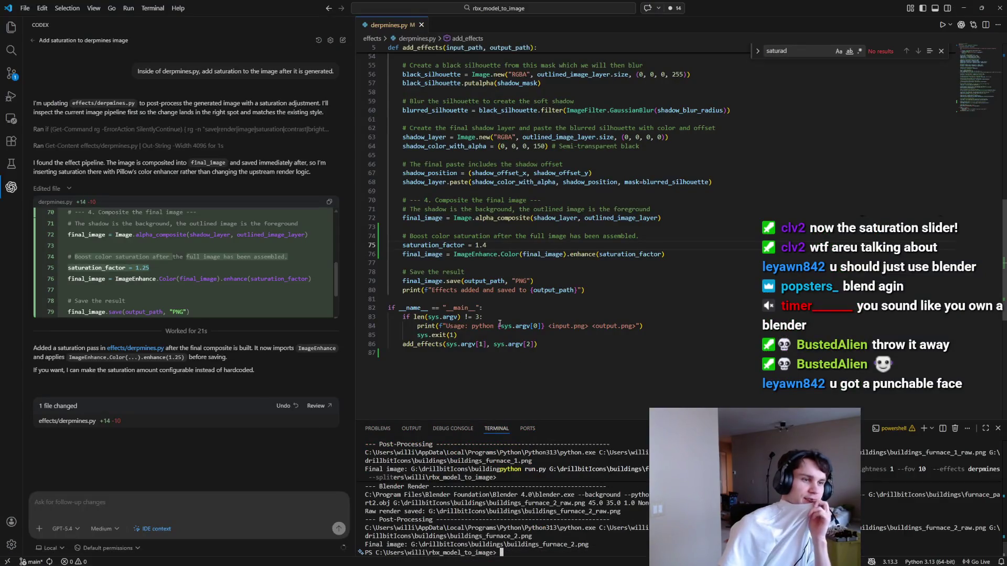
drag(475, 245, 492, 245)
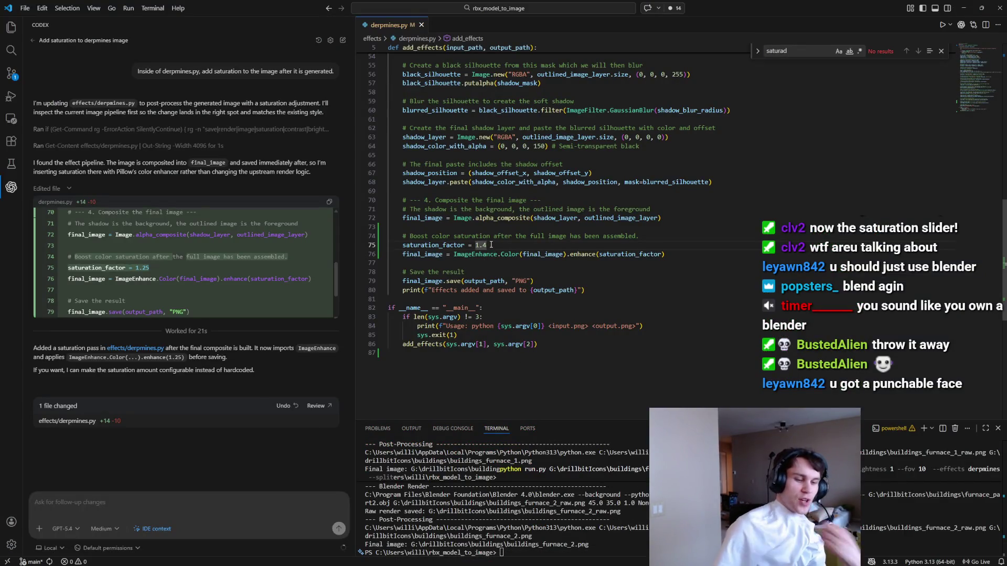
text(1.5)
key(ctrl+s)
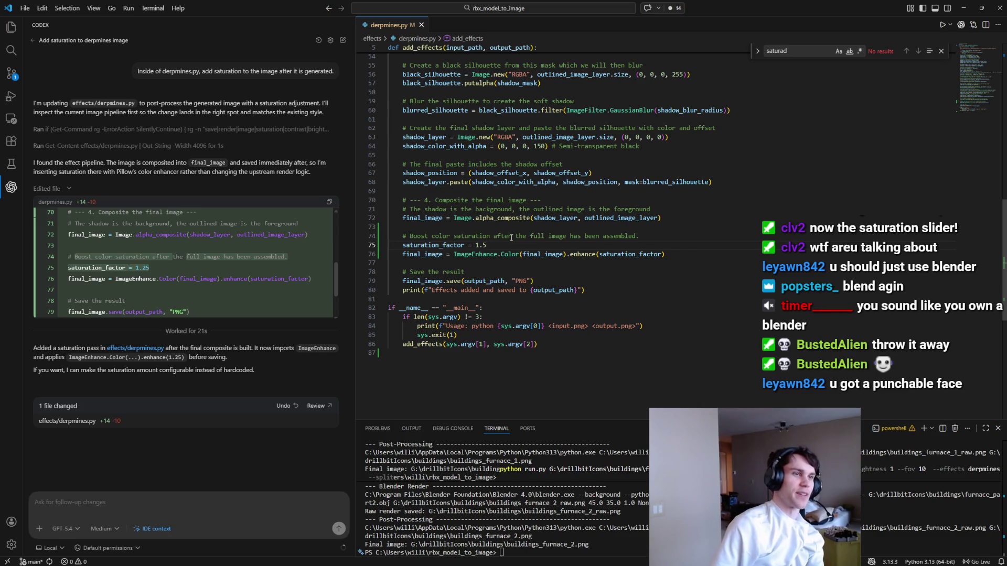
key(Escape)
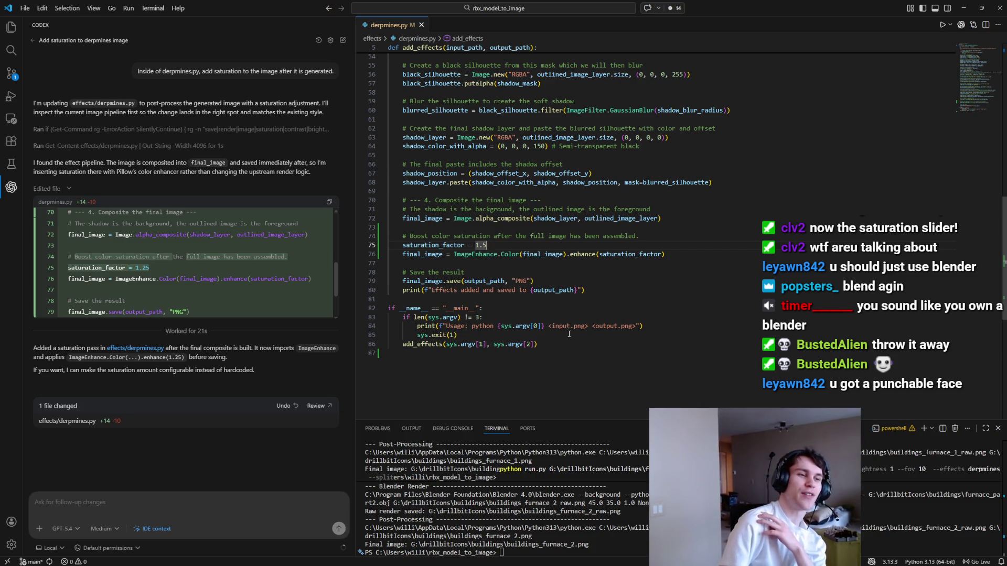
Step: Select and review lines 55–87 of derpmines.py, then switch to Roblox Studio
mouse_move(618, 354)
mouse_down()
mouse_move(404, 138)
mouse_move(403, 65)
mouse_up()
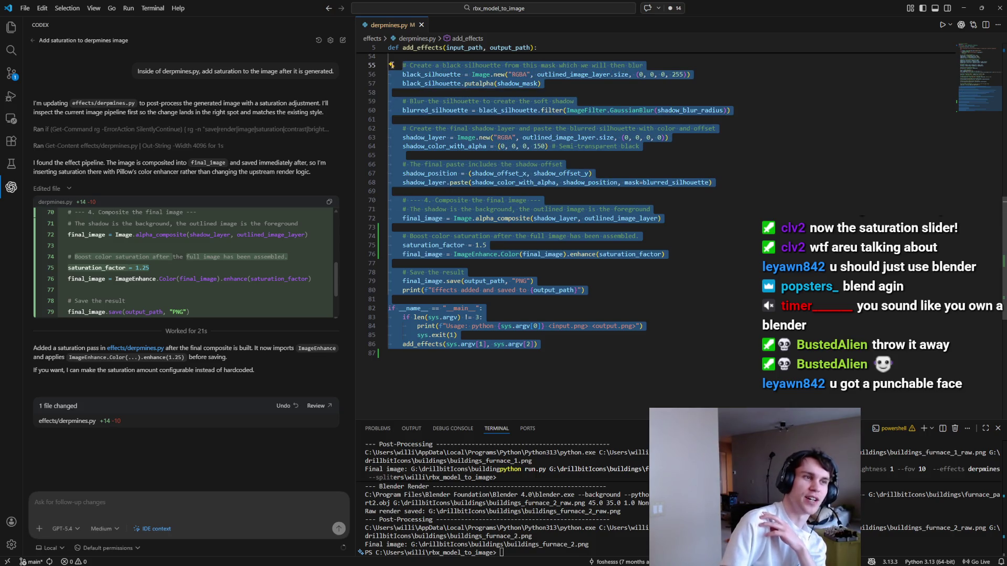
mouse_move(569, 355)
mouse_down()
mouse_move(556, 350)
mouse_move(399, 92)
mouse_move(361, 67)
mouse_up()
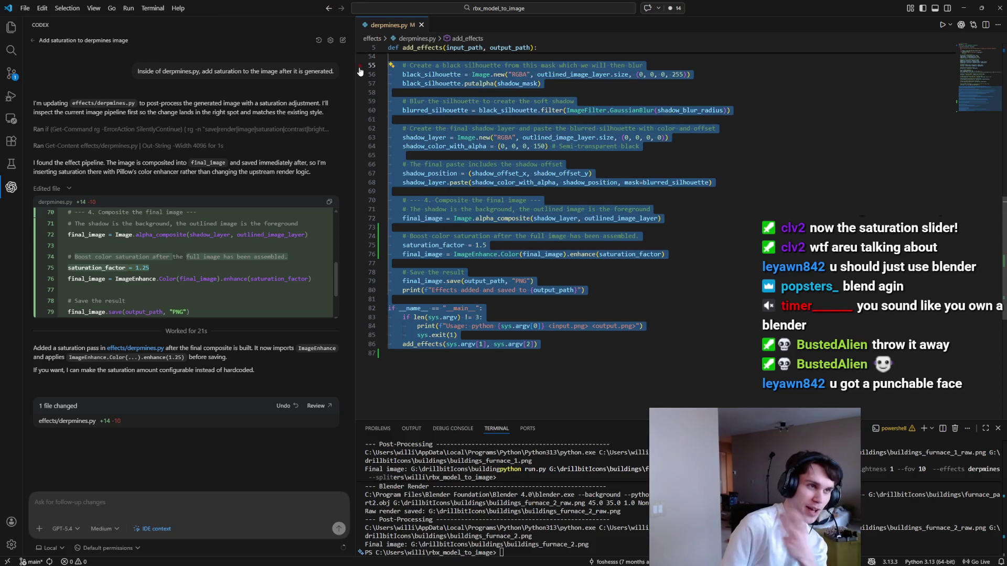
click(497, 138)
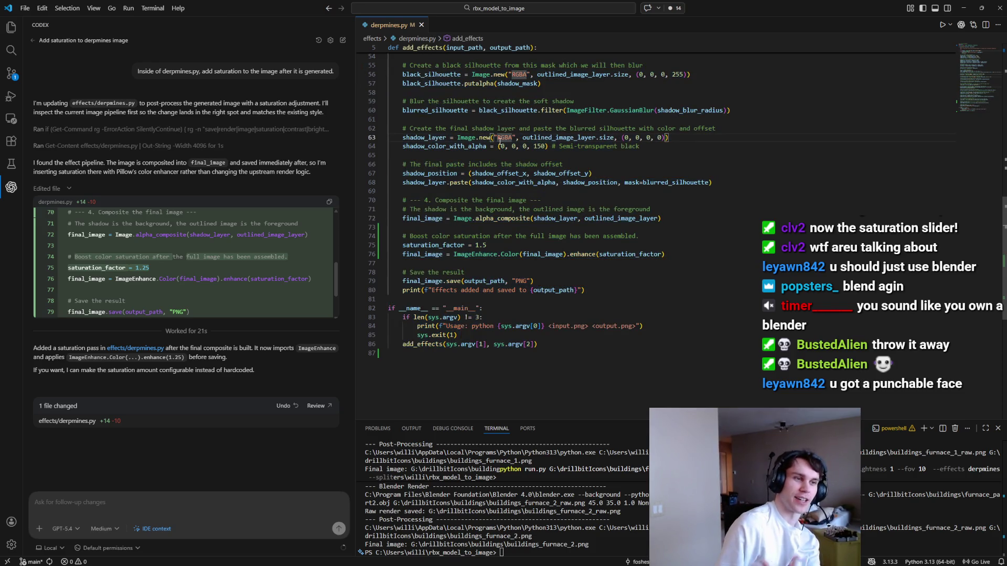
click(397, 54)
scroll(397, 54, up, 2)
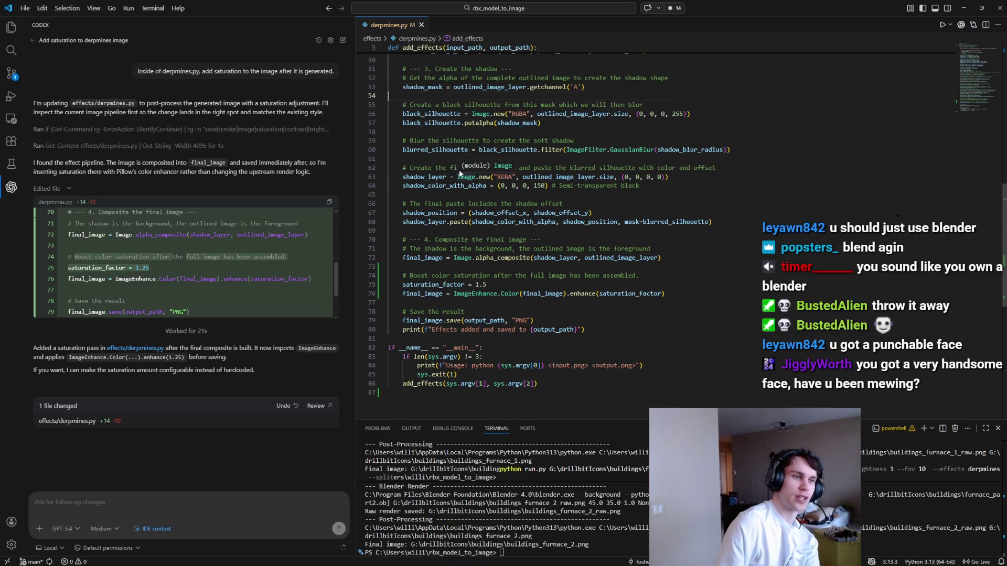
scroll(460, 173, down, 2)
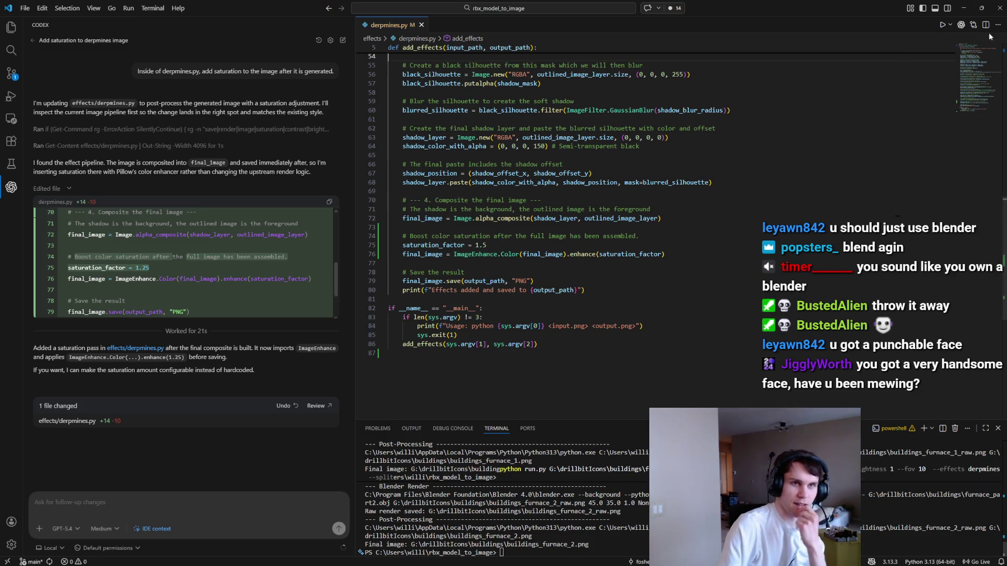
key(alt+Tab)
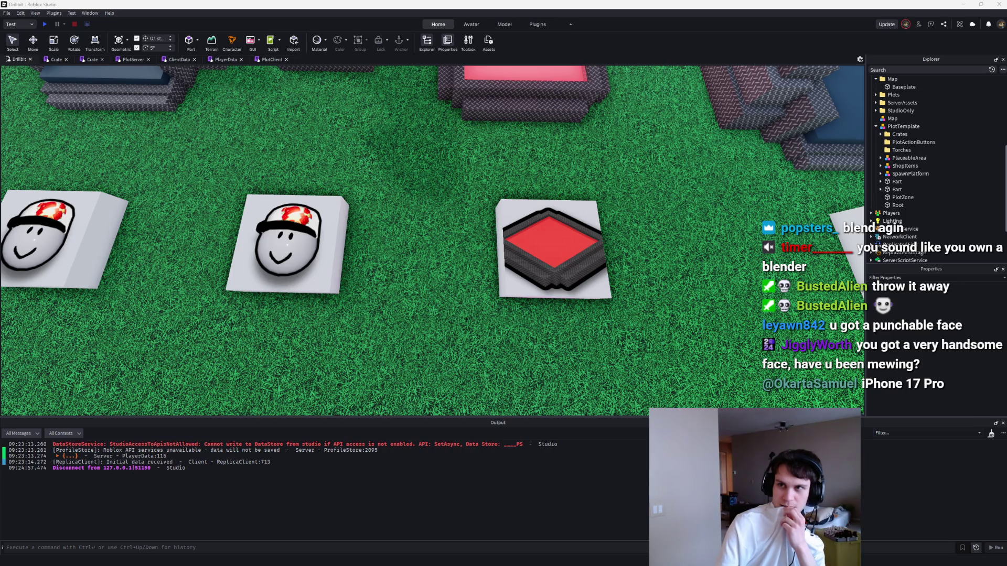
Step: Select the green, pink, blue-topped, gray and dark building models in the plot's lower rows
scroll(657, 303, down, 5)
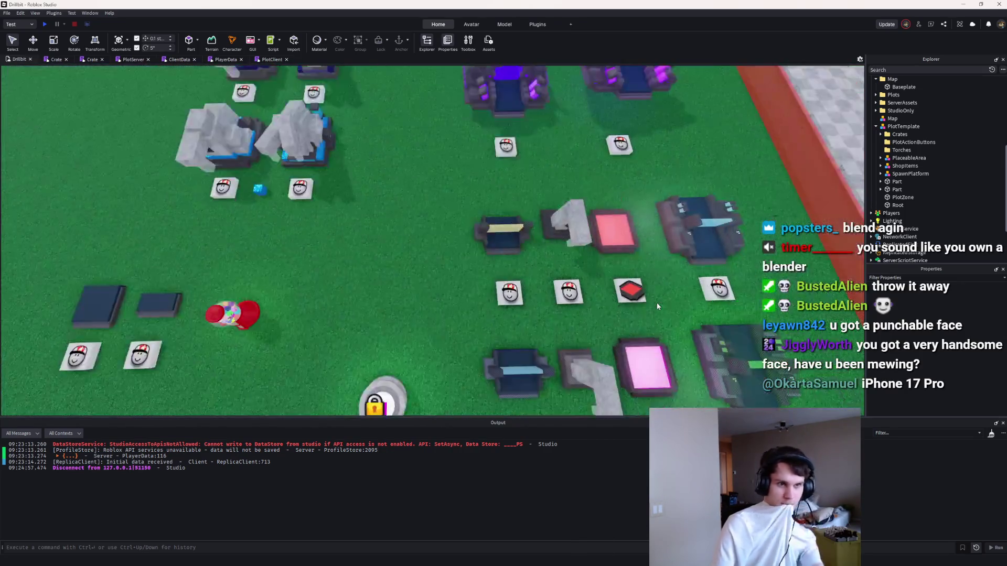
scroll(656, 303, down, 5)
drag(291, 108, 533, 351)
click(350, 292)
scroll(376, 257, up, 5)
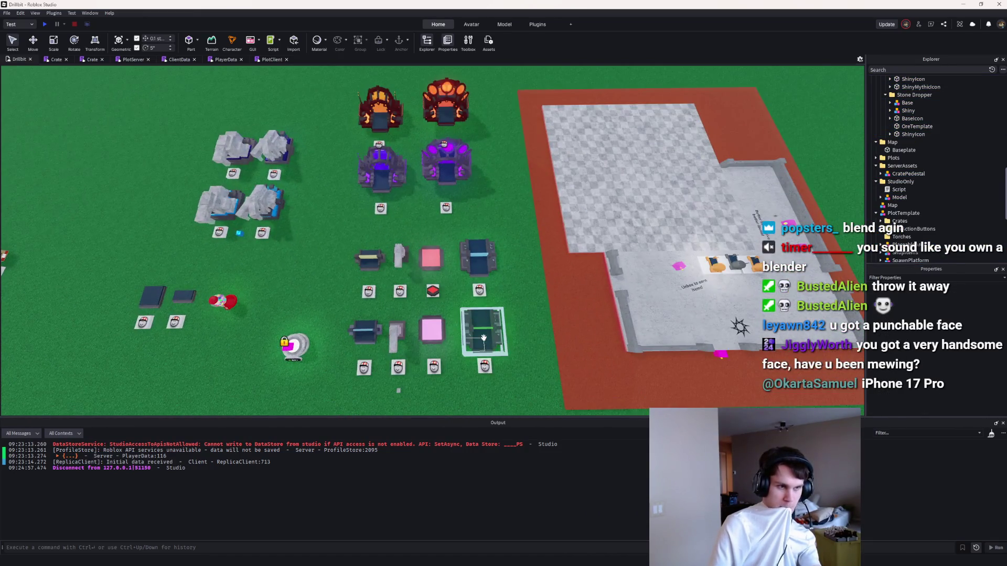
click(483, 338)
ctrl+click(432, 331)
ctrl+click(396, 335)
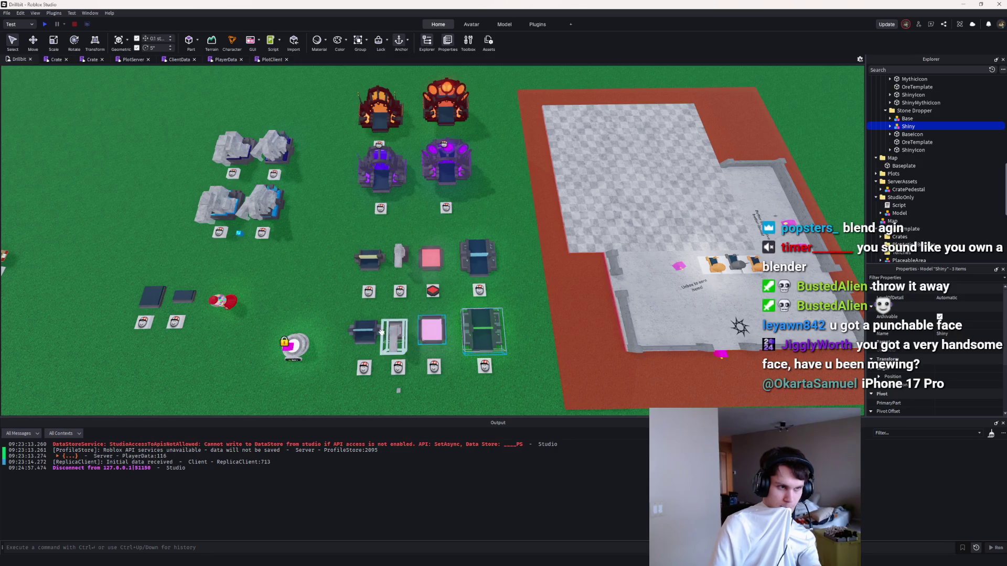
ctrl+click(364, 332)
ctrl+click(485, 255)
ctrl+click(431, 257)
ctrl+click(400, 254)
ctrl+click(367, 257)
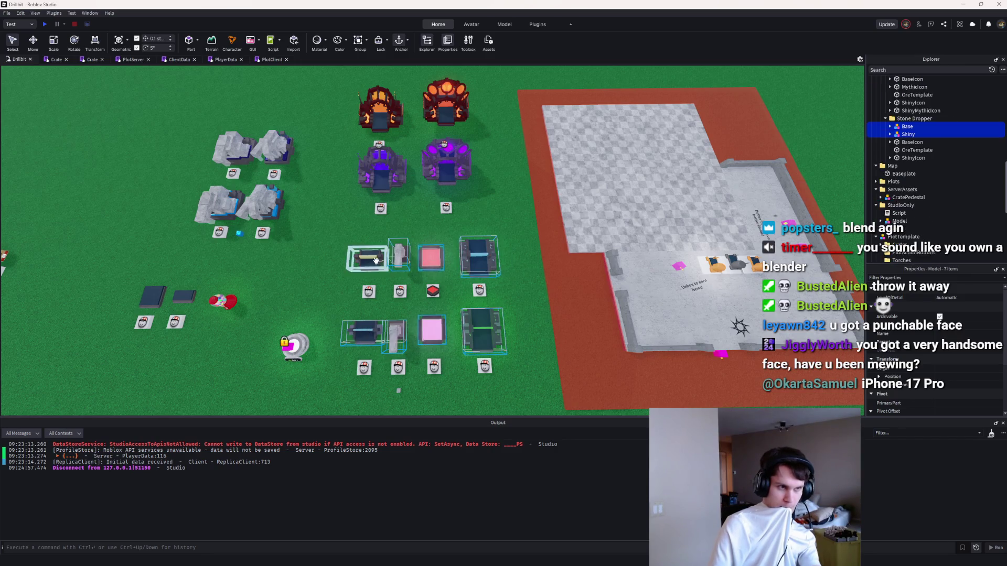
Step: Add the two purple models, two top furnaces and four gray crates to the selection
ctrl+click(446, 158)
ctrl+click(391, 153)
ctrl+click(379, 105)
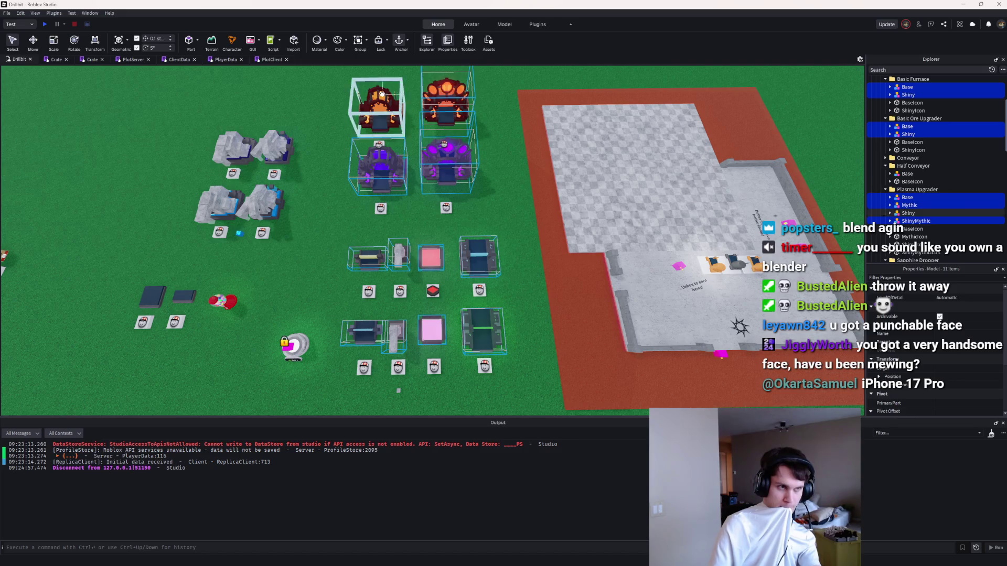
ctrl+click(446, 100)
ctrl+click(233, 144)
ctrl+click(273, 144)
ctrl+click(215, 203)
ctrl+click(264, 205)
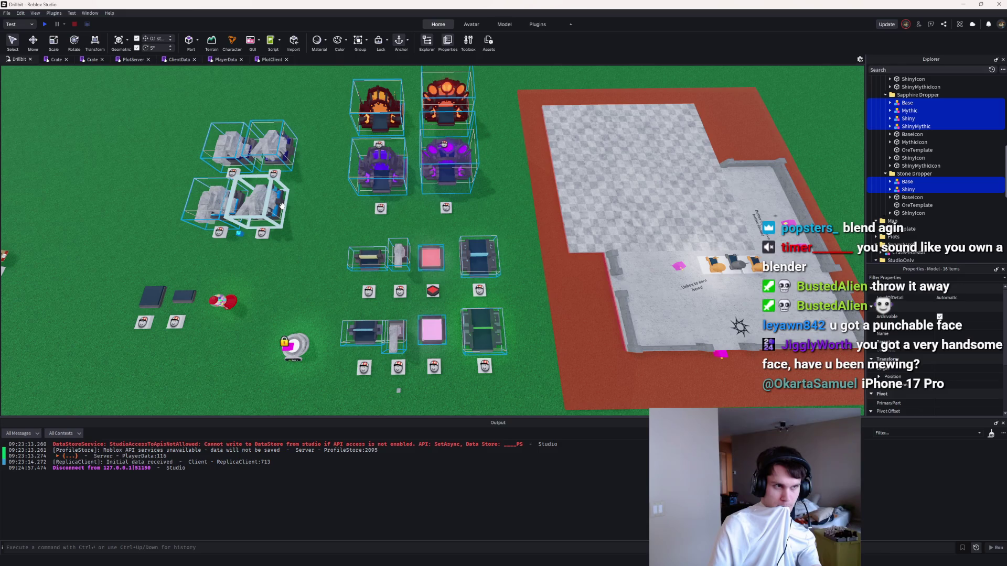
Step: Undo the accidental deselection and group all 16 selected models into one model
click(399, 199)
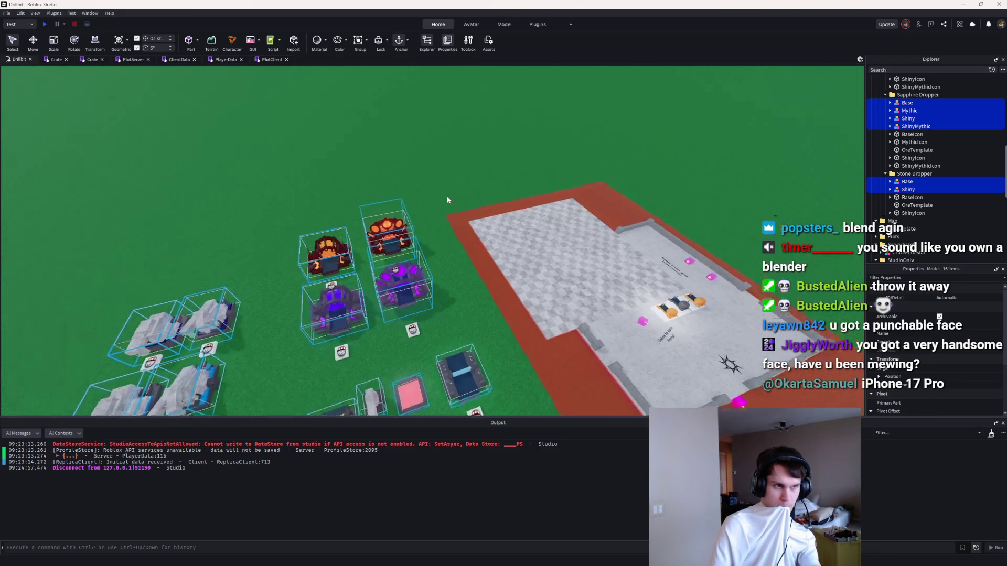
key(ctrl+z)
key(f)
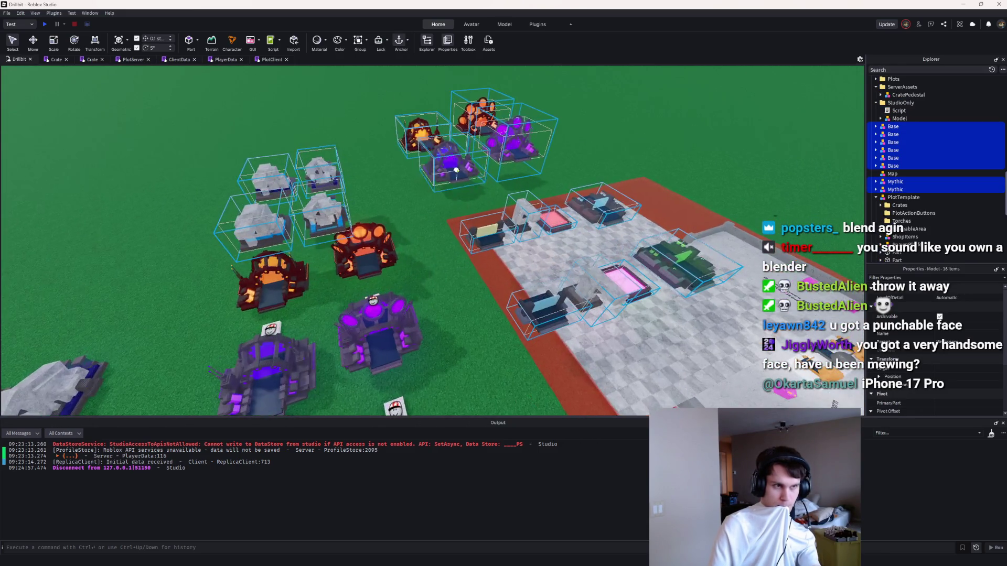
key(ctrl+g)
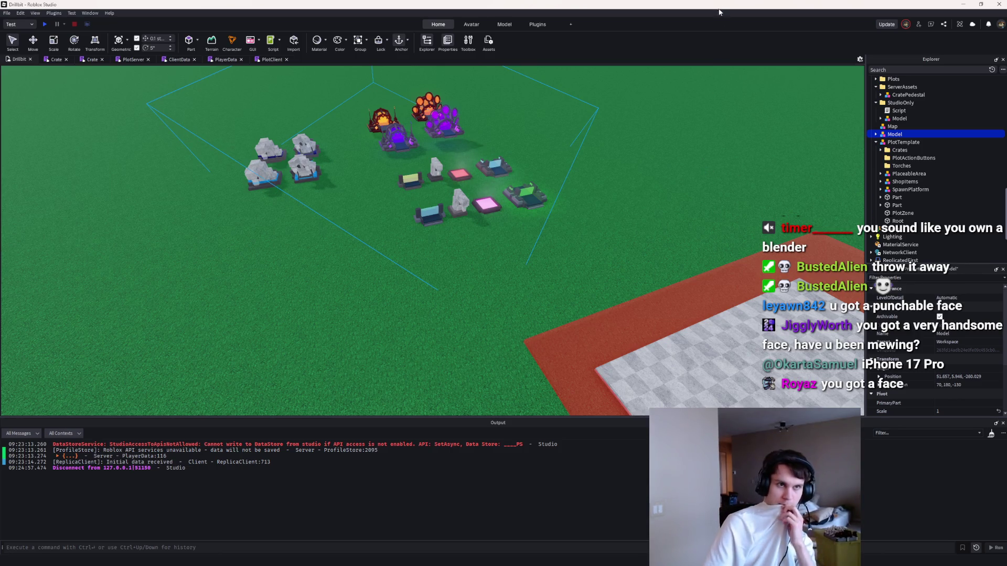
click(963, 4)
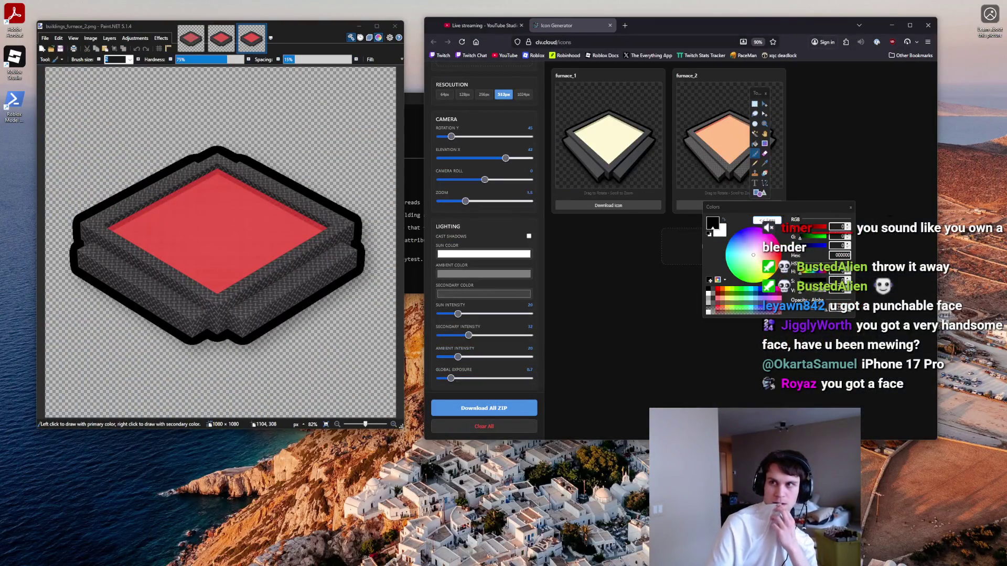
Step: Maximize the editor and rerun the render with furnace.obj changed to buildingset1\models.obj
key(alt+Tab)
drag(555, 165, 565, 24)
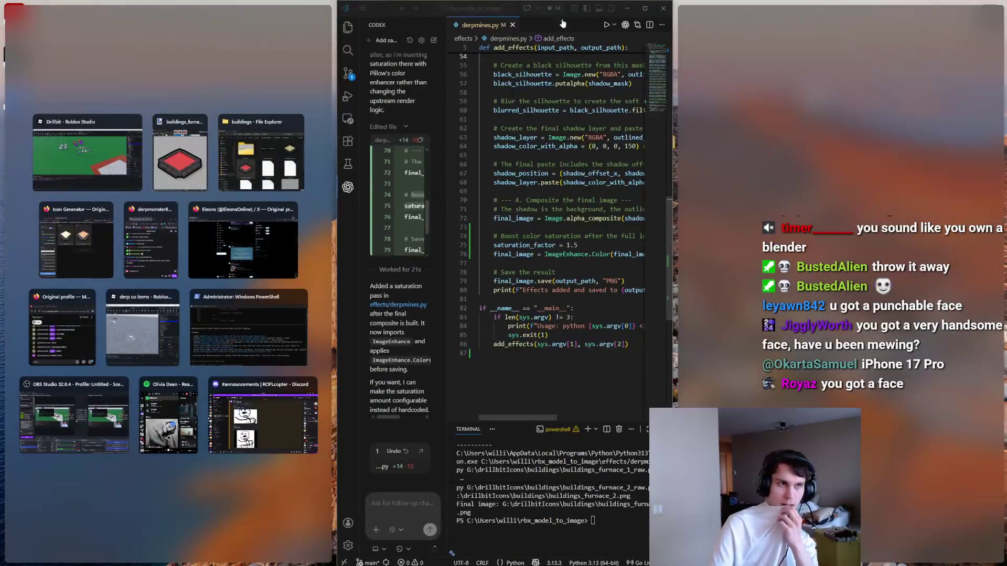
double_click(565, 25)
click(474, 483)
key(Up)
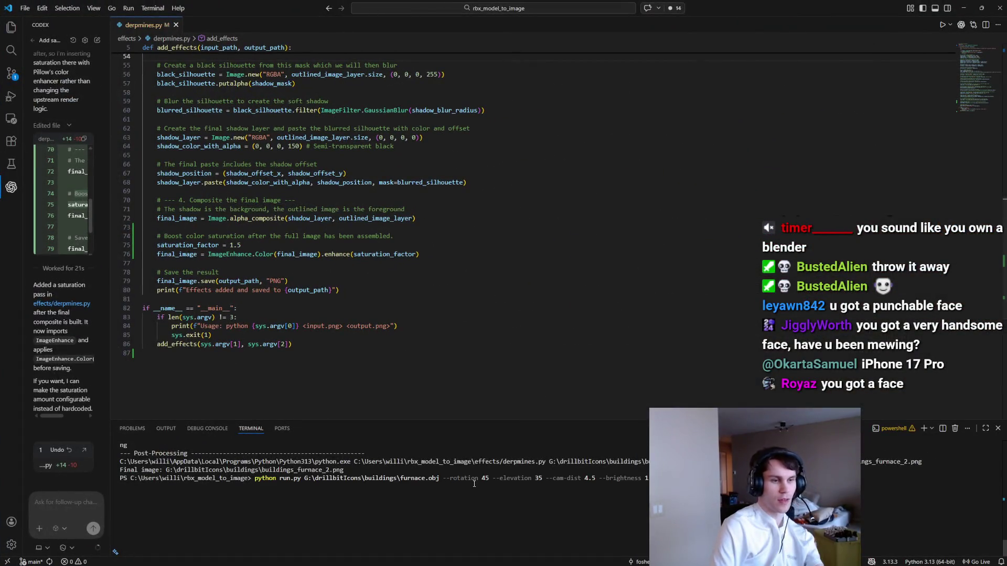
key(ctrl+Left)
key(ctrl+Left)
key(ctrl+Left)
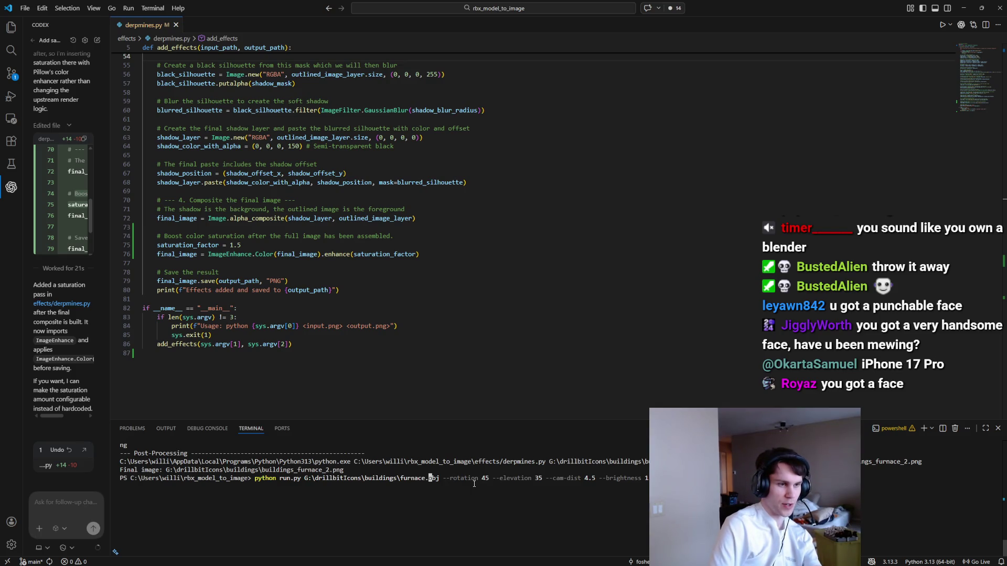
key(Left)
key(BackSpace)
key(BackSpace)
key(BackSpace)
text(buildingset)
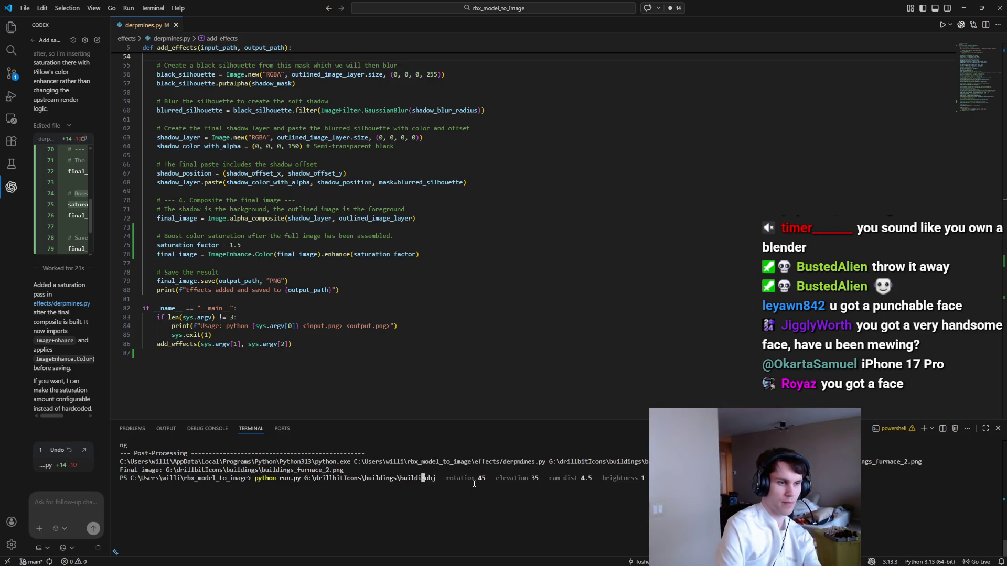
text(1)
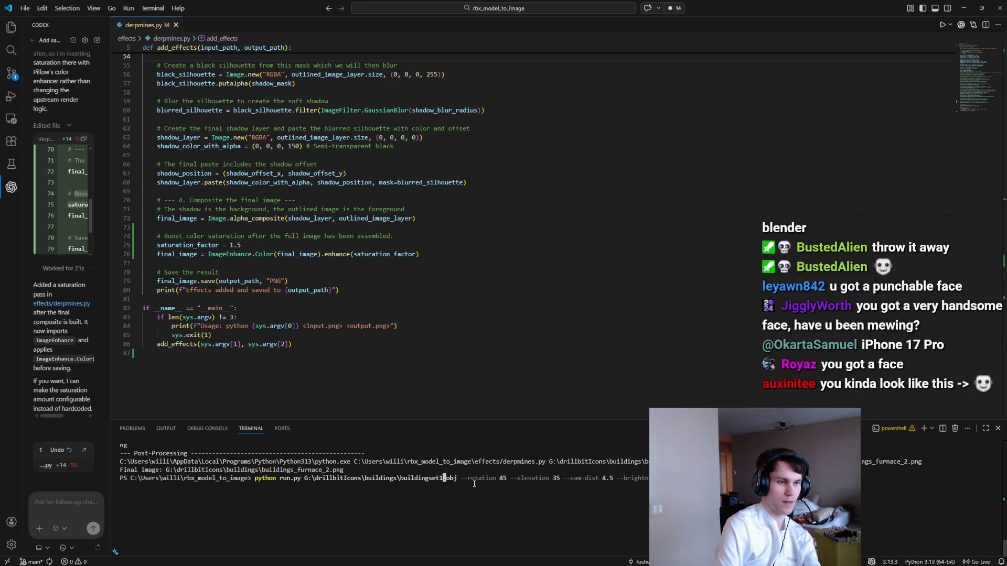
text(\model)
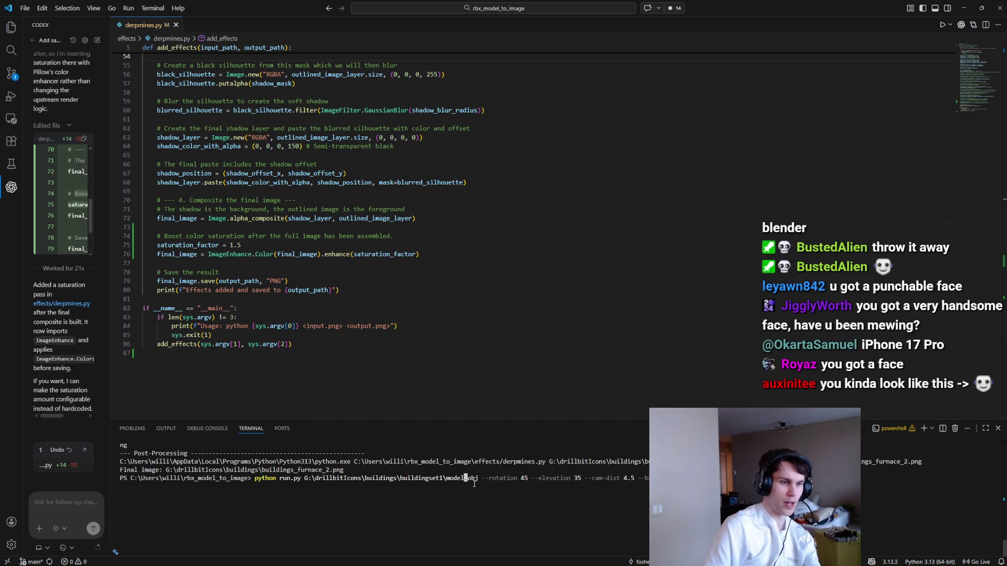
mouse_move(530, 564)
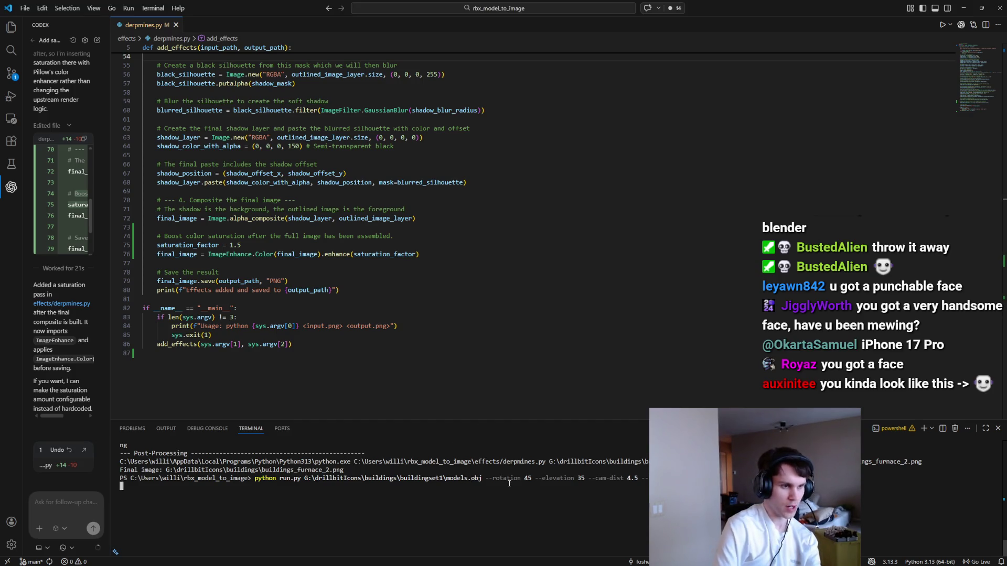
key(Return)
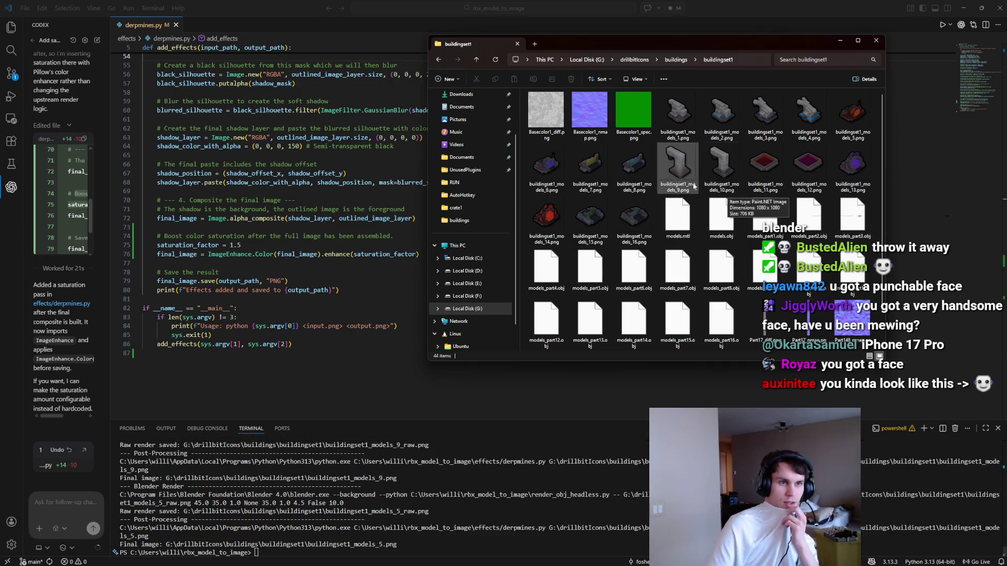
Step: Compare a new building icon with the earlier furnace icon in Paint.NET, then rerun the render
double_click(771, 168)
click(255, 36)
click(282, 38)
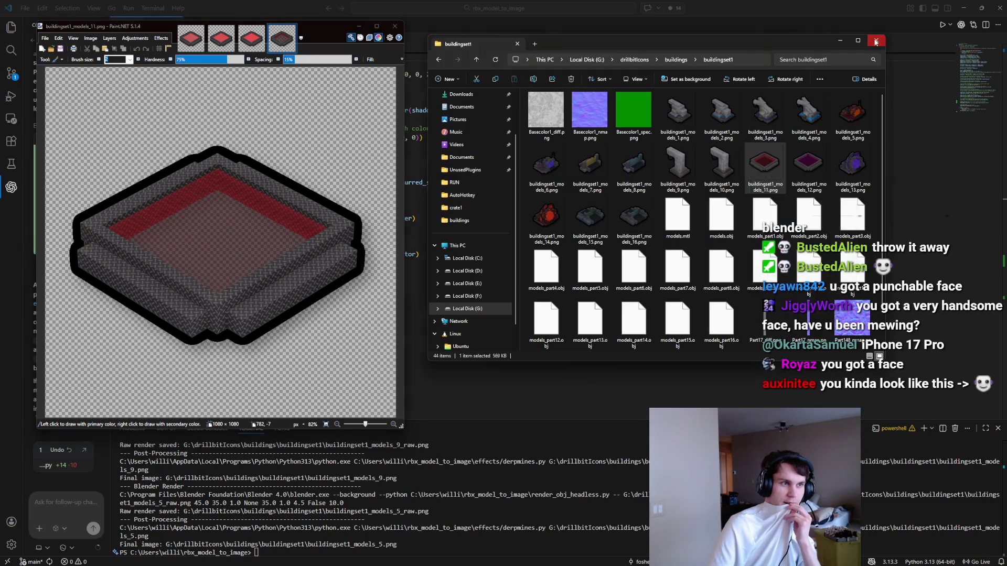
click(875, 41)
click(532, 376)
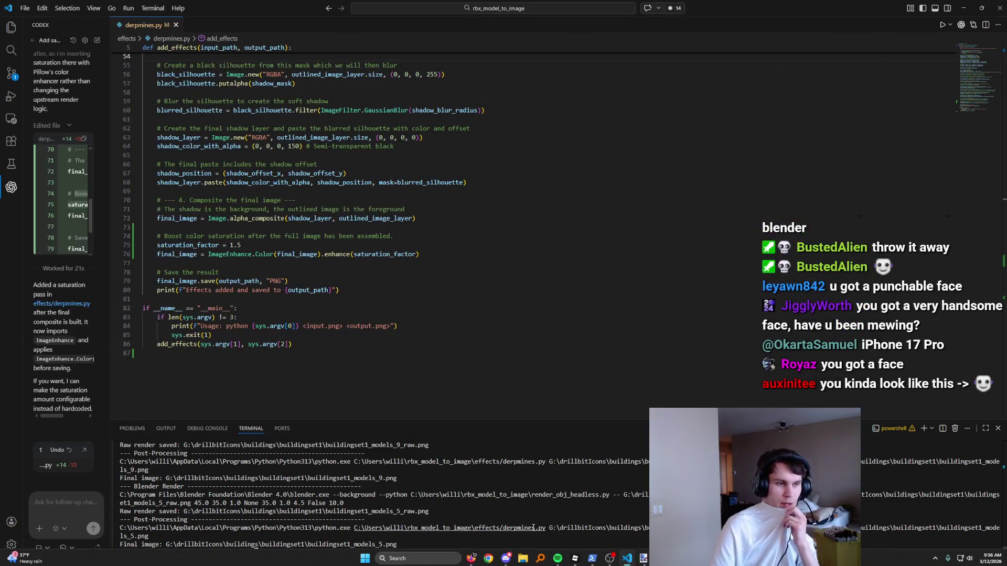
key(Up)
key(Return)
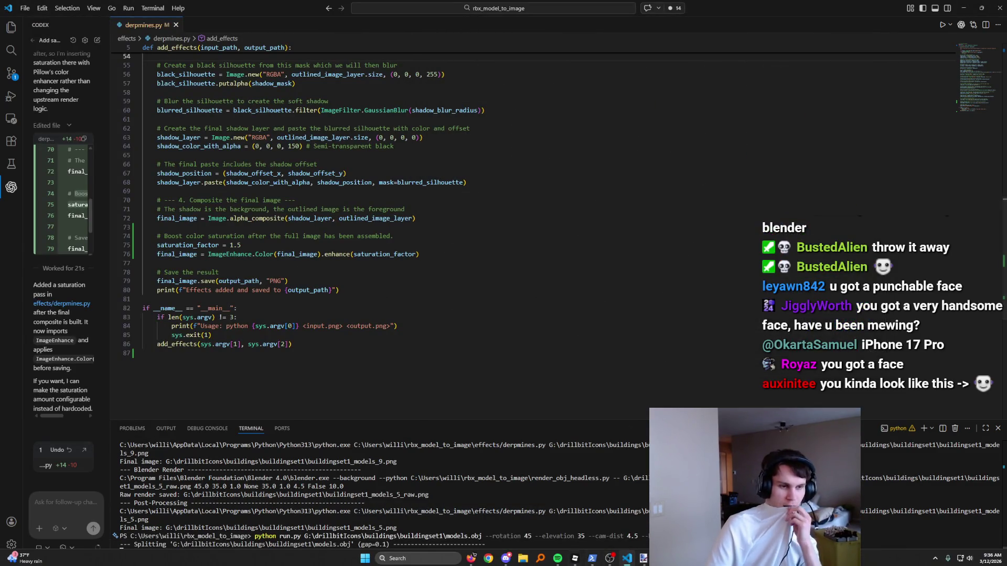
Step: Place the buildingset1 output folder beside the editor and recall the render command
click(522, 560)
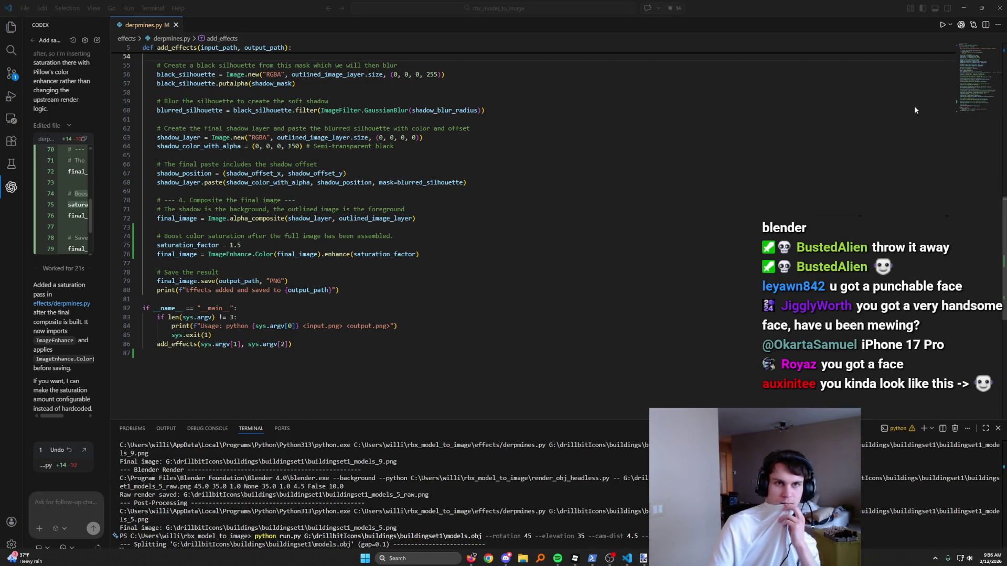
drag(718, 39, 1006, 120)
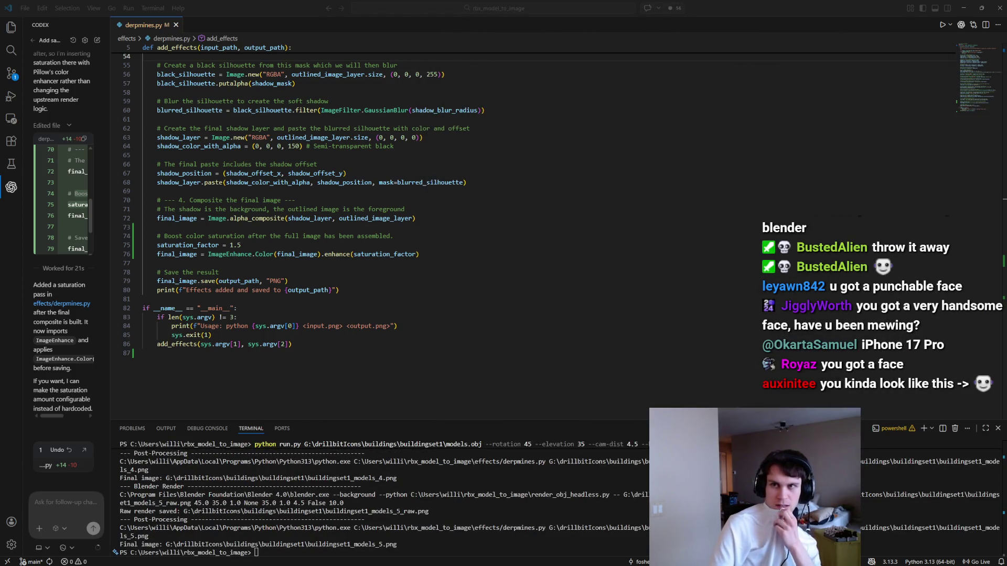
drag(1004, 37, 665, 36)
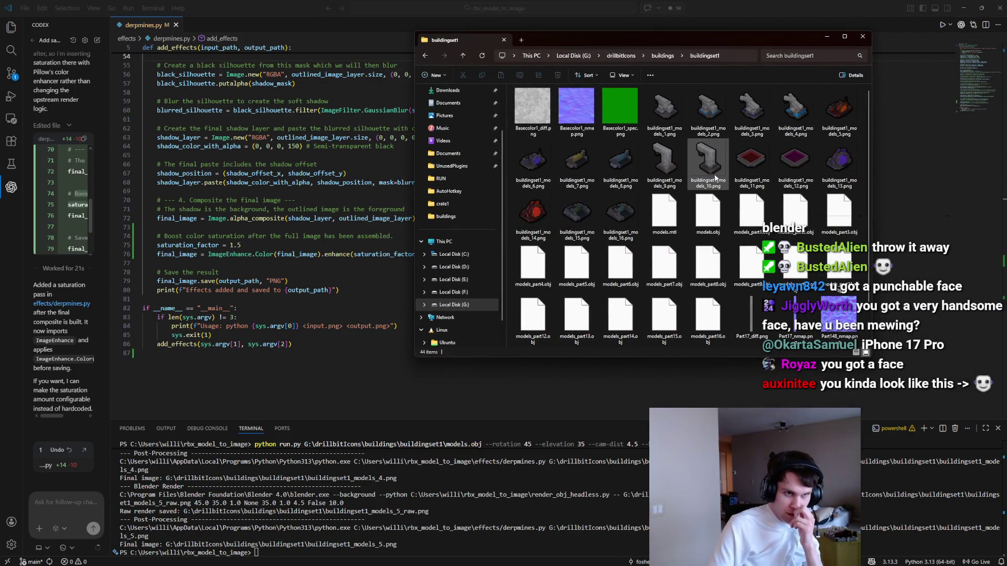
click(509, 542)
key(Up)
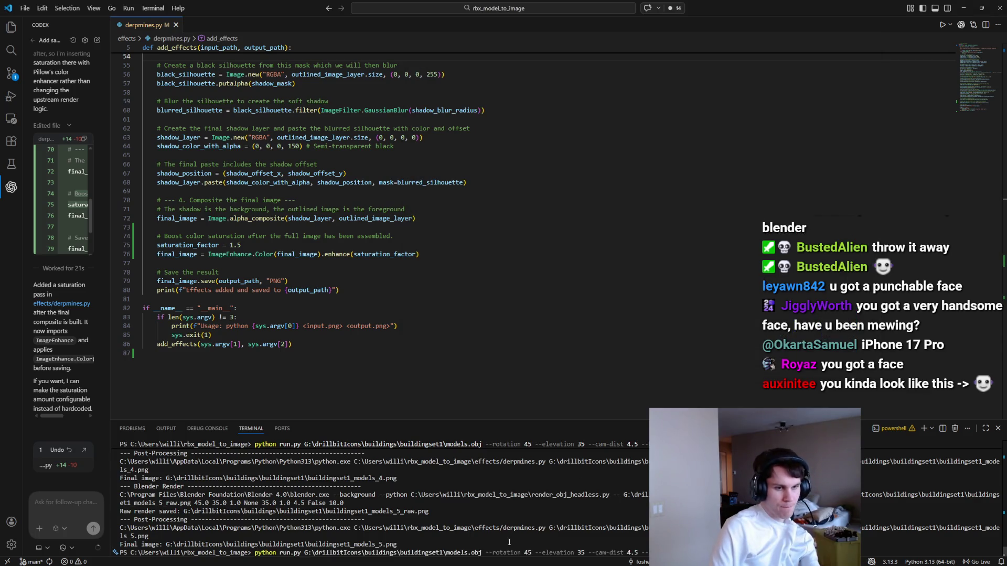
Step: Change the render rotation from 45 to 225 and run it on buildingset1
key(ctrl+Left)
key(ctrl+Left)
key(ctrl+Left)
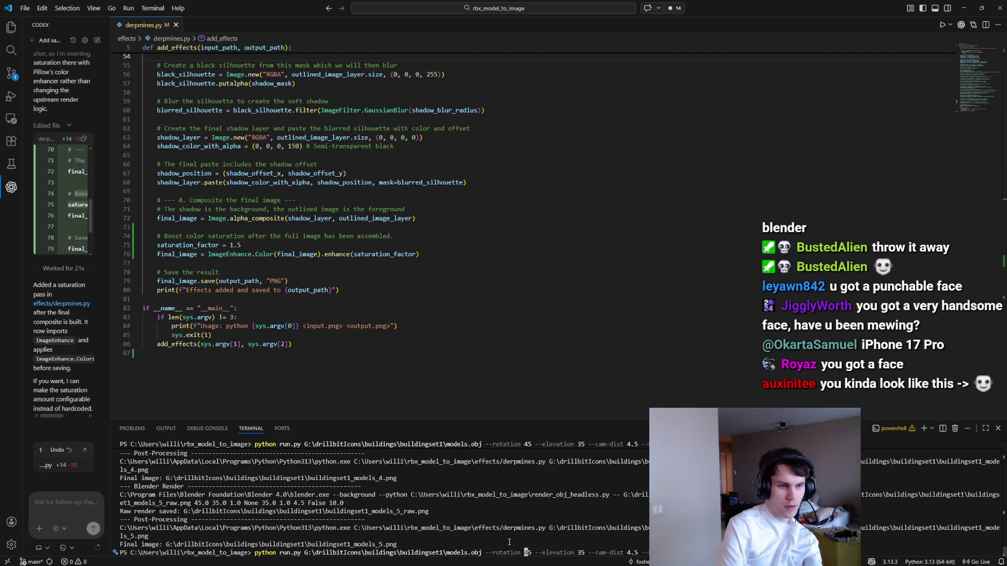
key(Delete)
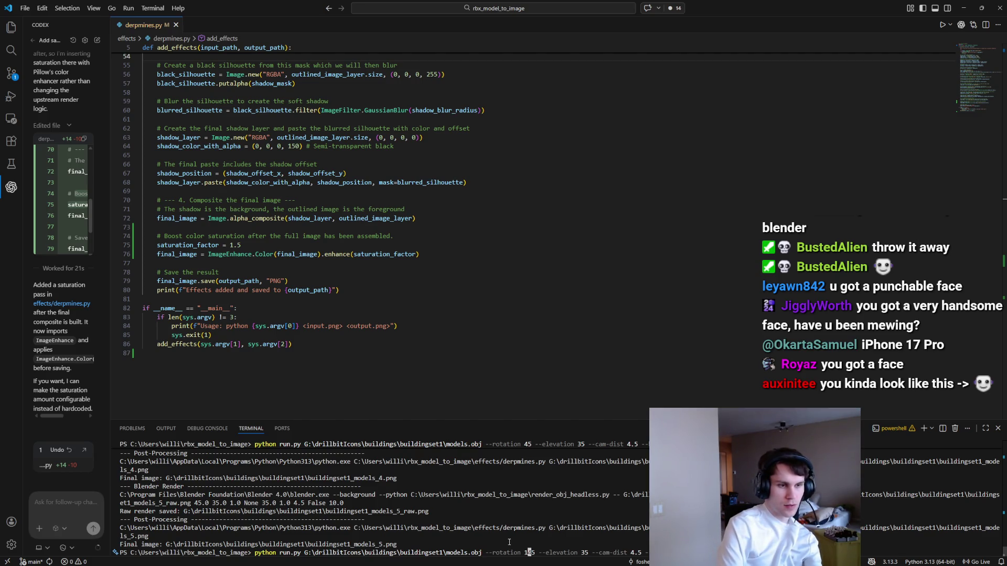
text(13)
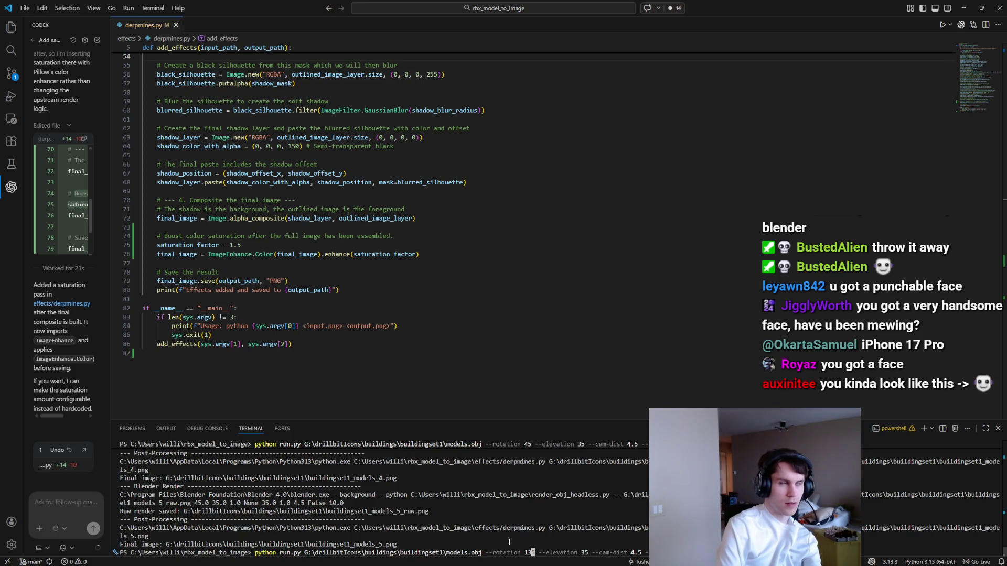
key(BackSpace)
key(BackSpace)
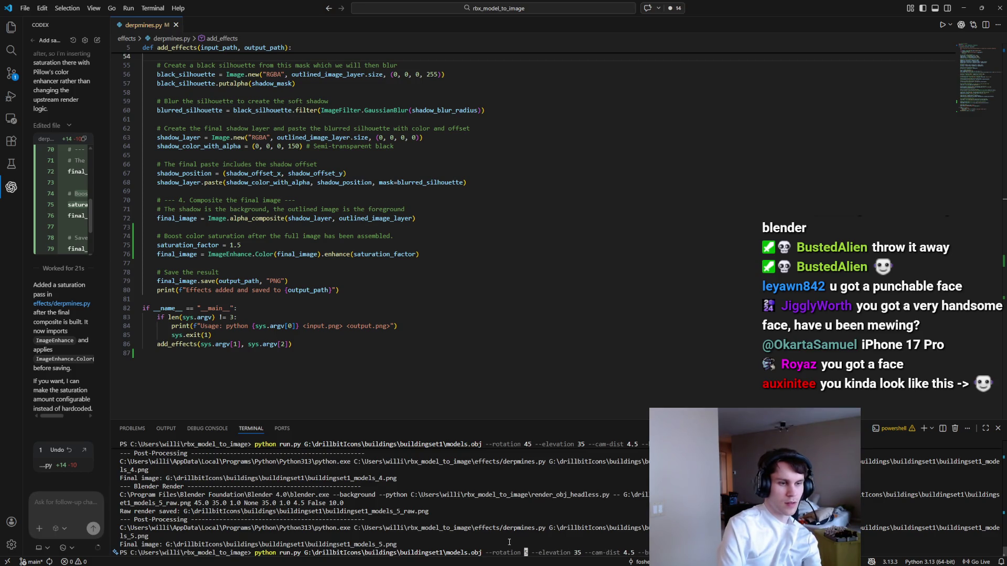
text(22)
key(Return)
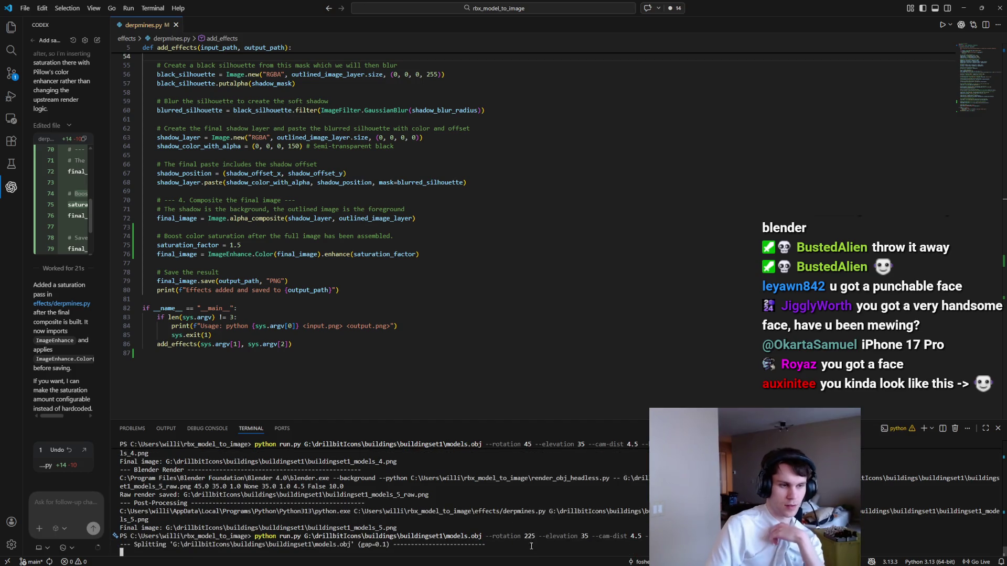
mouse_move(607, 559)
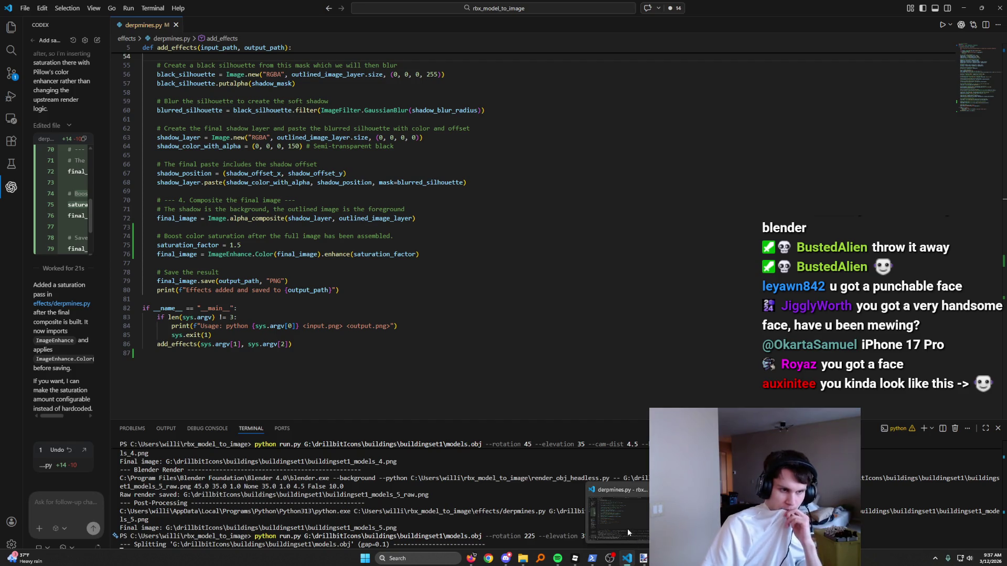
Step: Open buildingset1_models_5.png from the output folder to inspect the rotated render
click(522, 558)
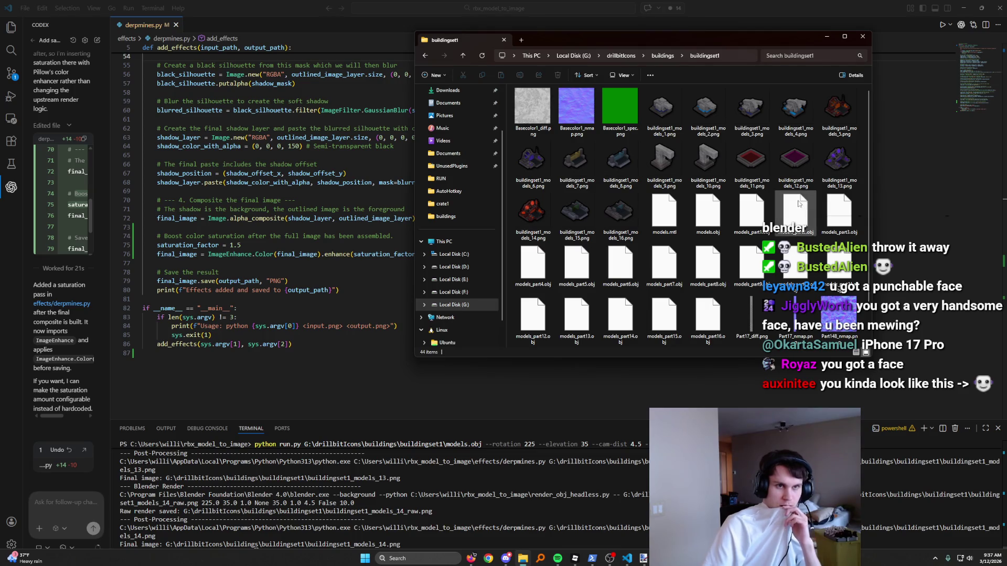
double_click(839, 111)
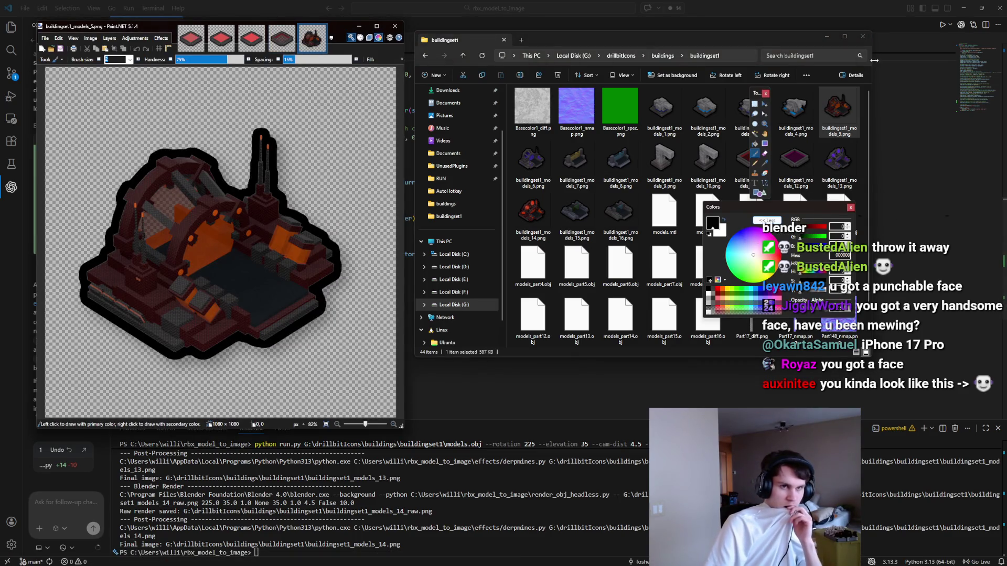
key(alt+Tab)
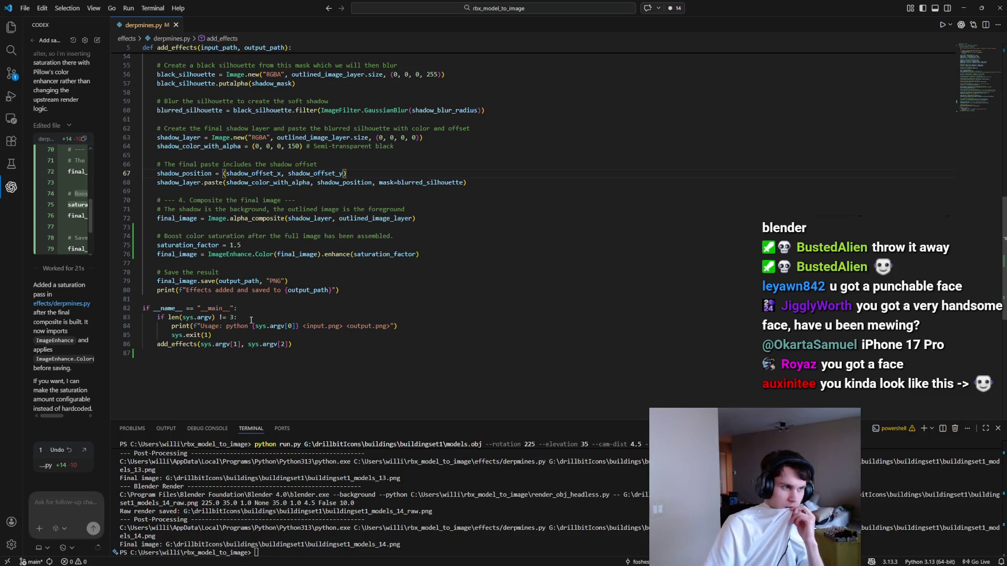
Step: Comment out the two saturation boost lines in derpmines.py
scroll(251, 321, up, 1)
drag(229, 265, 243, 265)
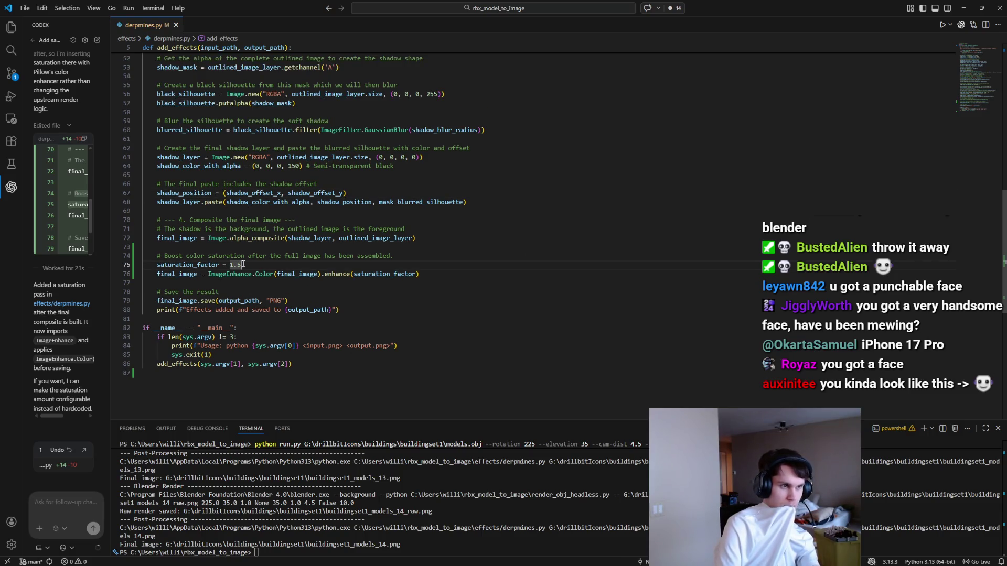
drag(422, 273, 419, 265)
key(ctrl+slash)
Step: Rerun the render without the saturation boost and bring up the buildingset1 icon folder
key(ctrl+grave)
key(Up)
key(Return)
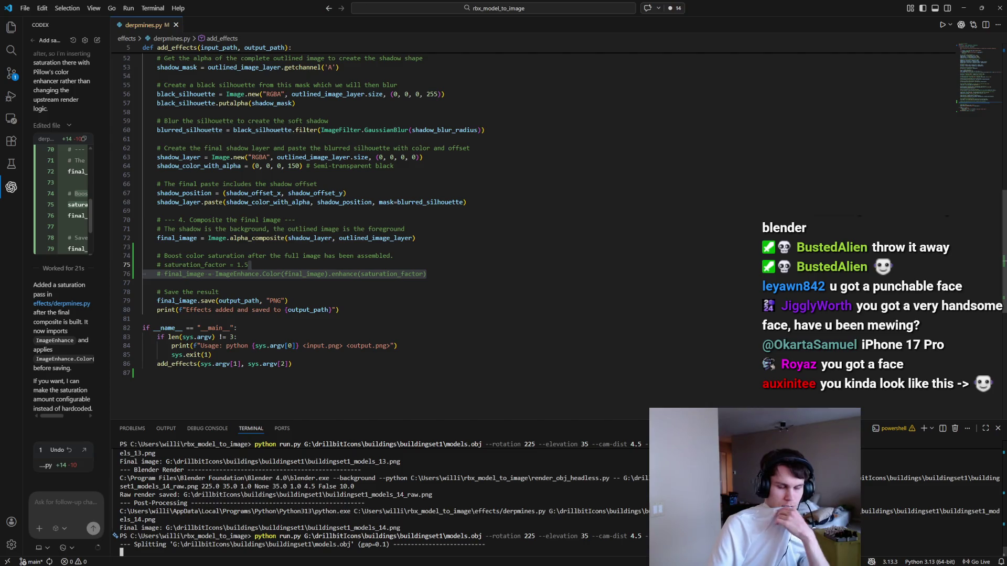
mouse_move(581, 554)
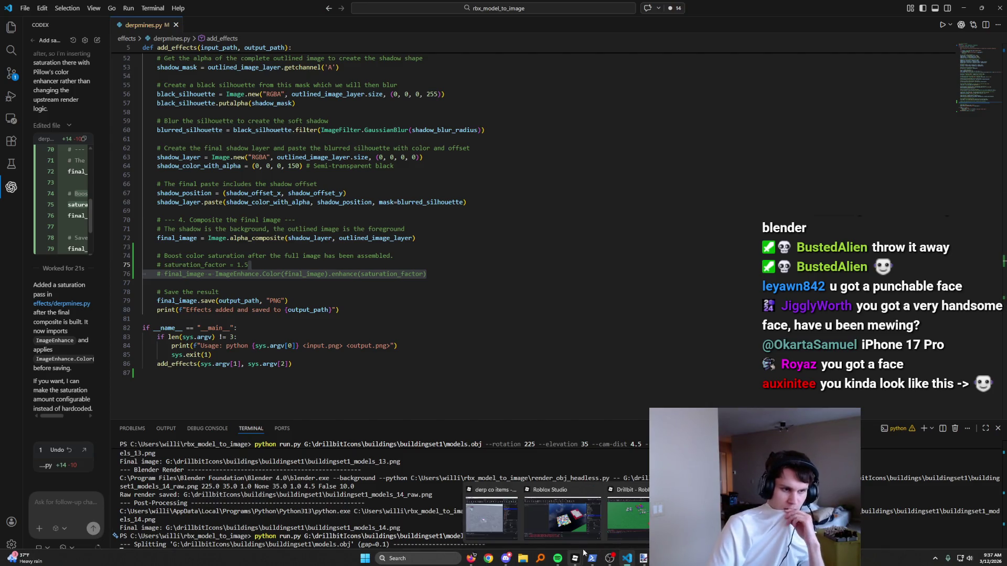
mouse_move(628, 559)
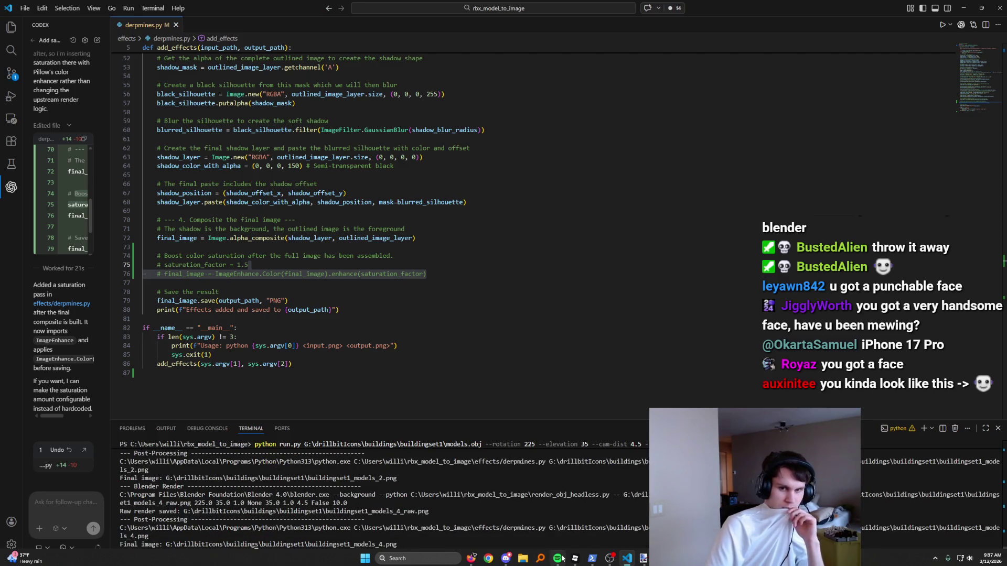
mouse_move(562, 517)
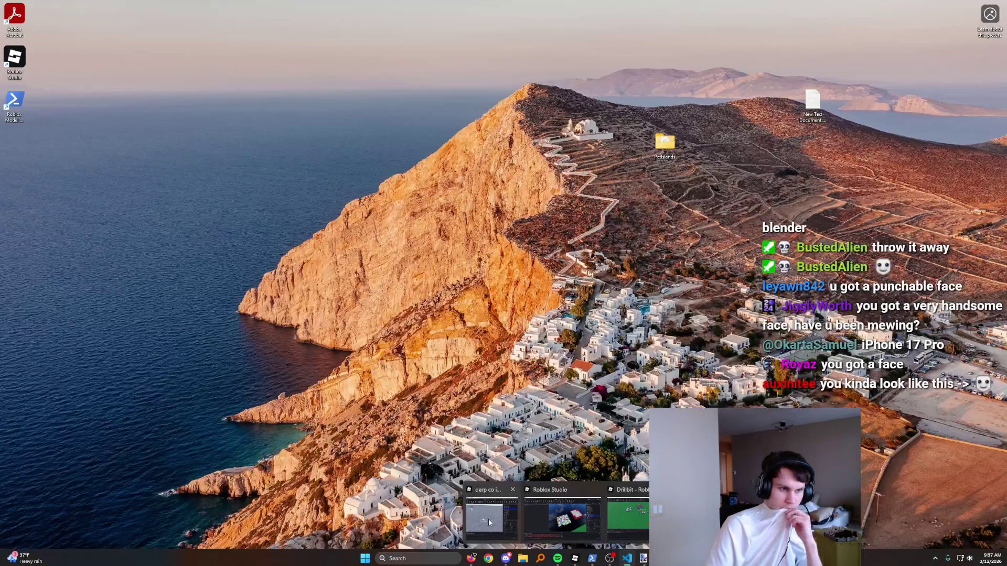
mouse_move(619, 528)
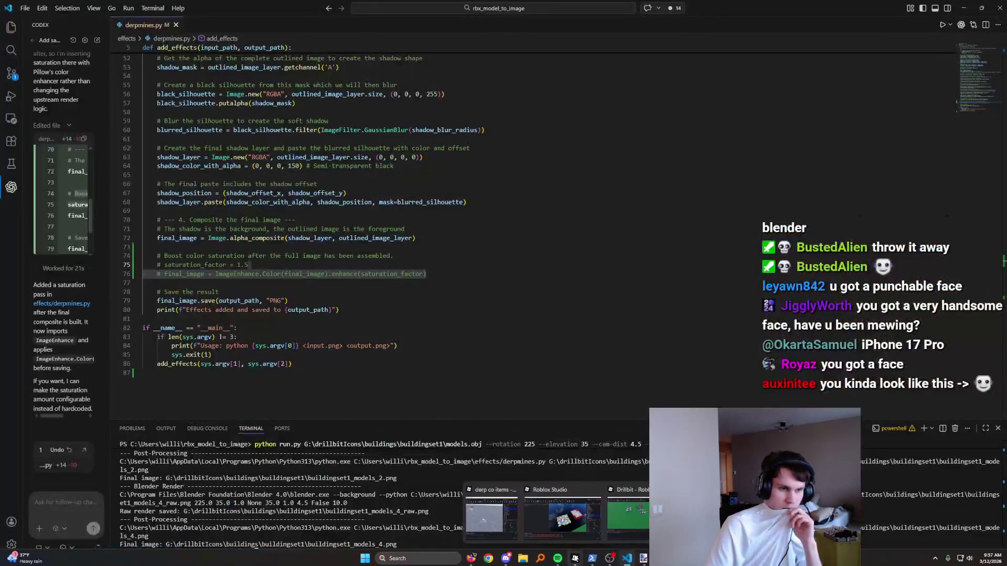
click(523, 558)
key(ctrl+w)
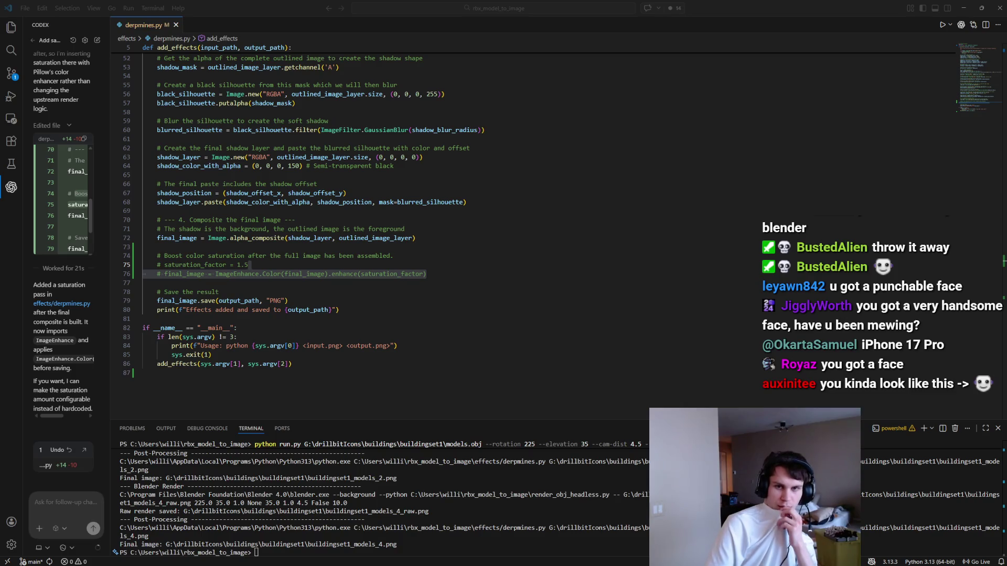
key(alt+Tab)
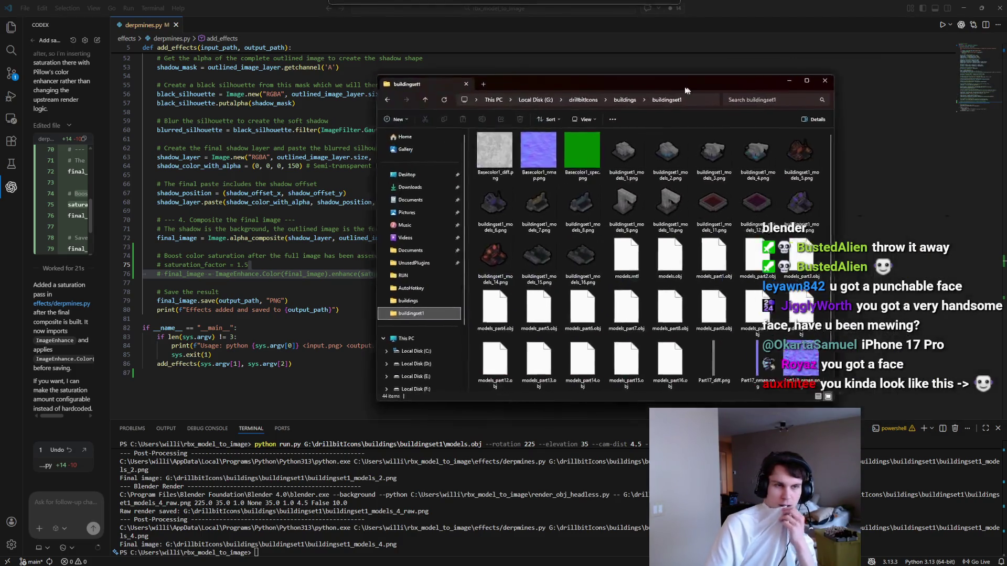
Step: Load buildingset1_models_11, 10, 13, 14 and 5.png into Paint.NET, ending on the dark red models_5 icon
double_click(631, 201)
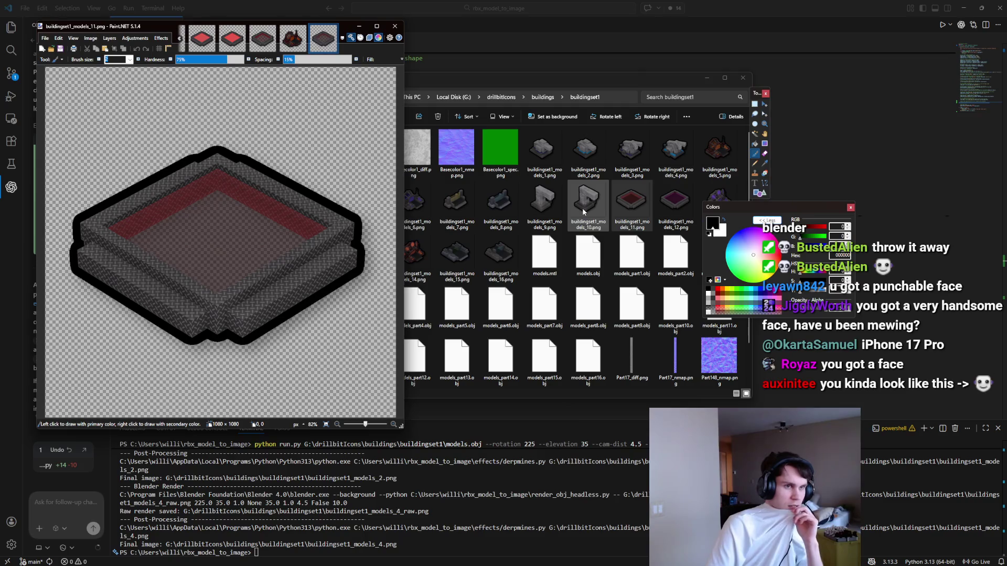
double_click(584, 207)
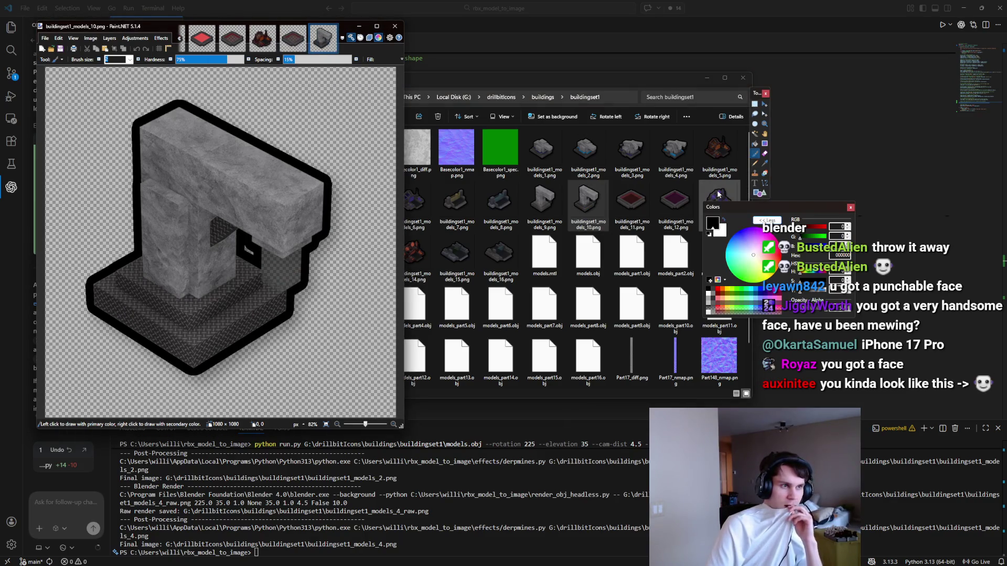
double_click(719, 194)
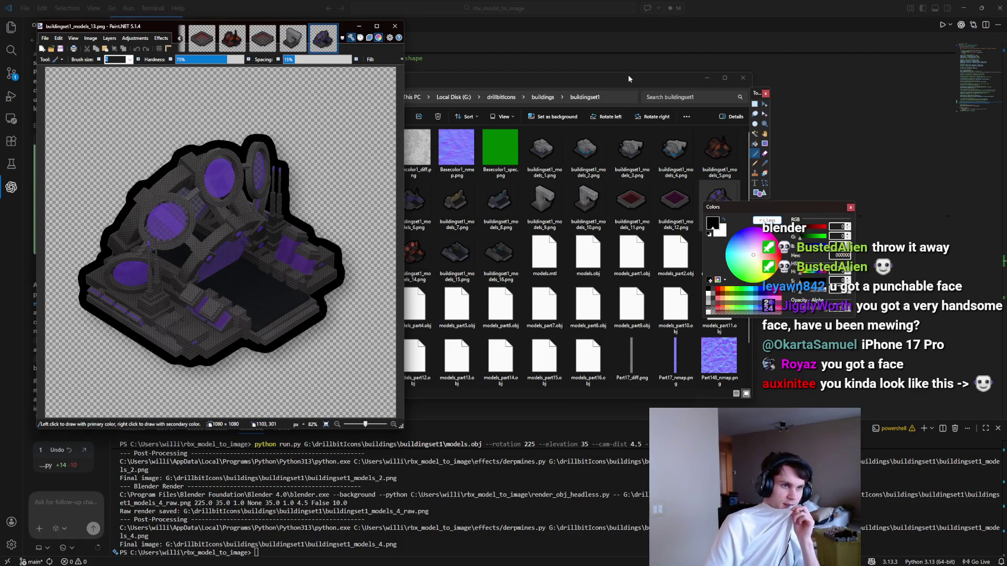
click(637, 106)
double_click(438, 244)
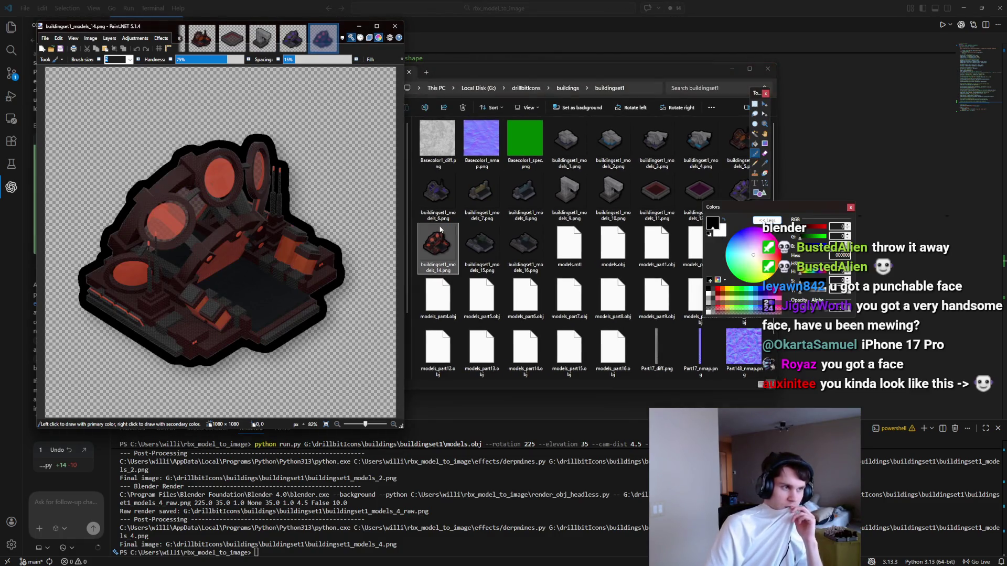
click(728, 146)
double_click(728, 145)
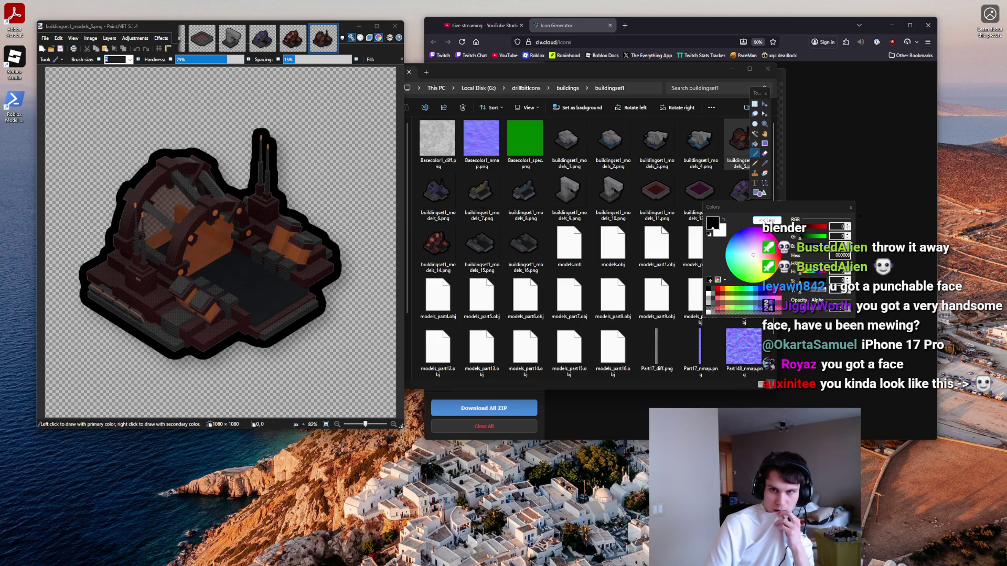
Step: Review the furnace_1 and furnace_2 icons in Icon Generator and the buildingset1 folder, then show the desktop
click(548, 25)
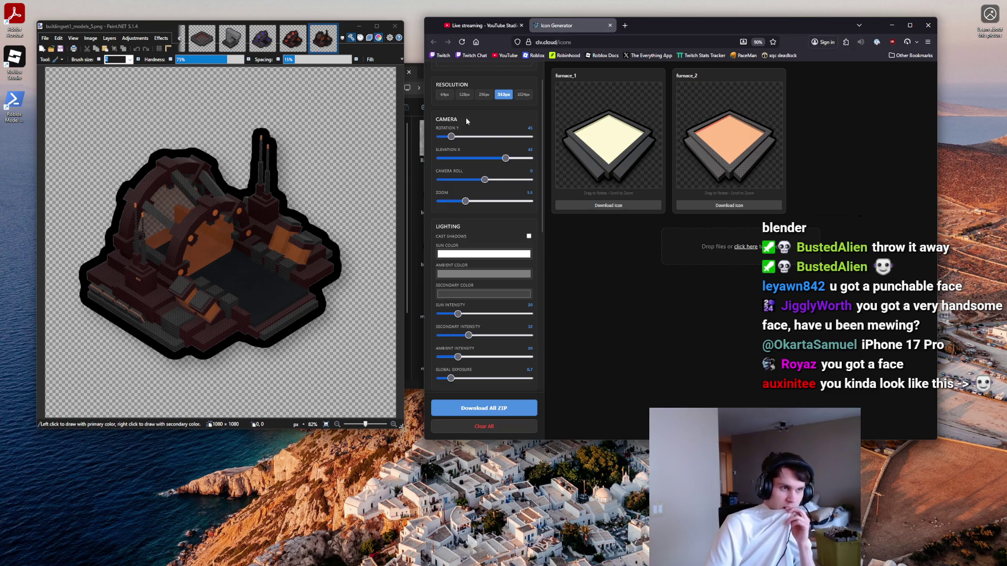
click(413, 251)
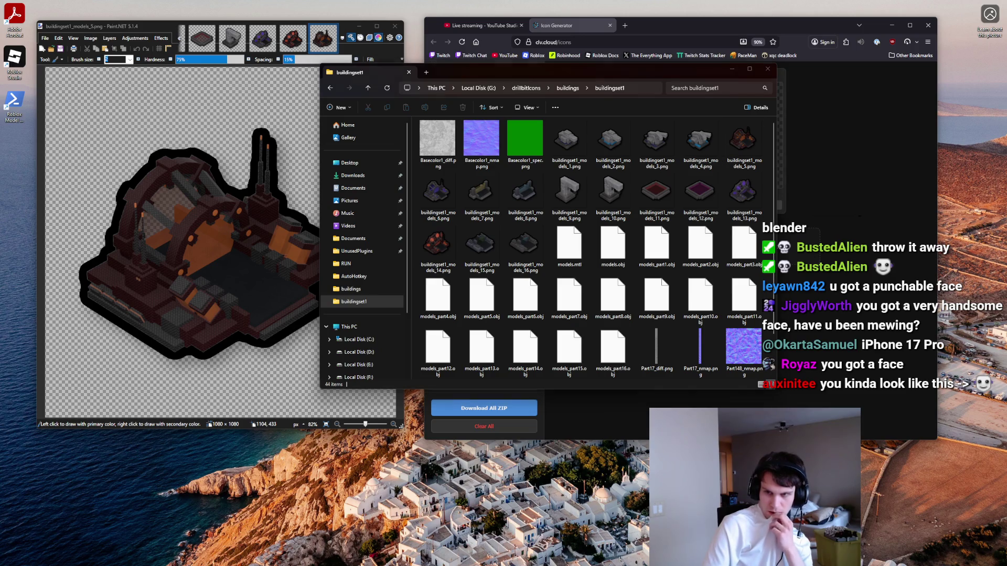
key(super+d)
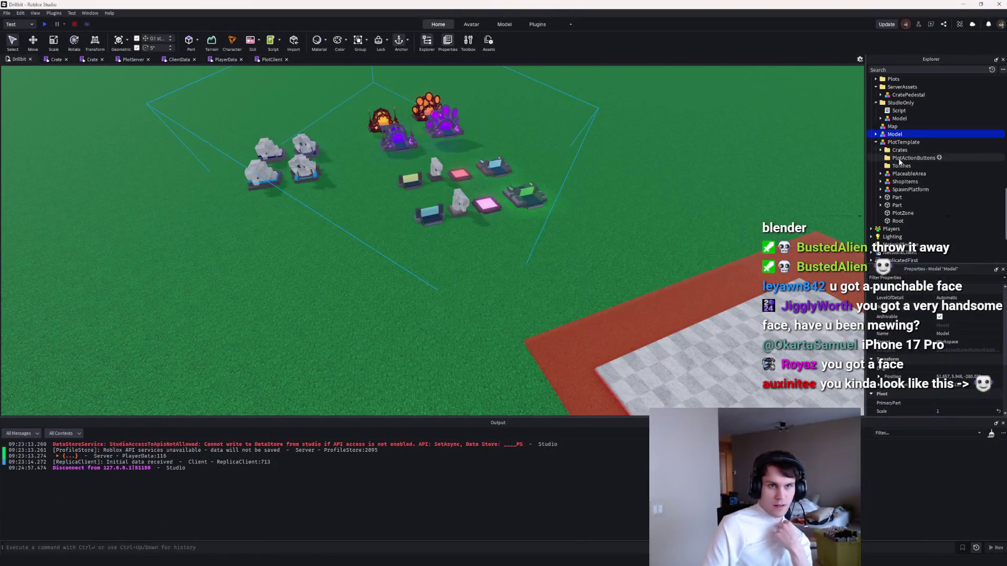
Step: Check the Model entry's actions in Studio's Explorer, then switch back to the buildingset1 folder
right_click(895, 134)
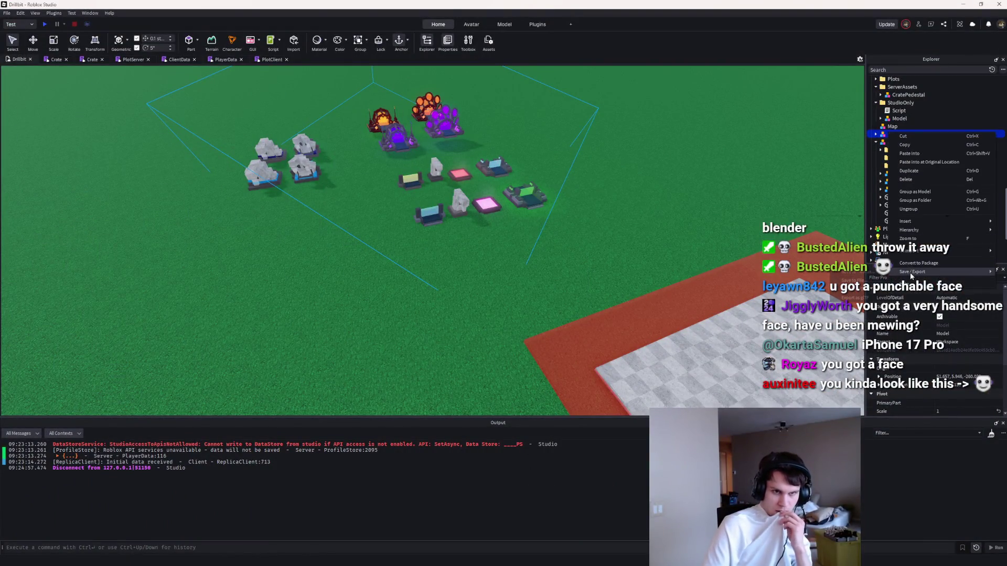
click(558, 203)
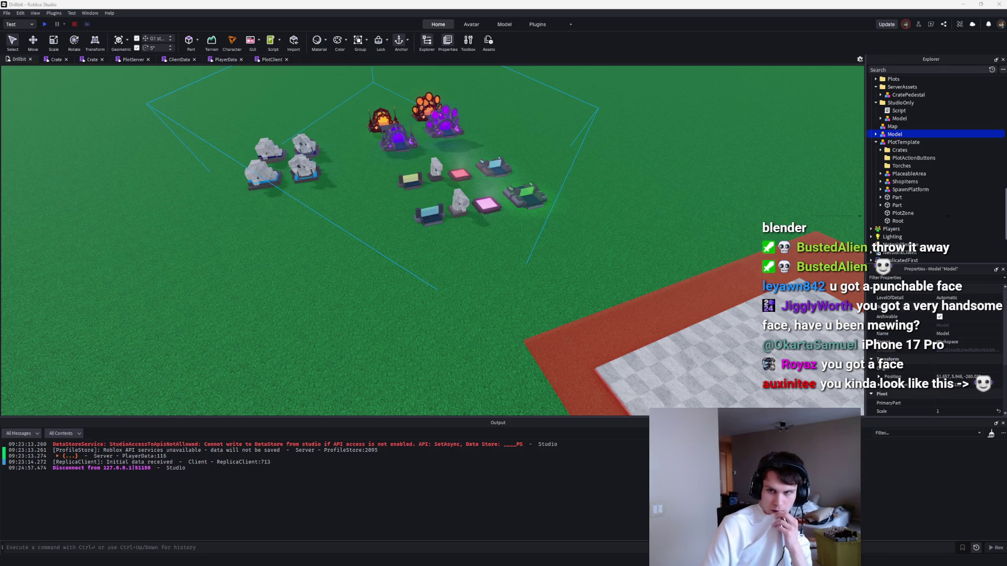
mouse_move(619, 559)
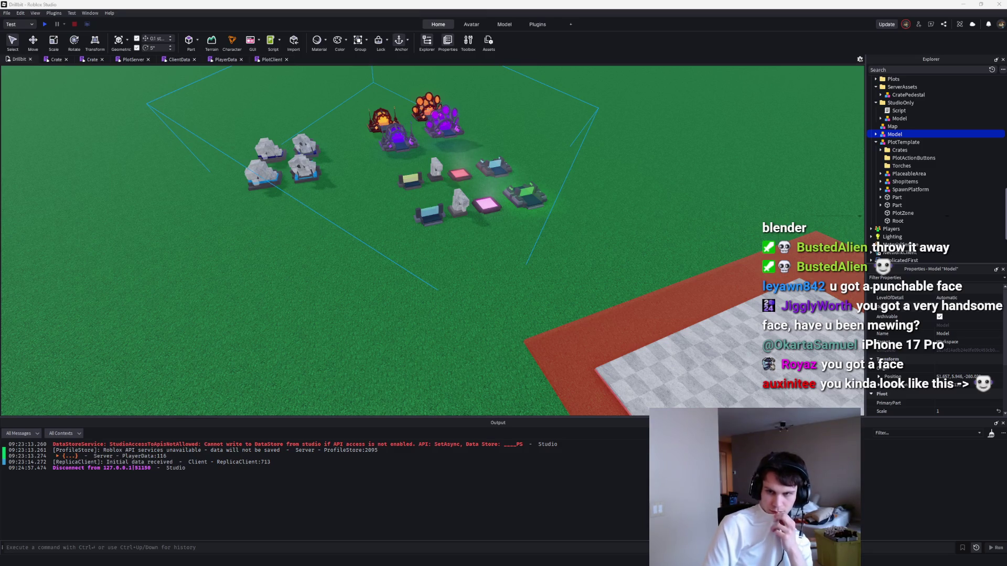
key(alt+Tab)
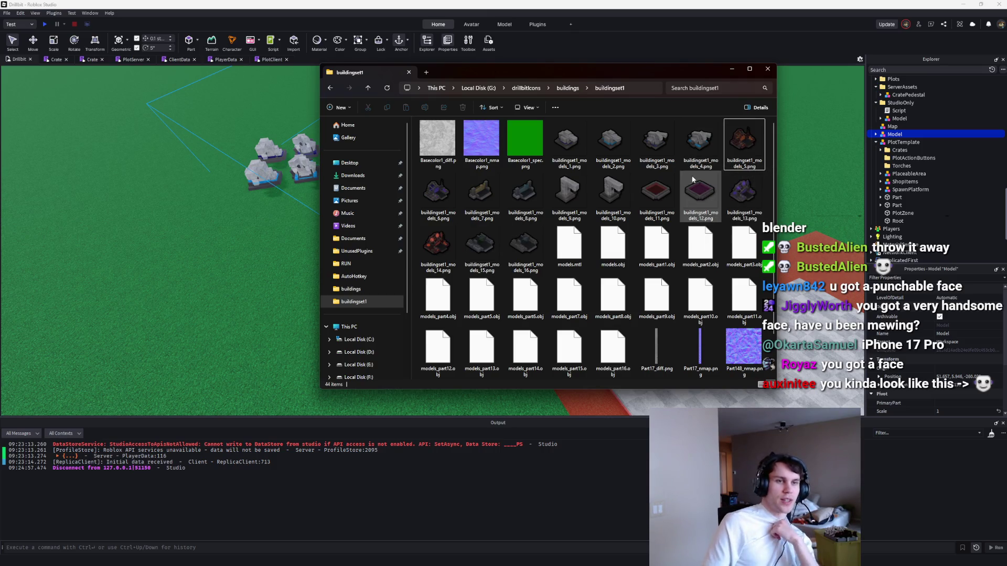
Step: Open buildingset1_models_3.png and buildingset1_models_11.png in Paint.NET to compare them
double_click(665, 168)
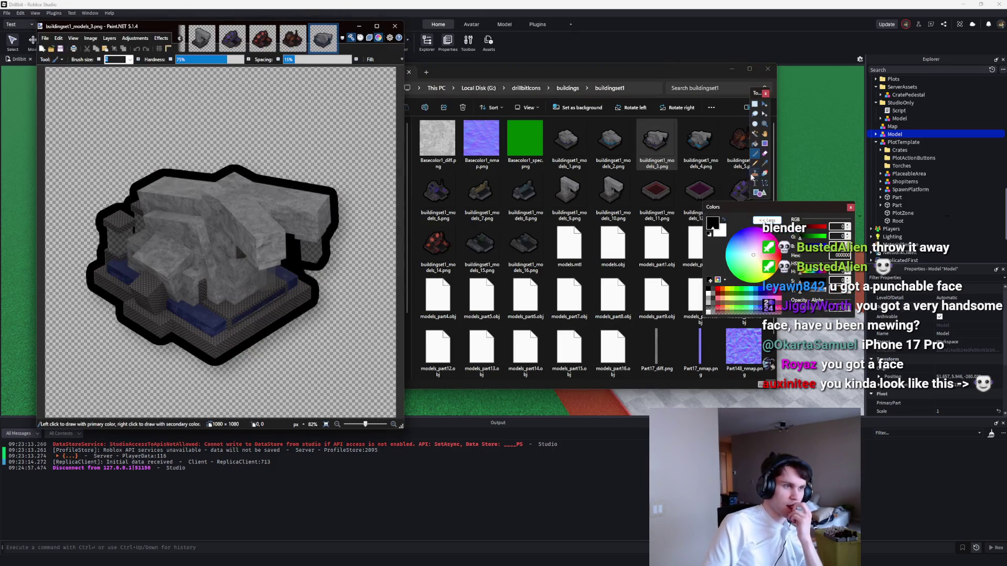
double_click(663, 194)
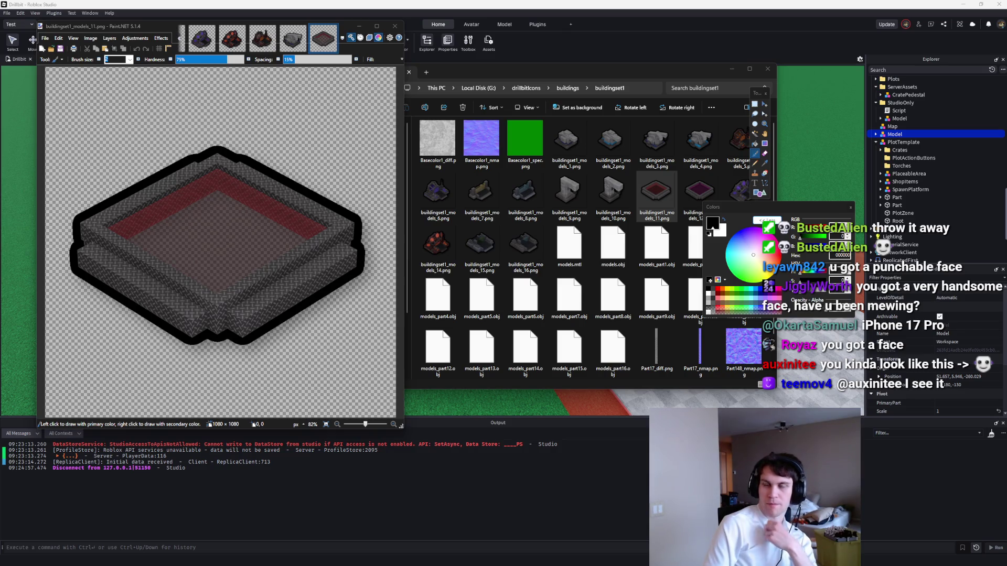
key(alt+Tab)
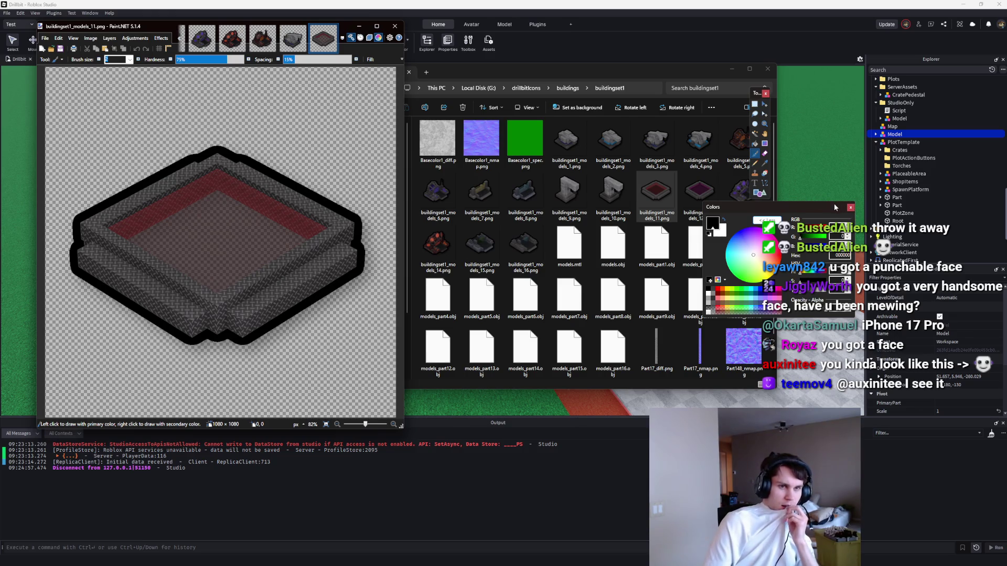
Step: Return to Roblox Studio, zoom the viewport and select the pink Shiny furnace pad
key(alt+Tab)
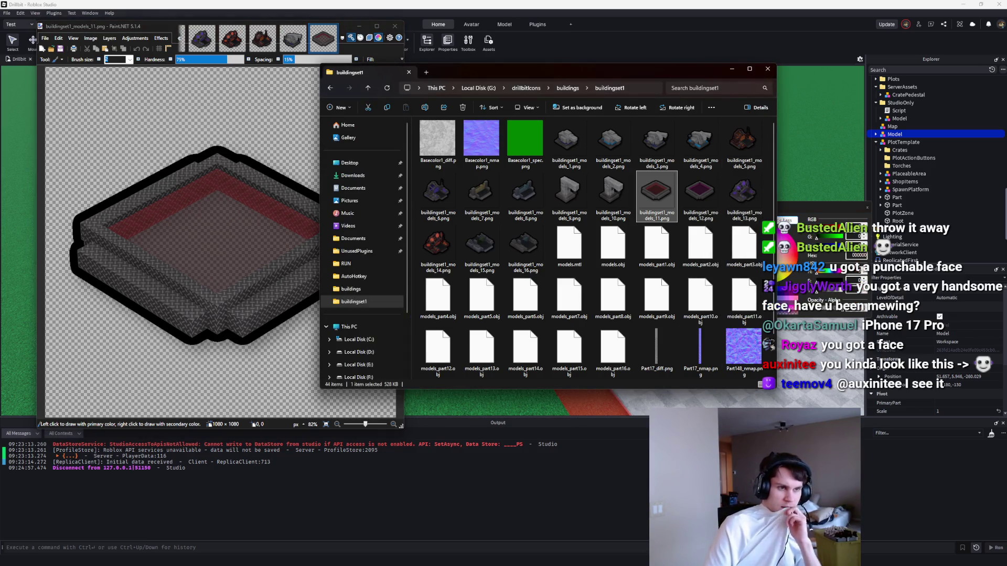
click(793, 130)
scroll(792, 134, up, 3)
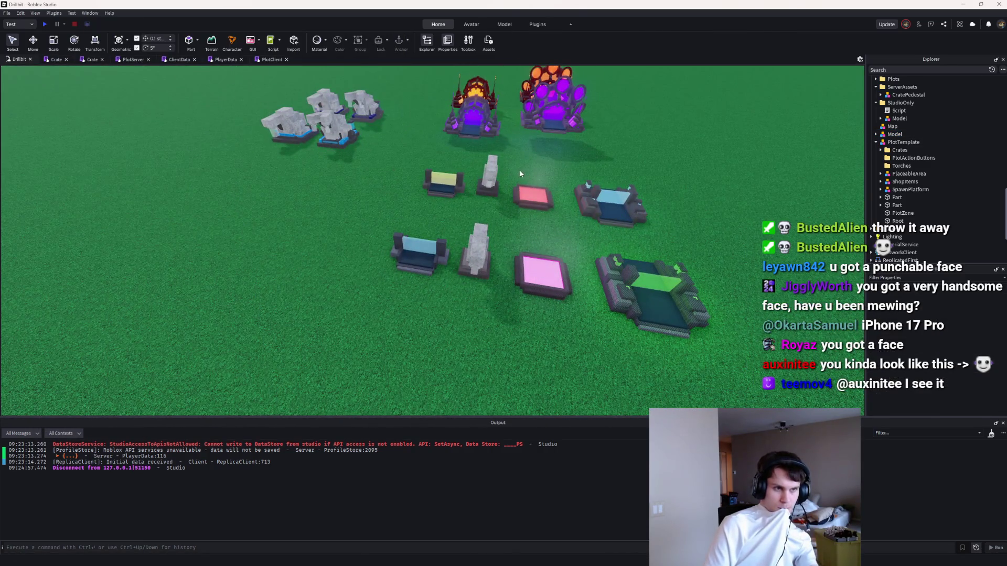
click(895, 121)
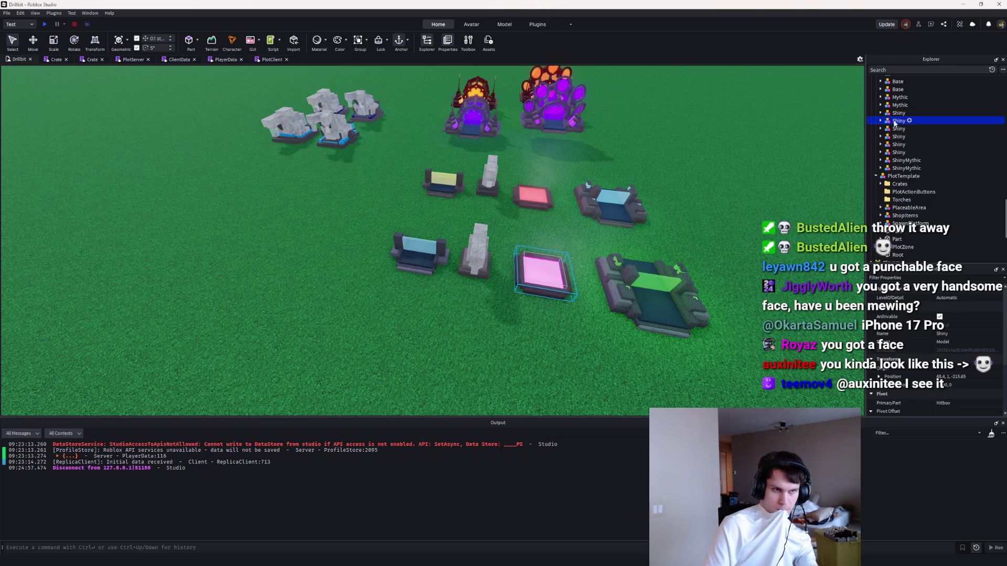
Step: Select the Shiny and Base furnace pad models, check their actions, then minimize Roblox Studio
ctrl+click(894, 128)
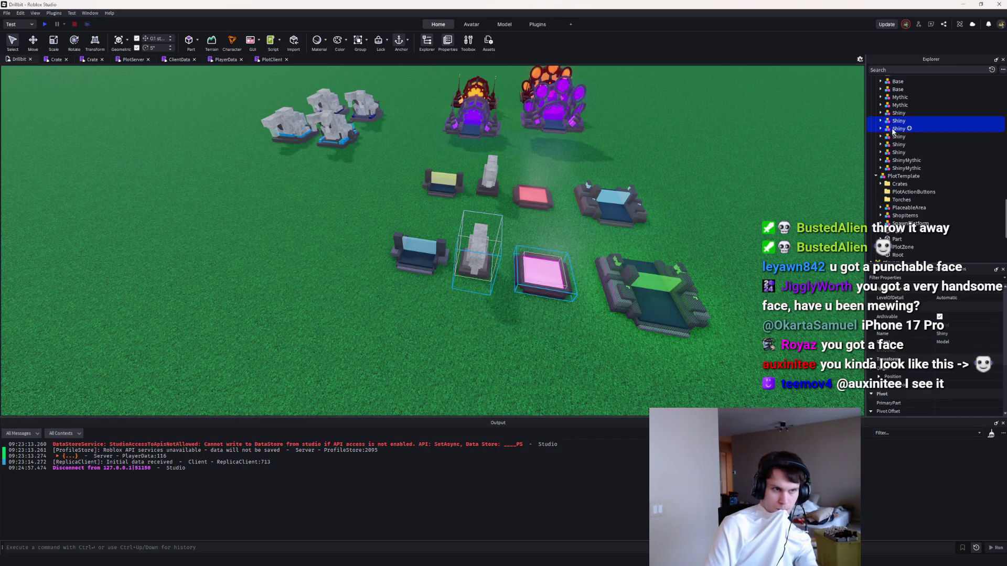
ctrl+click(895, 128)
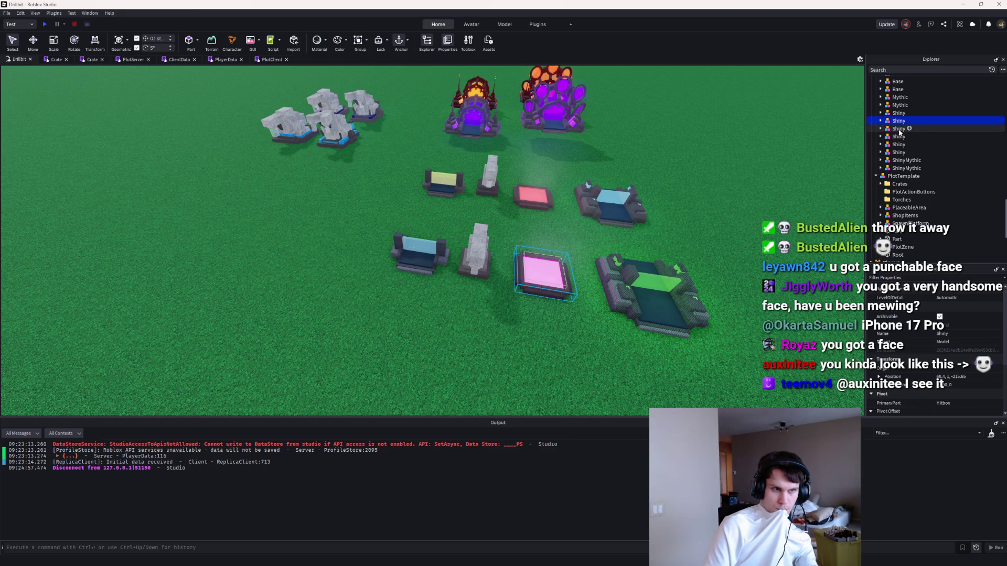
ctrl+click(546, 196)
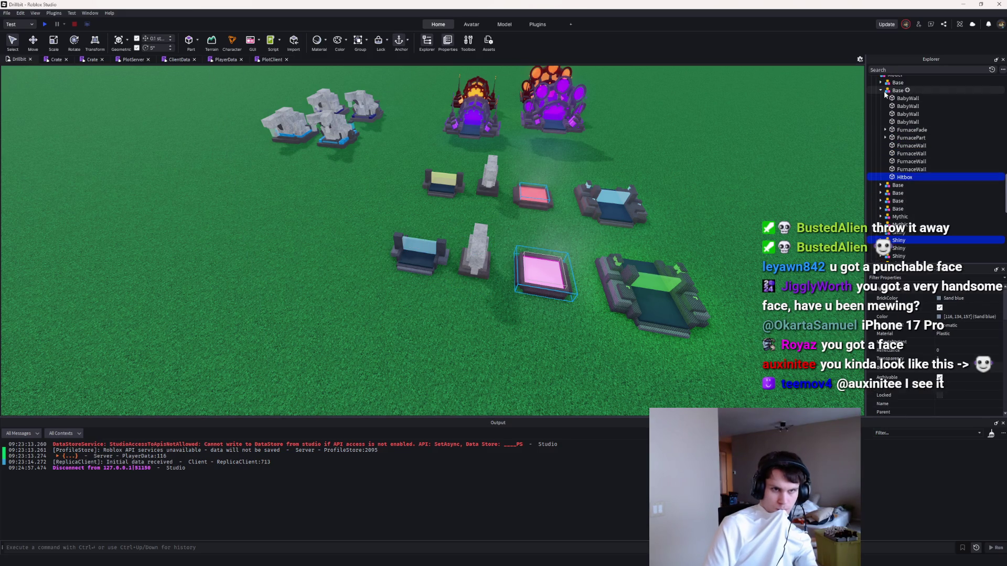
click(883, 91)
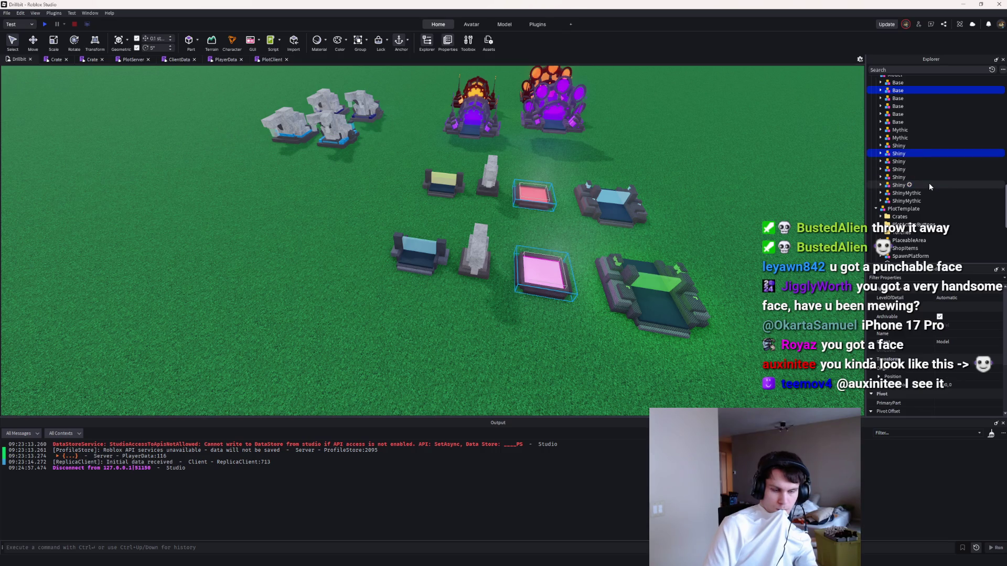
right_click(891, 153)
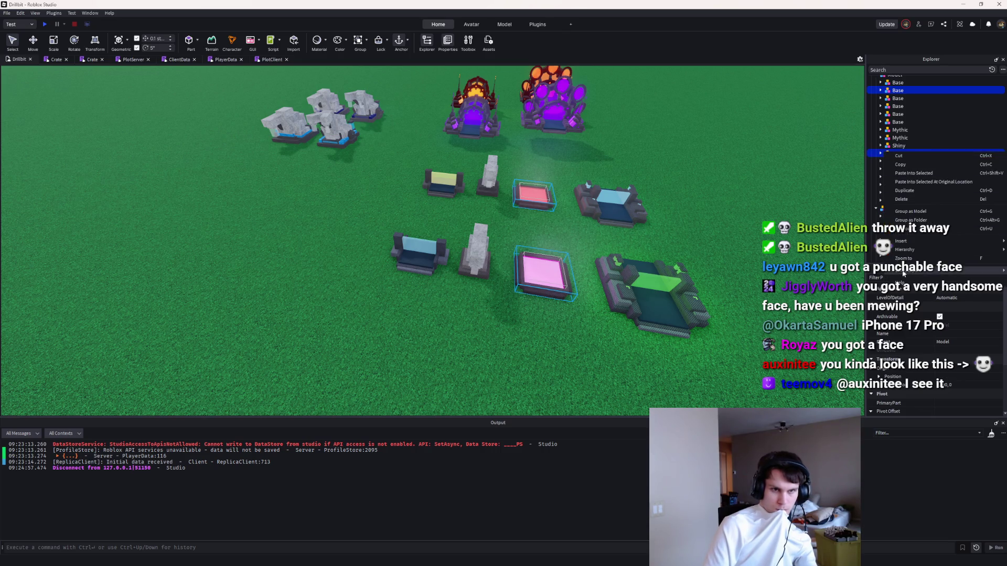
key(Escape)
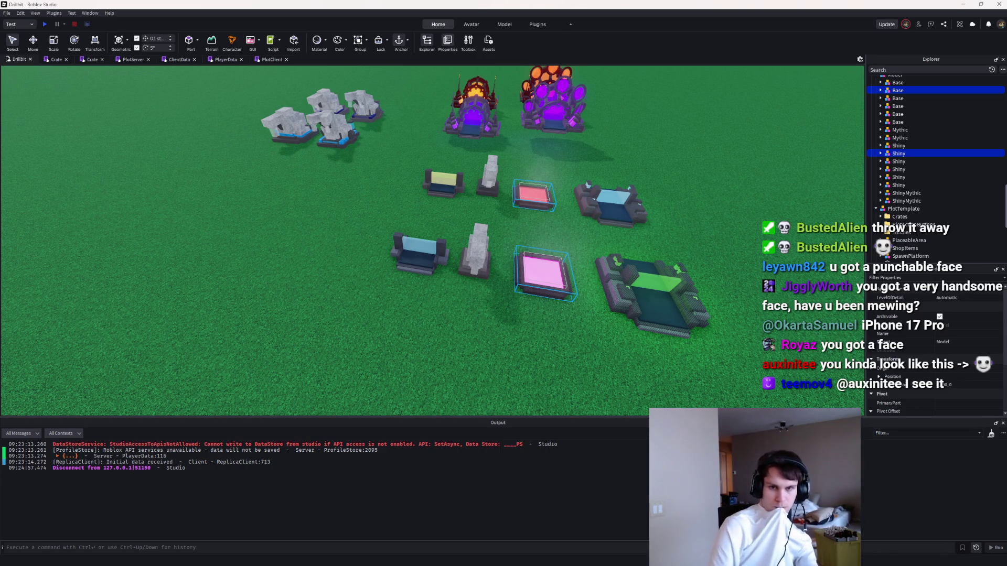
click(963, 5)
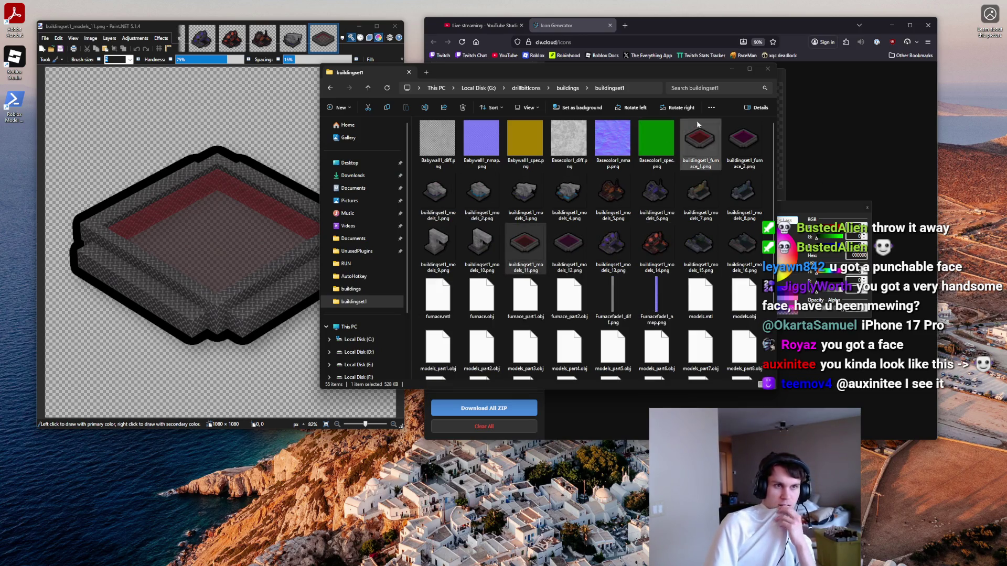
Step: Delete buildings_furnace_1.png and buildings_furnace_2.png from the buildings folder
click(567, 88)
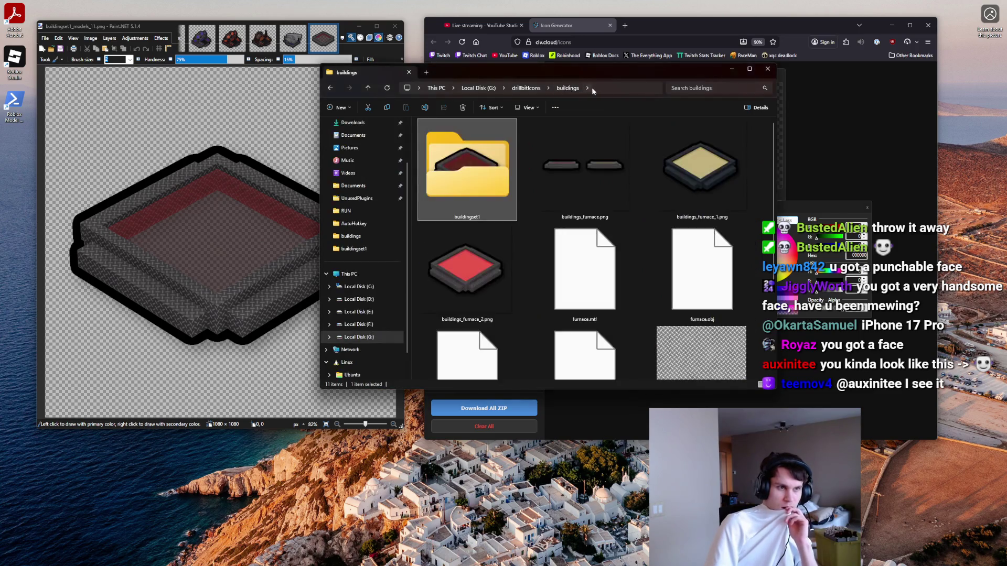
scroll(672, 176, down, 1)
scroll(672, 178, up, 1)
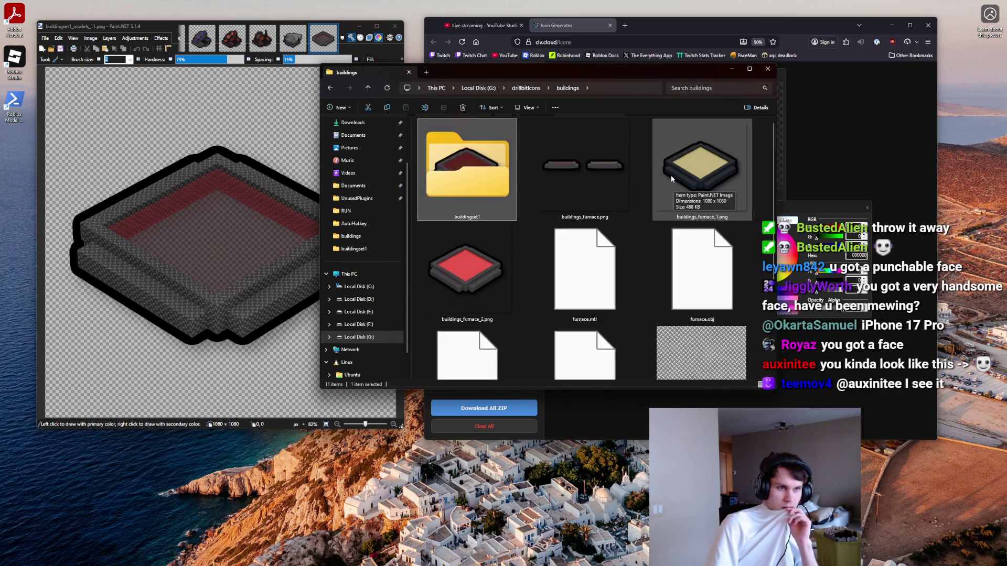
scroll(636, 175, down, 3)
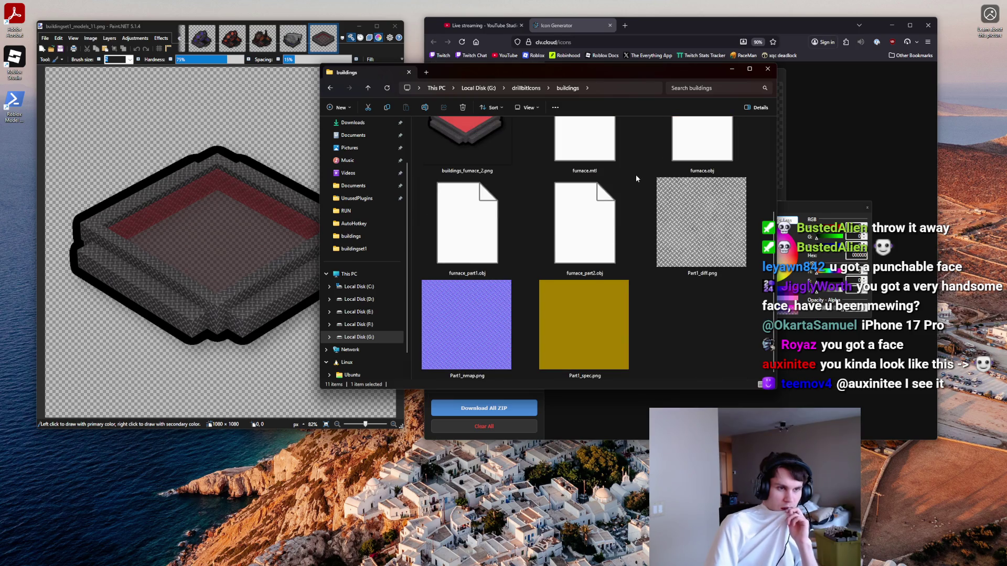
scroll(636, 179, up, 3)
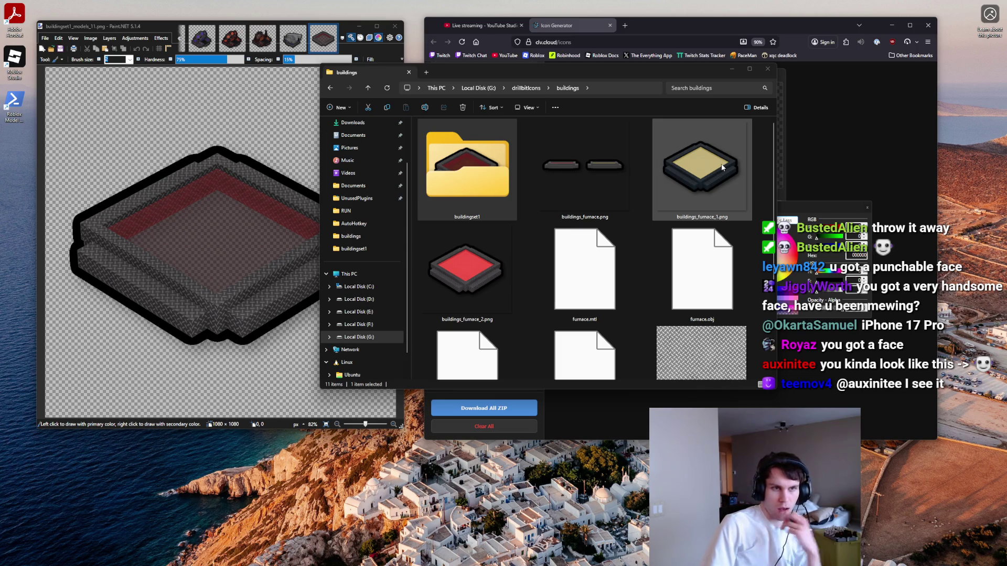
ctrl+click(488, 251)
key(Delete)
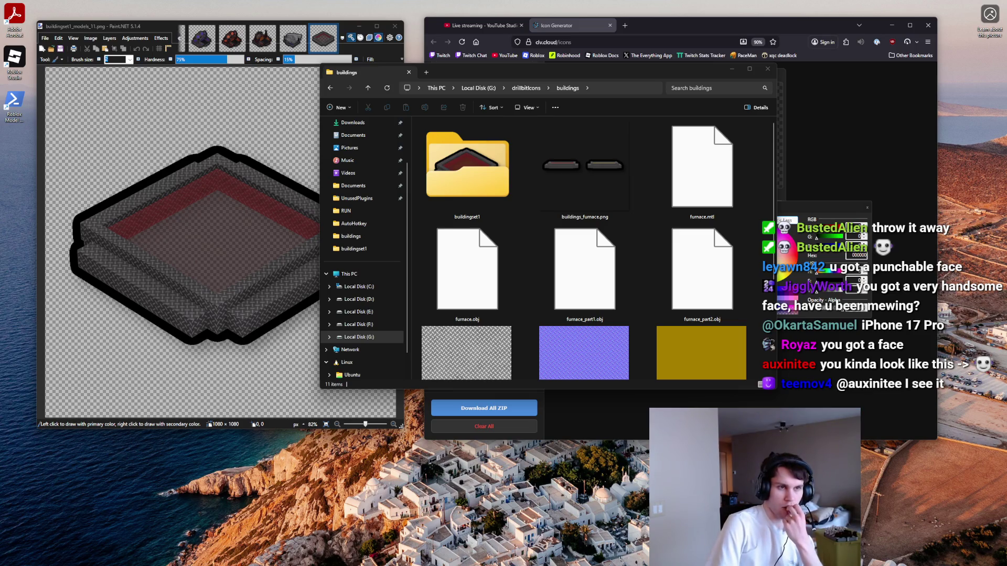
Step: Open the buildingset1 folder
scroll(629, 297, down, 3)
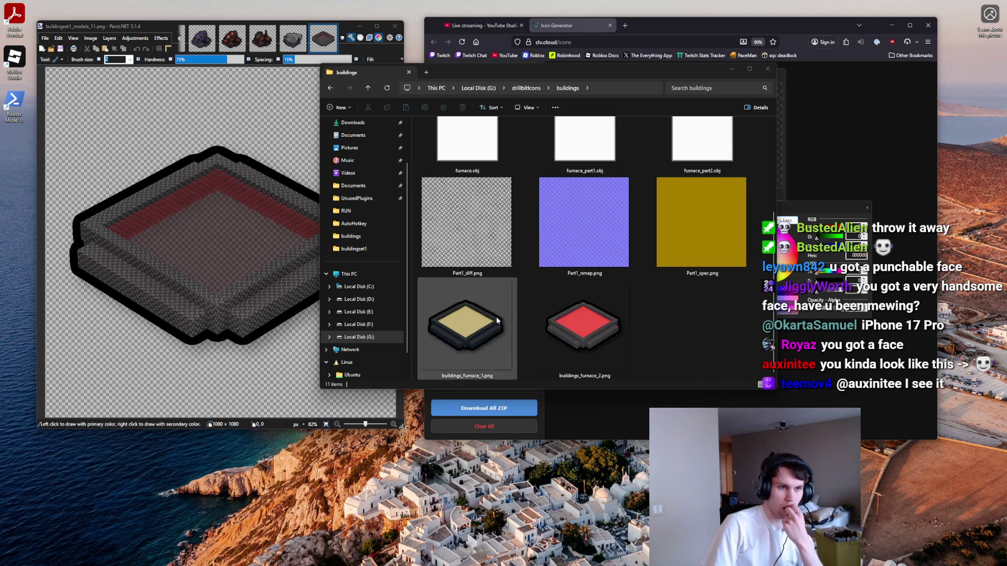
scroll(624, 348, up, 5)
double_click(469, 166)
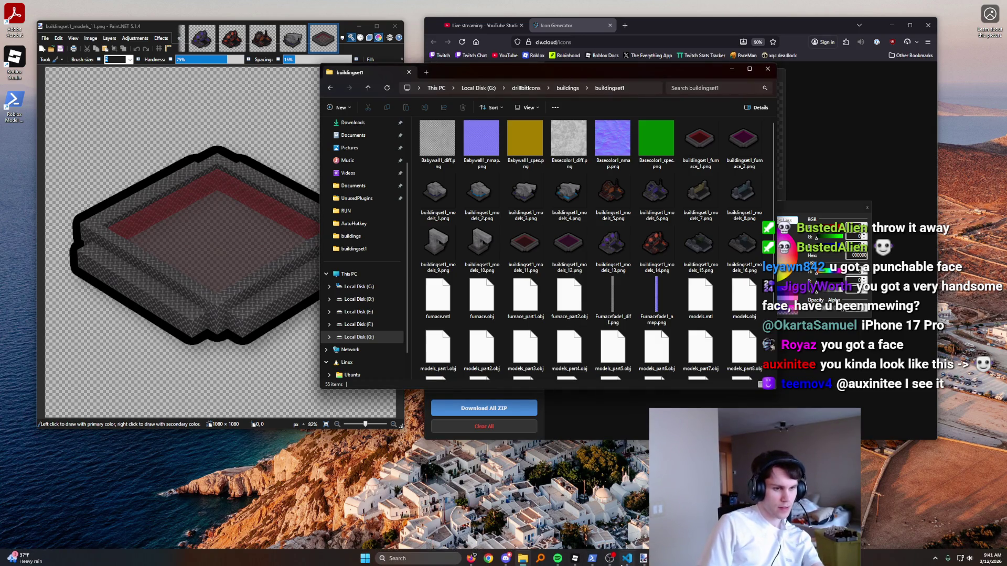
Step: Bring Roblox Studio forward and check the Shiny model's actions without choosing any
click(575, 563)
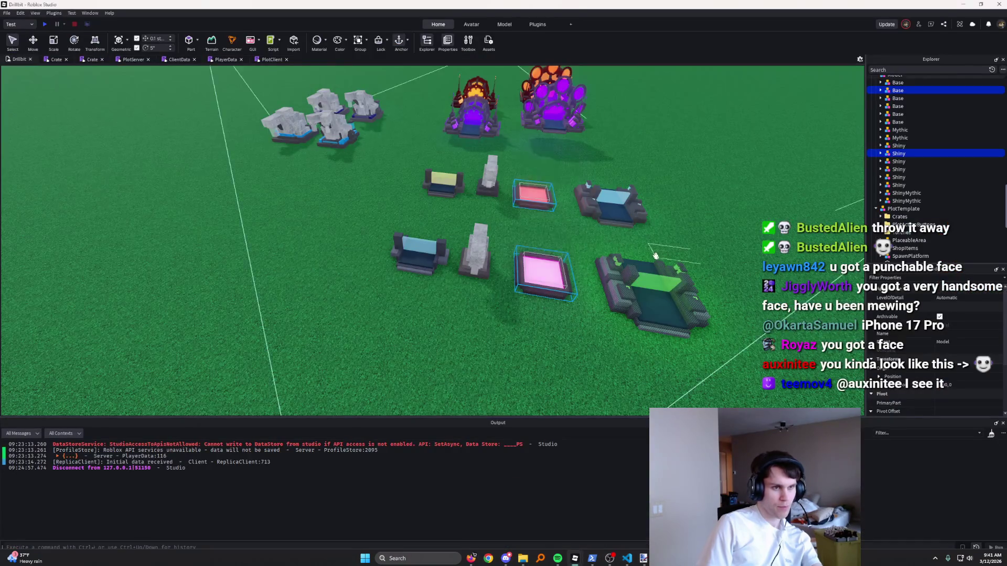
right_click(898, 153)
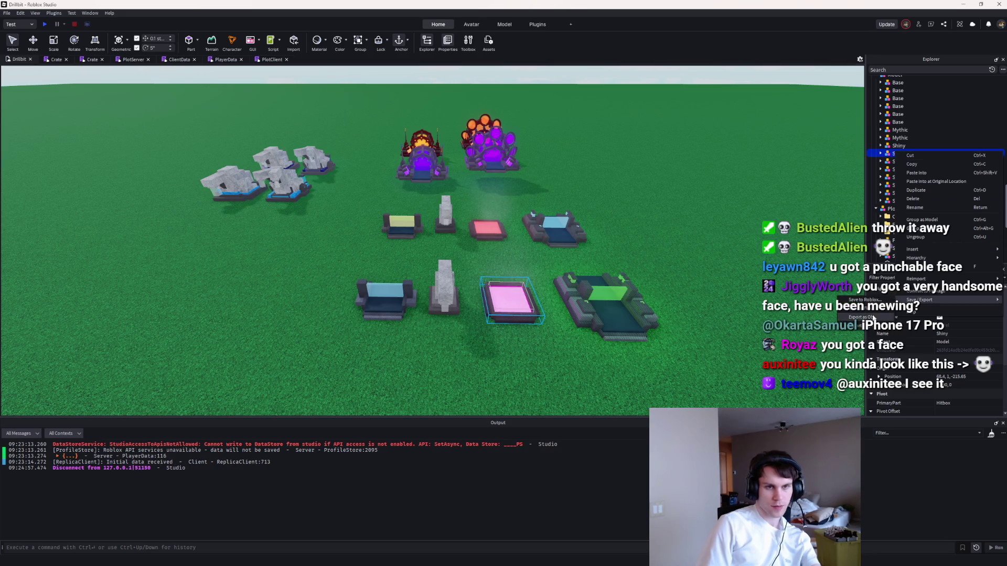
click(871, 319)
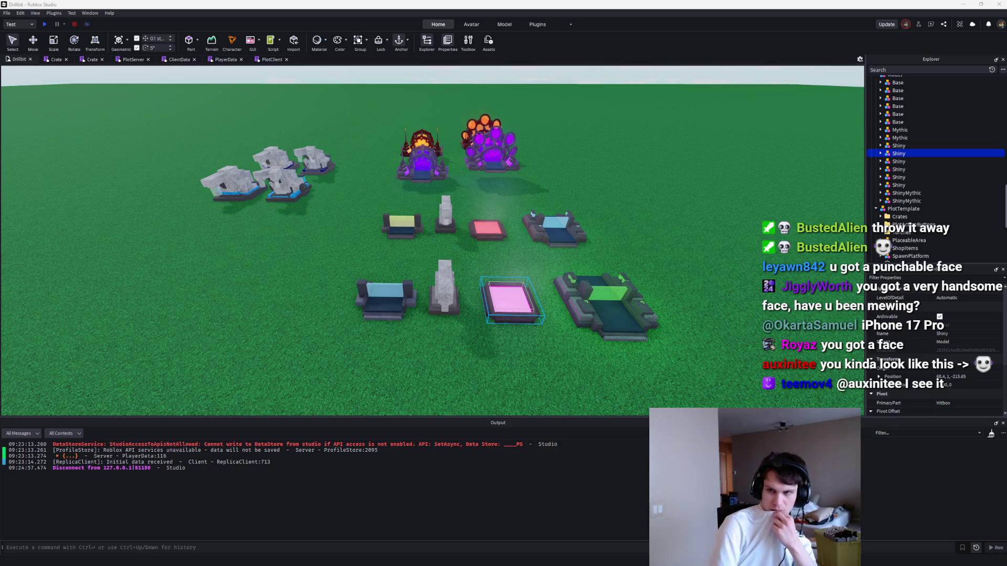
Step: Glance at the buildingset1 folder, then fly the camera to the pink pad and back over the plot
key(alt+Tab)
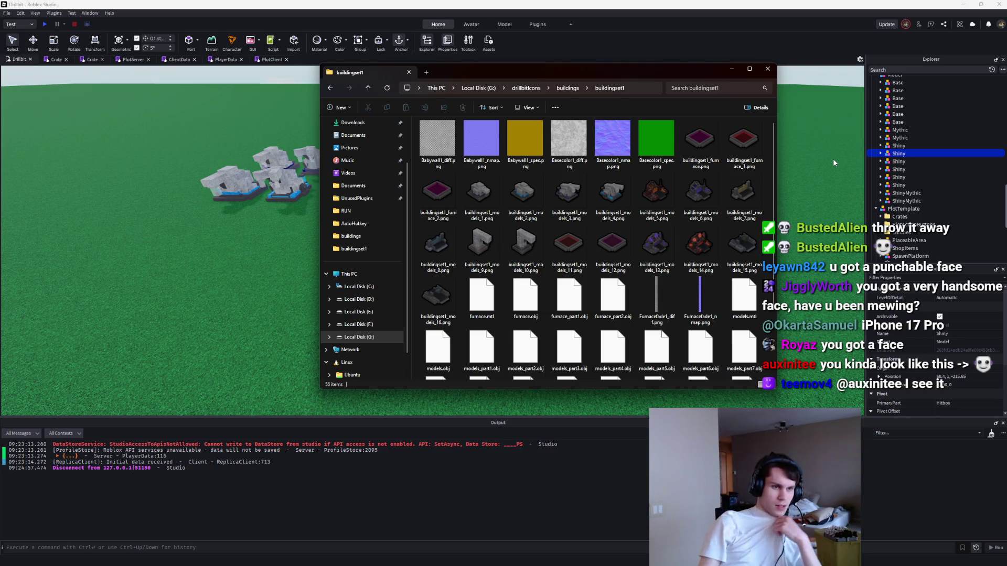
scroll(713, 184, down, 2)
scroll(706, 183, up, 3)
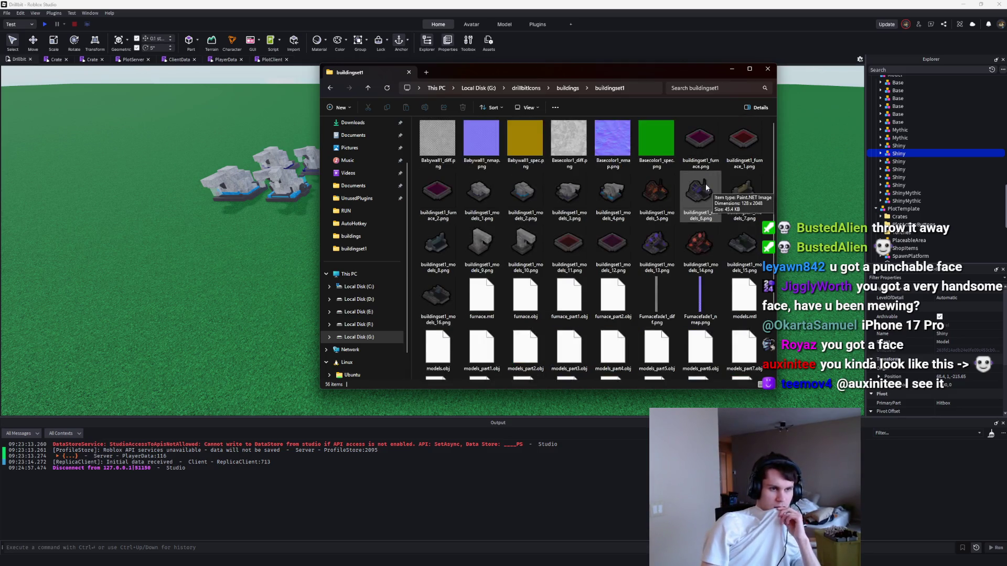
click(790, 180)
key(w)
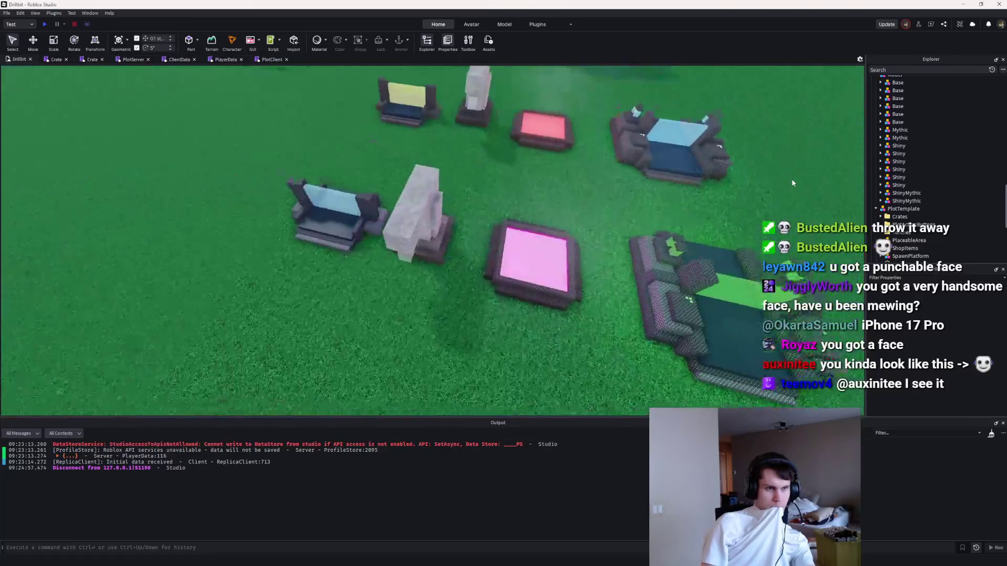
key(s)
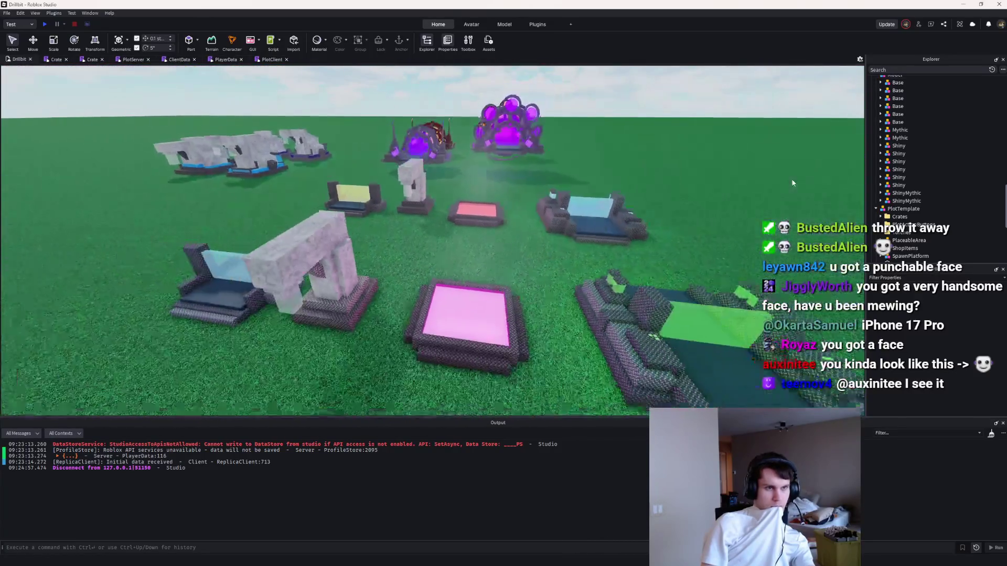
scroll(793, 182, down, 10)
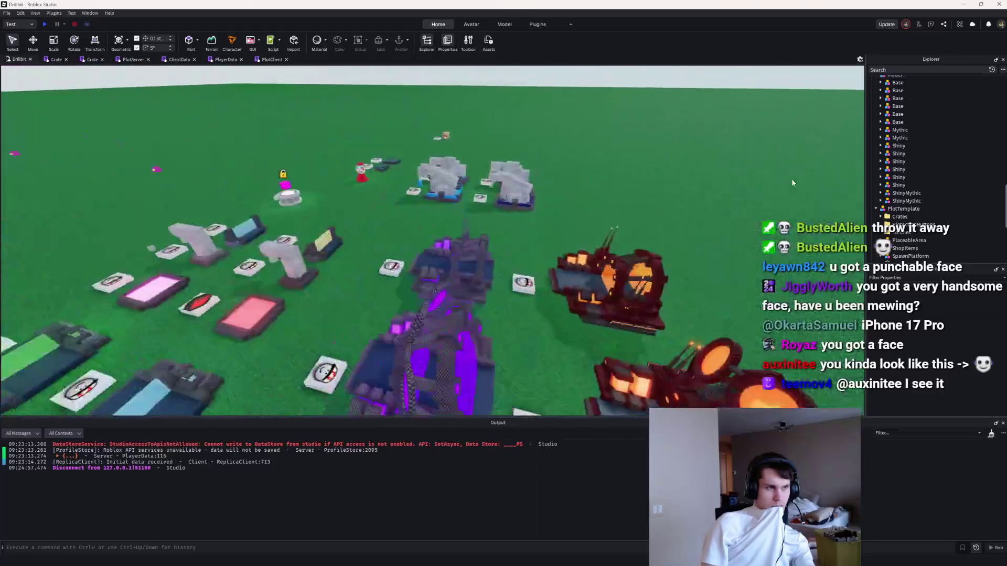
click(558, 558)
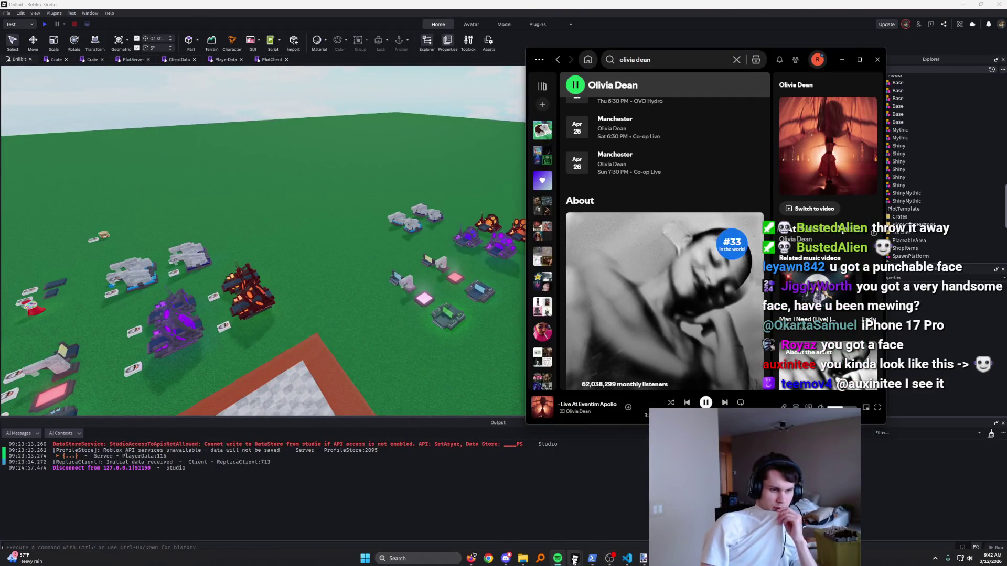
Step: Play the Liked Songs playlist from its first track, yako, then minimize Spotify
mouse_move(575, 559)
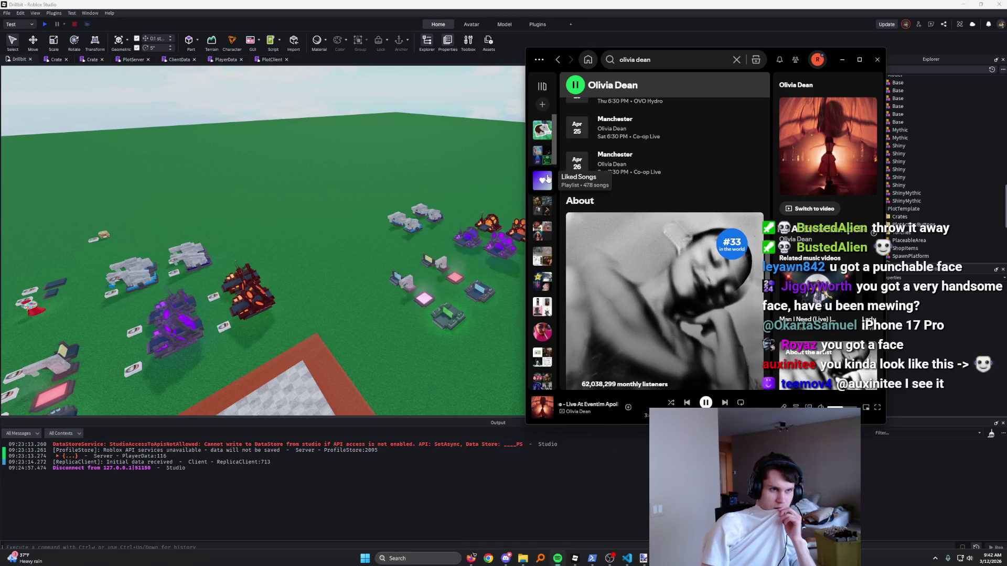
click(542, 180)
click(576, 226)
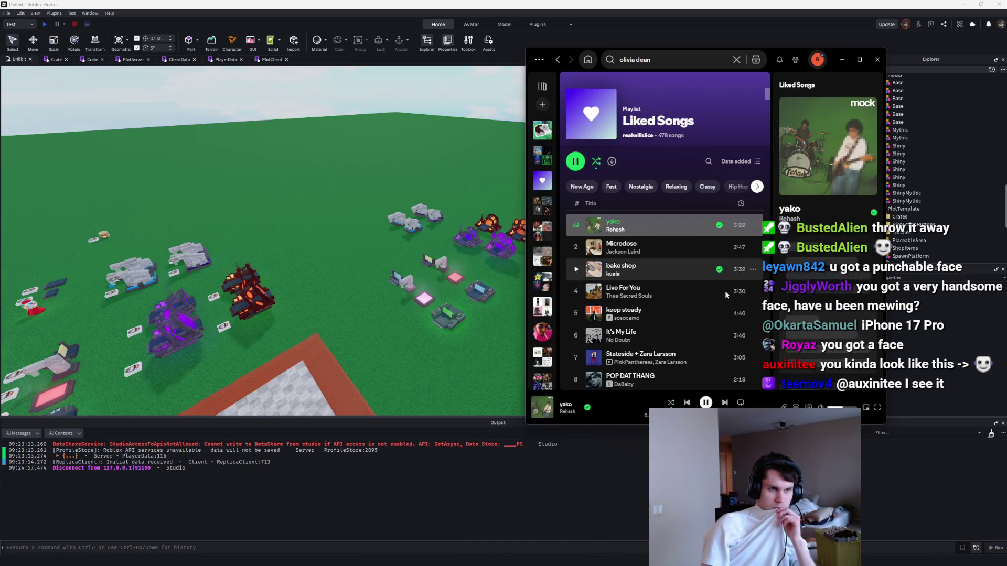
click(842, 60)
mouse_move(575, 559)
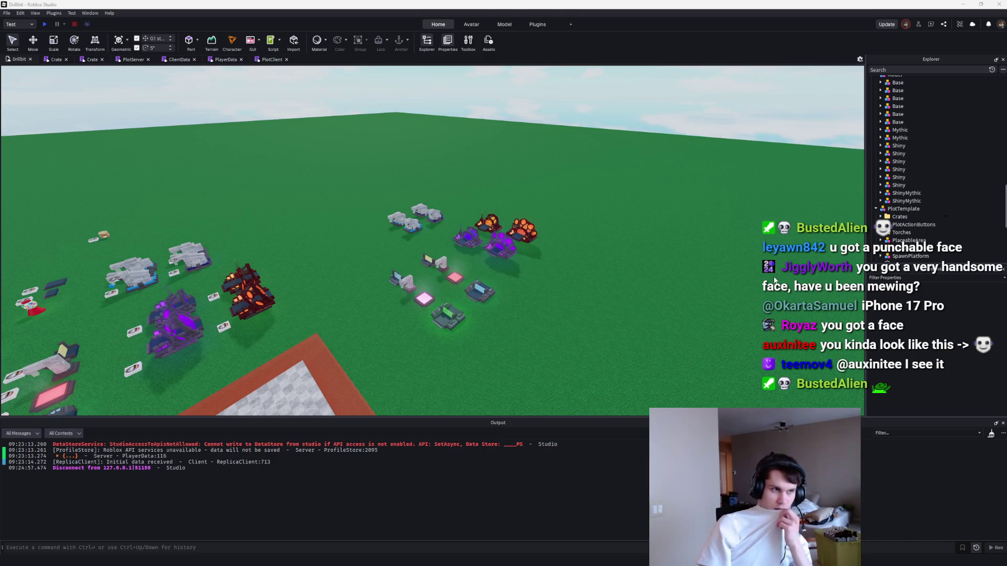
Step: Select all 59 model, texture and icon files in buildingset1 and delete them
click(963, 4)
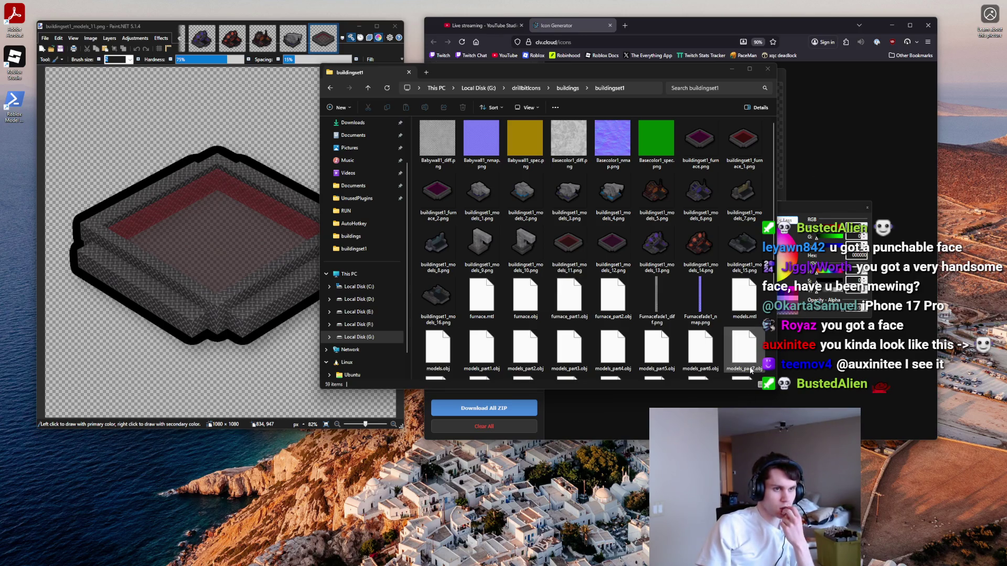
scroll(731, 342, down, 3)
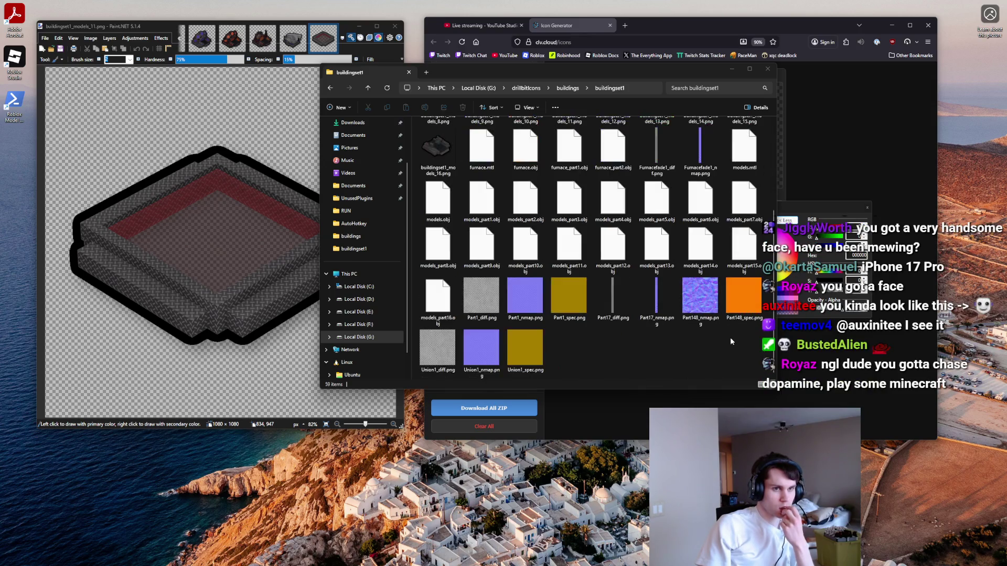
scroll(731, 342, up, 3)
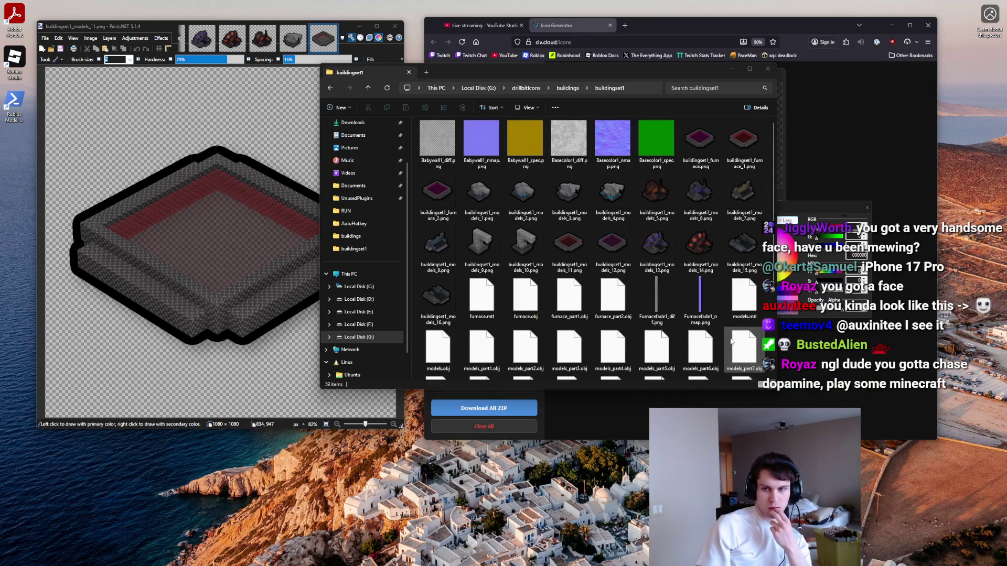
scroll(732, 342, down, 3)
mouse_move(755, 362)
mouse_down()
mouse_move(678, 275)
mouse_move(472, 131)
mouse_move(456, 139)
mouse_move(437, 128)
mouse_up()
key(Delete)
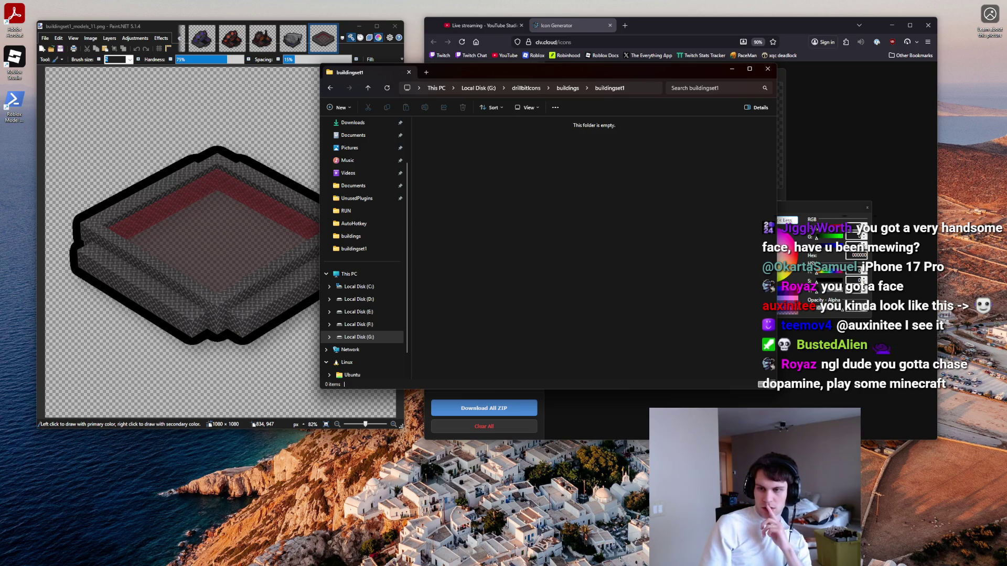
key(alt+Tab)
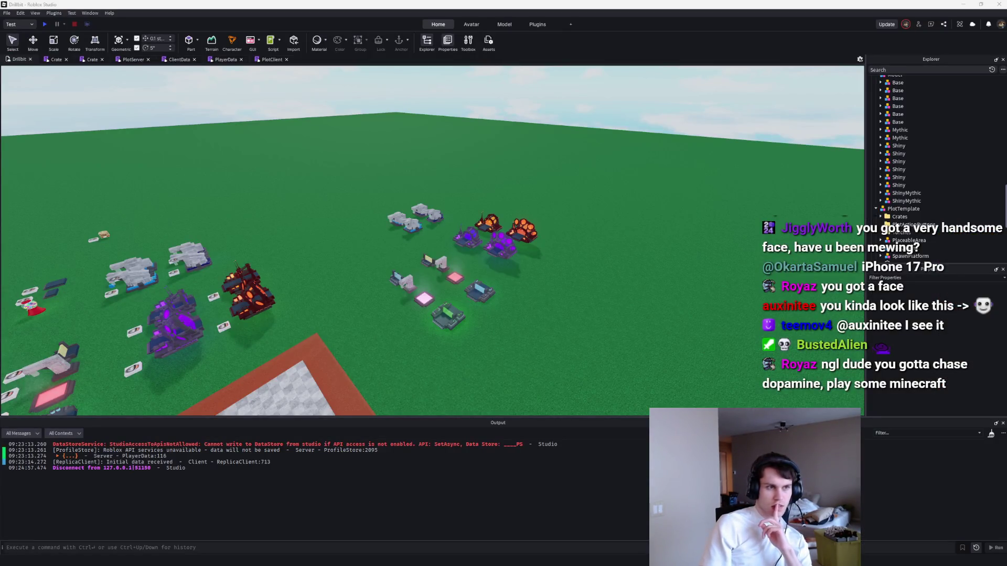
Step: Re-export the furnace and view the new furnace.obj, furnace.mtl and textures in buildingset1
key(super+d)
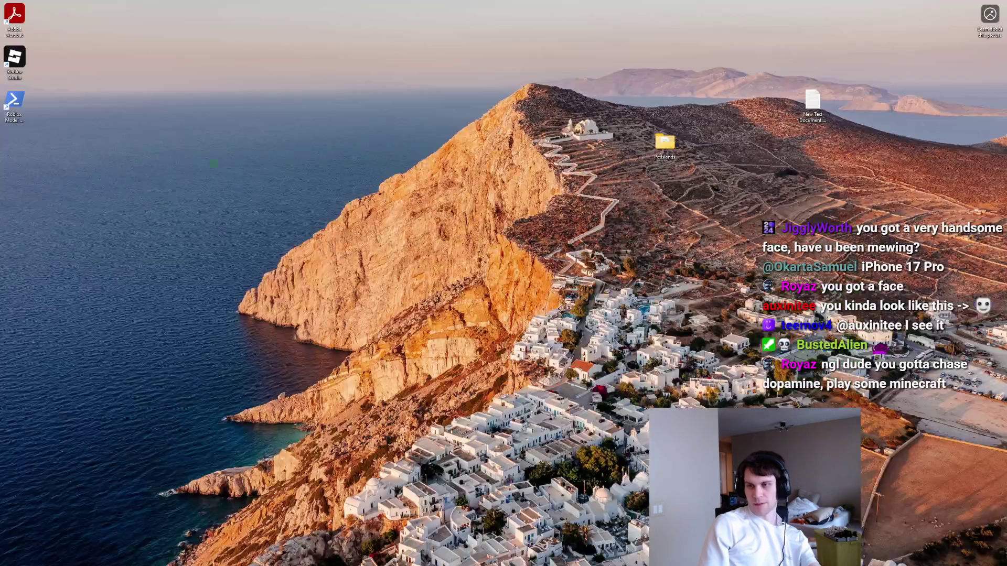
key(super+d)
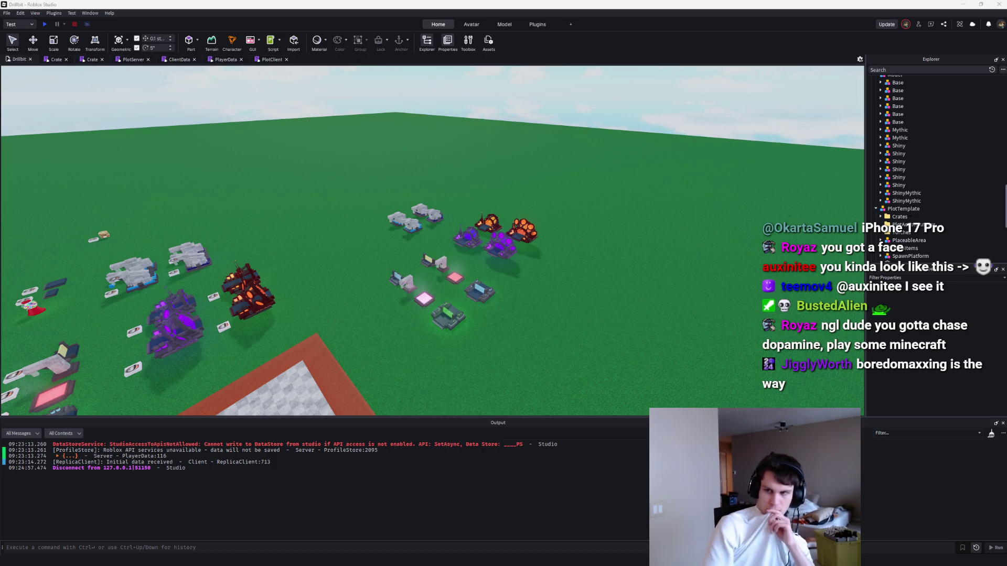
key(alt+Tab)
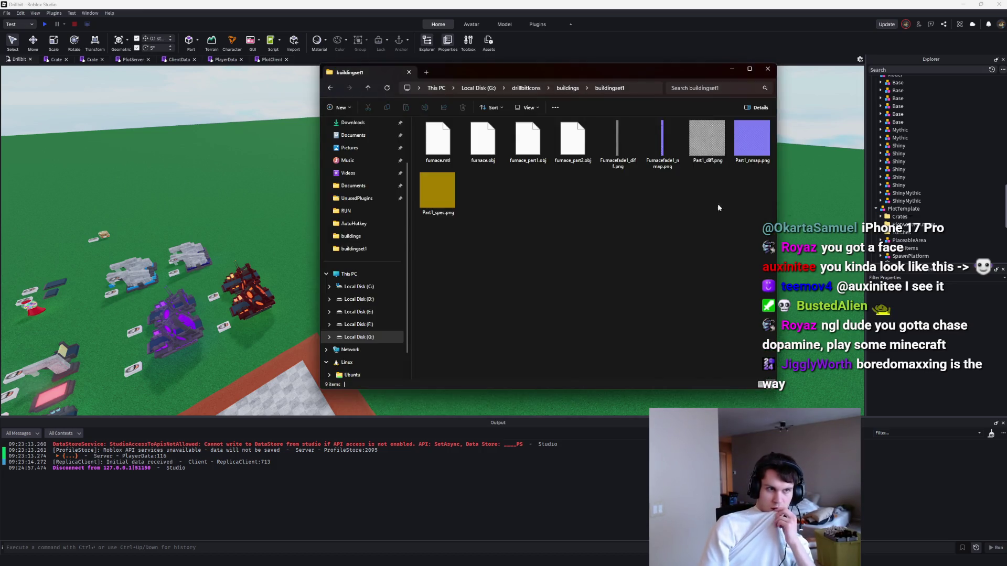
Step: Check the new buildingset1_furnace_2.png icon in Paint.NET, then return to Roblox Studio
click(489, 161)
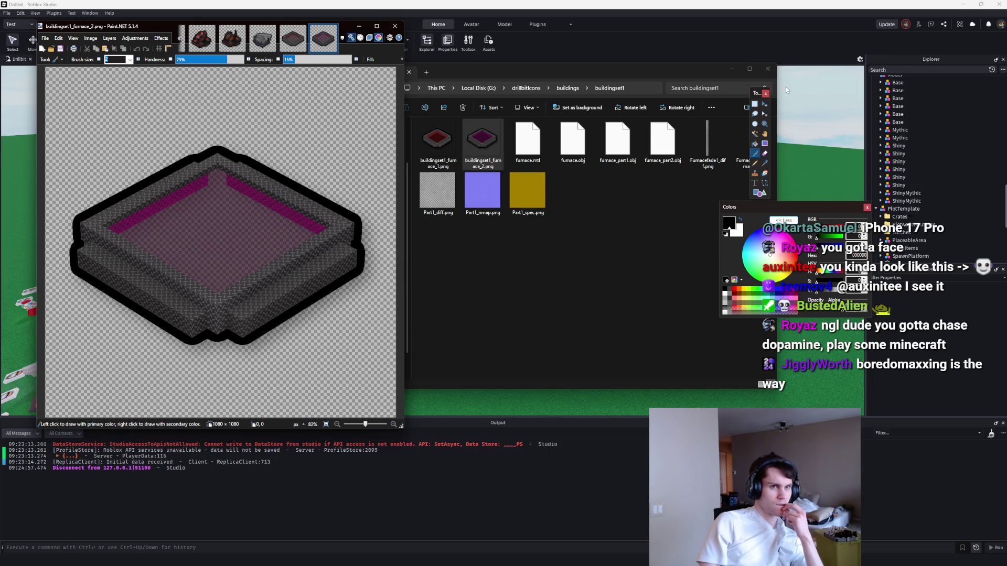
click(811, 110)
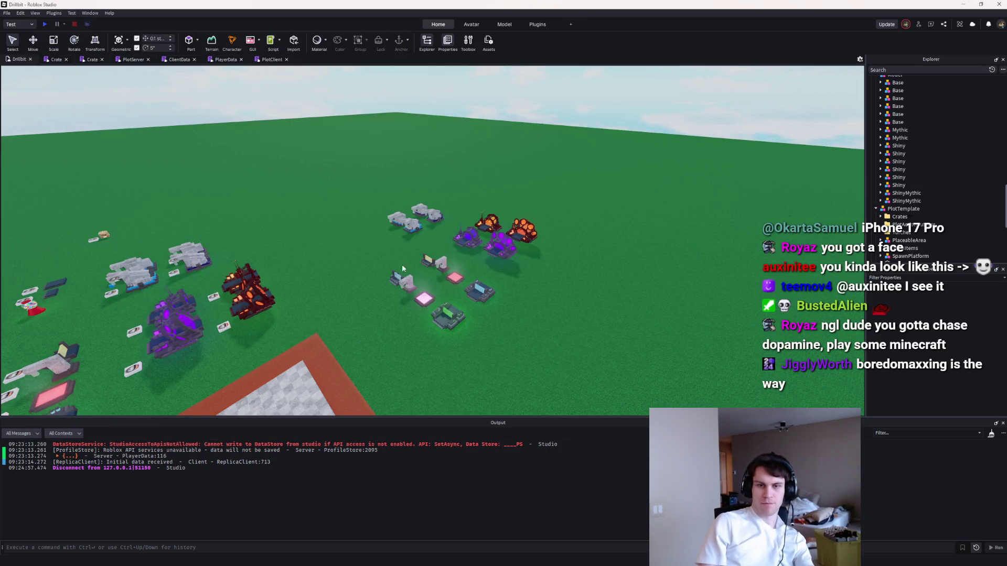
Step: Inspect the pink pad and furnace, focusing the camera on their Hitbox and FurnaceFade parts
scroll(318, 282, up, 5)
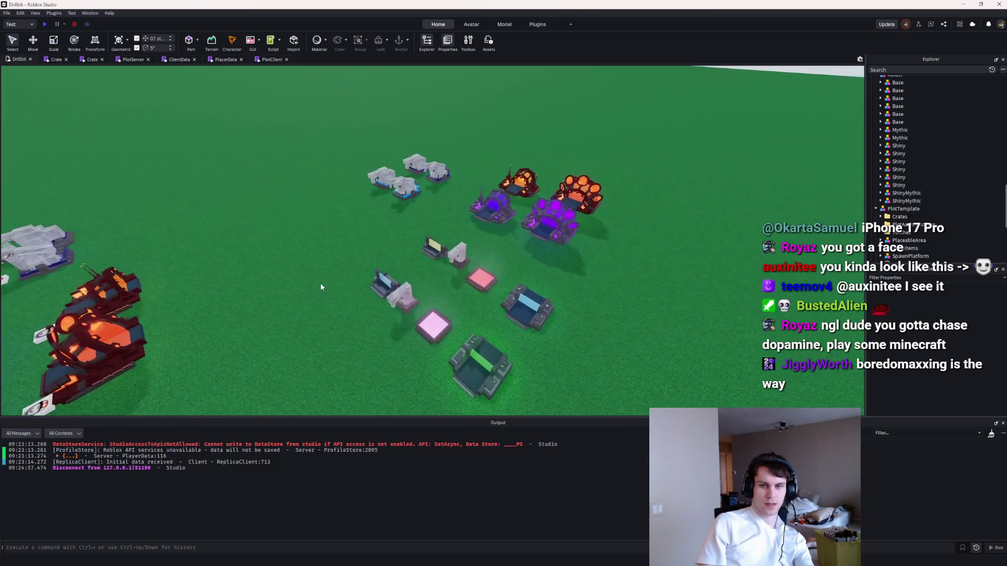
key(w)
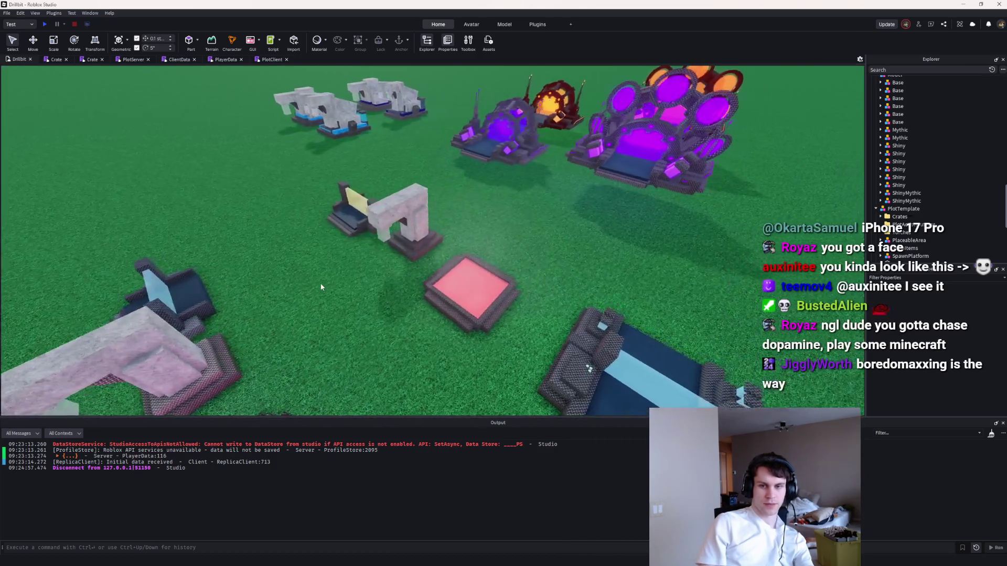
click(489, 293)
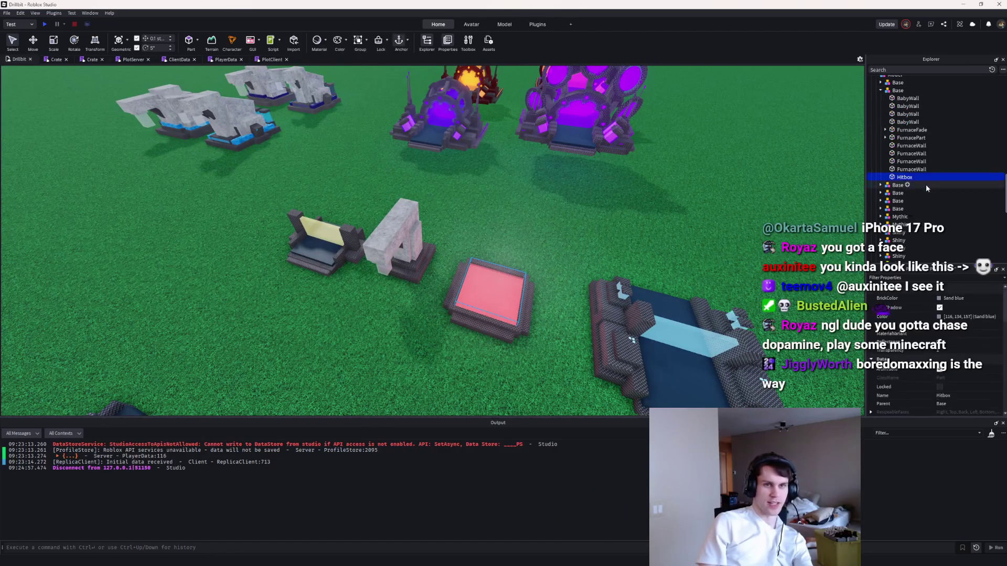
key(f)
click(903, 131)
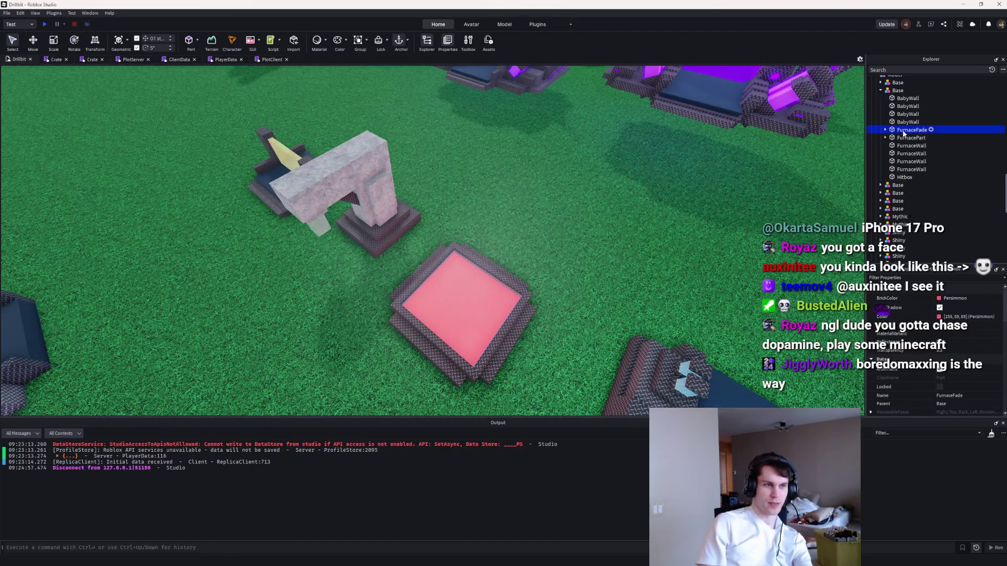
key(f)
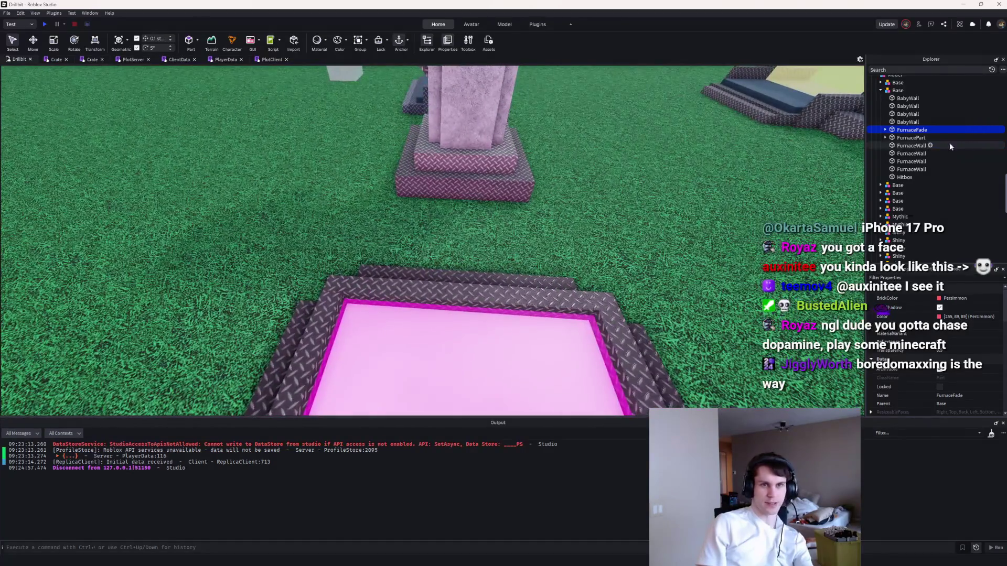
click(904, 176)
Step: Zoom around the plot and start a play test of the game
scroll(891, 158, down, 2)
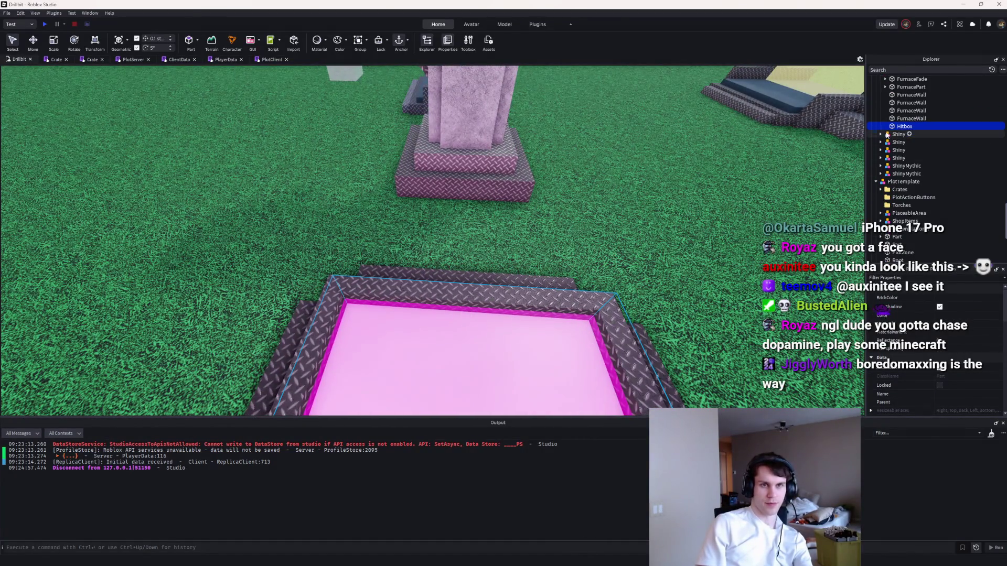
scroll(887, 135, up, 2)
scroll(701, 204, down, 5)
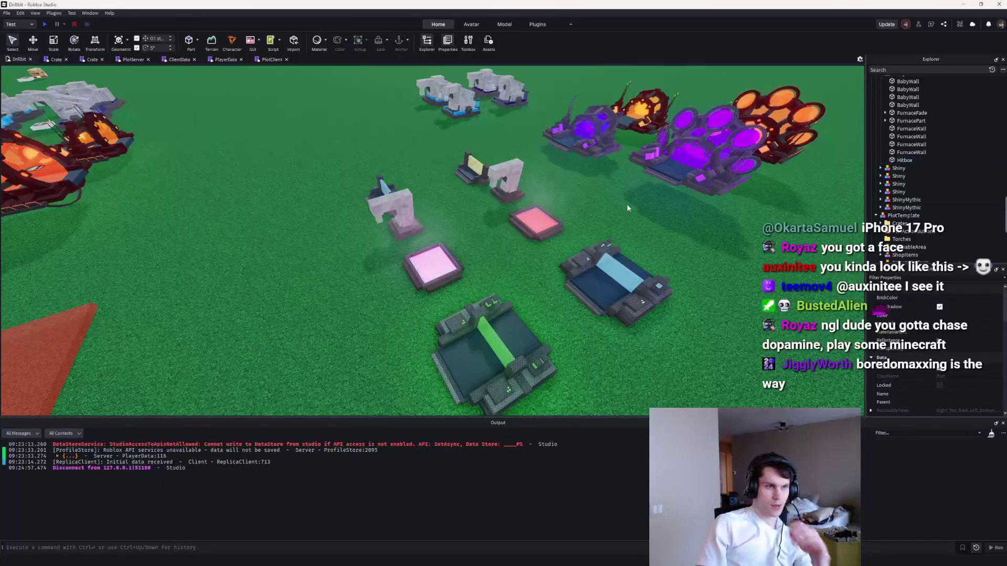
mouse_move(609, 559)
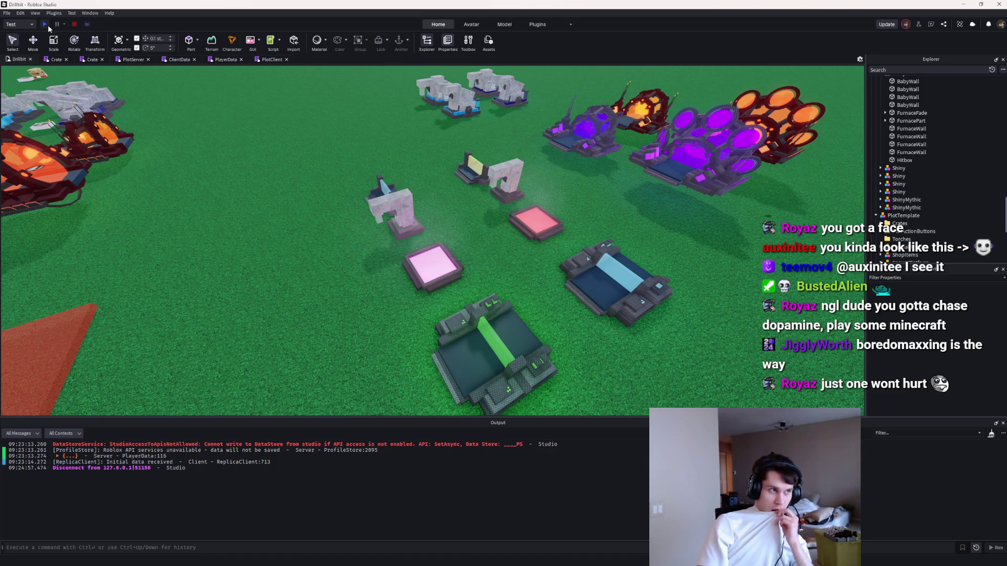
scroll(425, 158, up, 5)
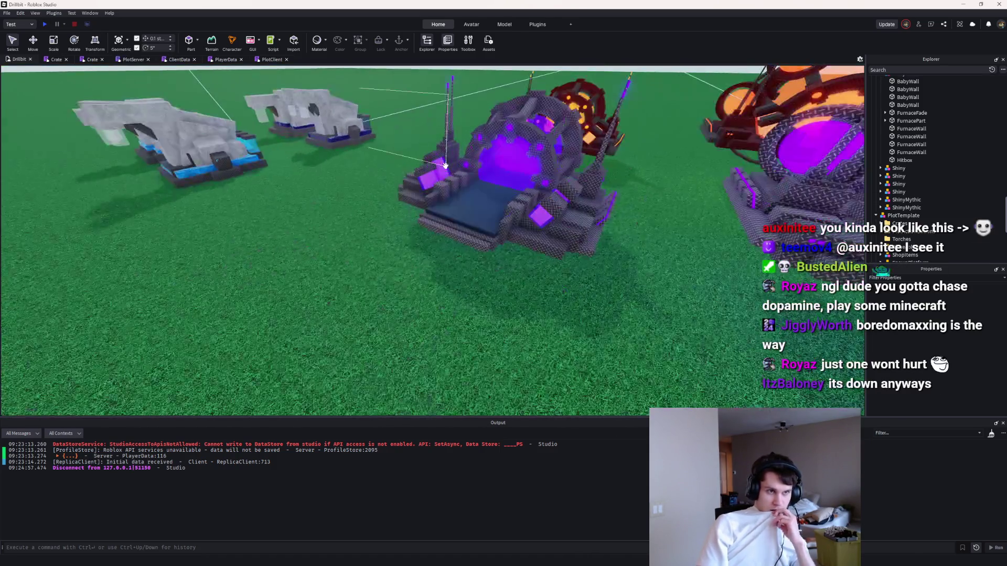
scroll(445, 165, down, 5)
scroll(445, 166, down, 3)
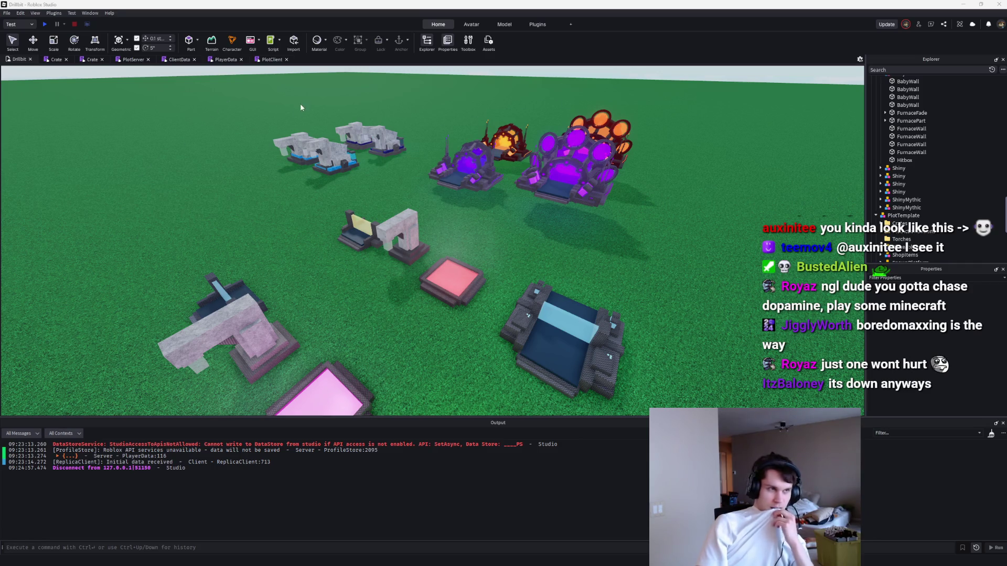
click(49, 24)
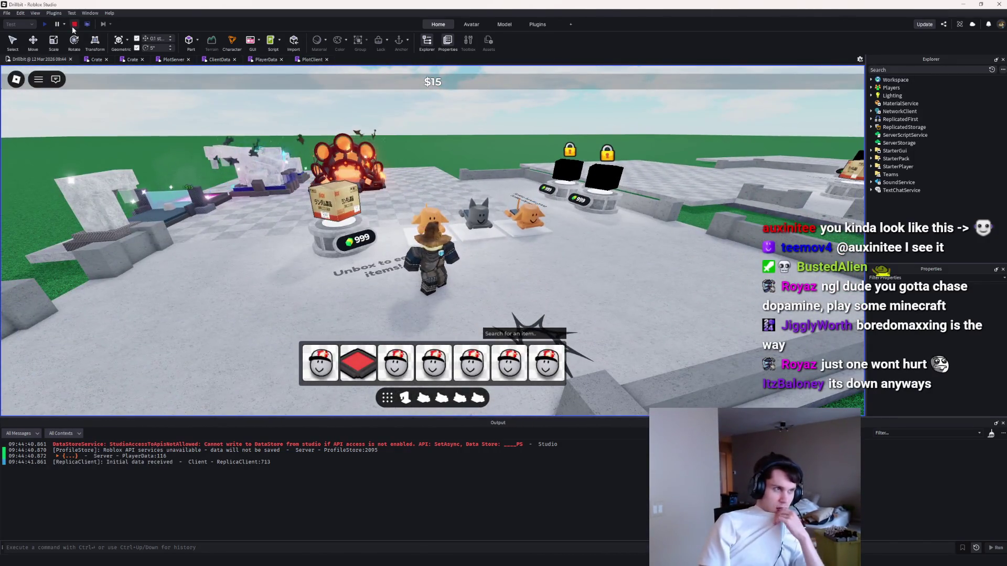
Step: Stop the Drillbit play test, glance at the Eleons page in the browser, and return to Studio
key(shift+F5)
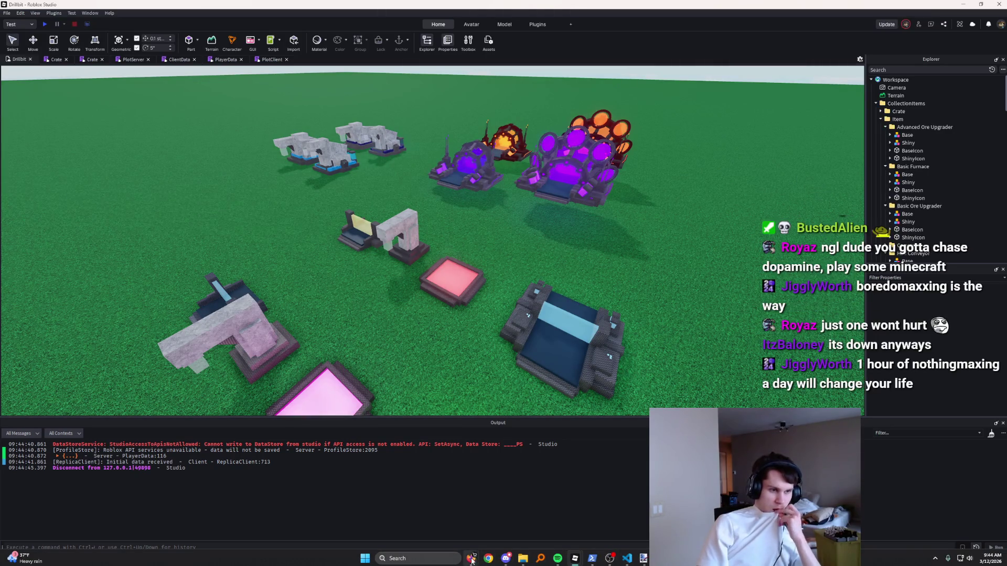
mouse_move(471, 559)
click(540, 534)
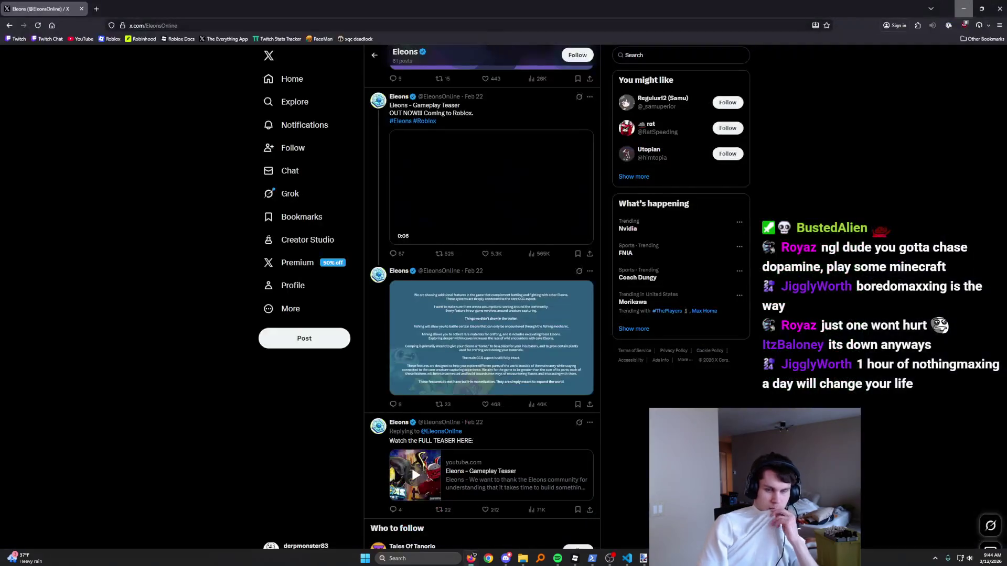
key(alt+Tab)
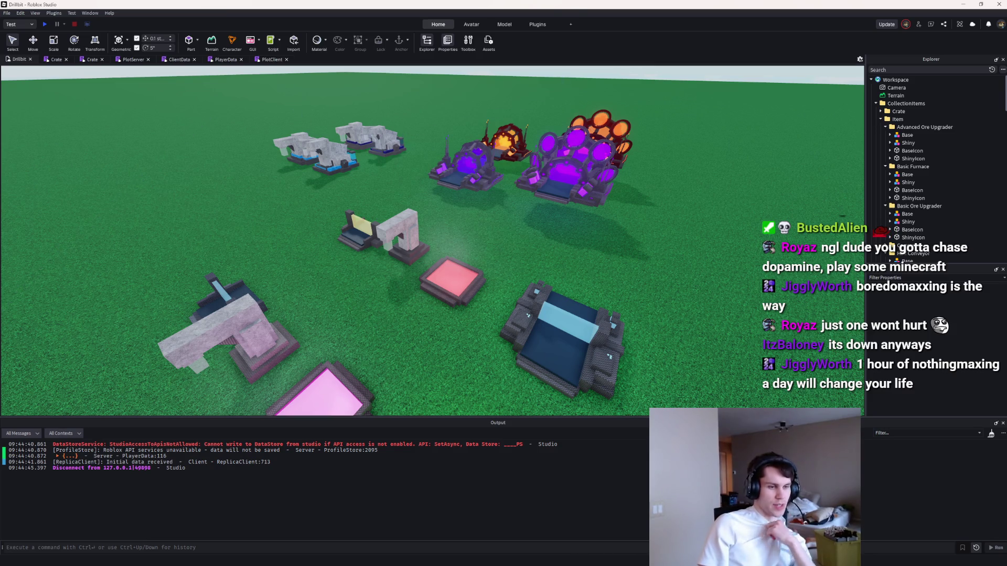
mouse_move(574, 561)
mouse_move(523, 559)
click(506, 519)
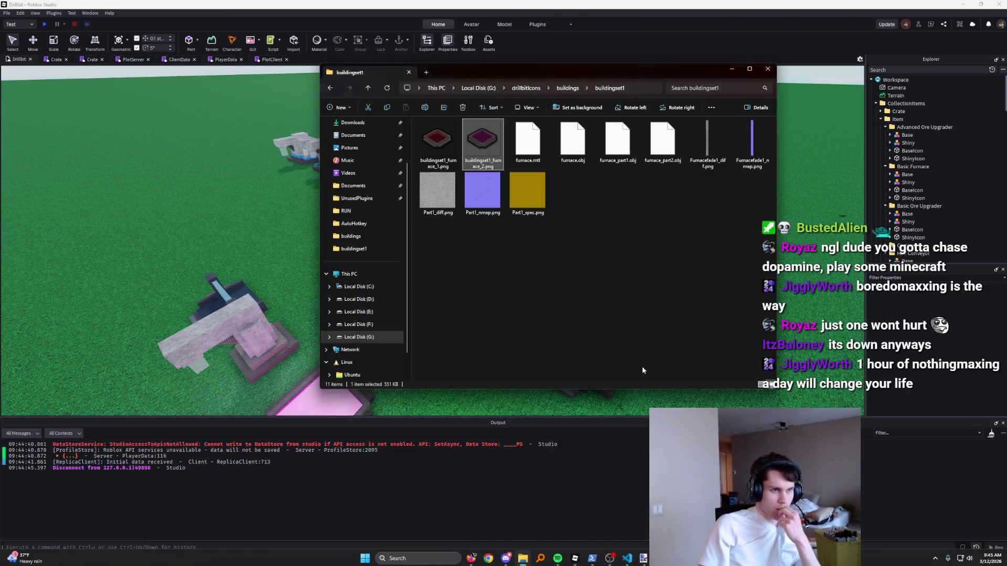
click(565, 89)
scroll(601, 186, down, 3)
scroll(602, 192, up, 1)
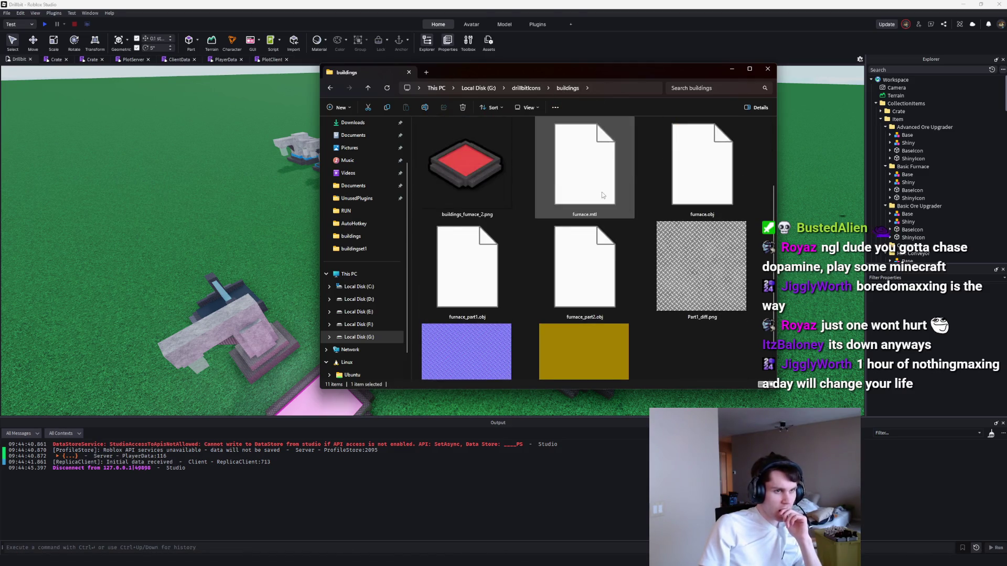
scroll(602, 195, down, 1)
scroll(602, 195, up, 3)
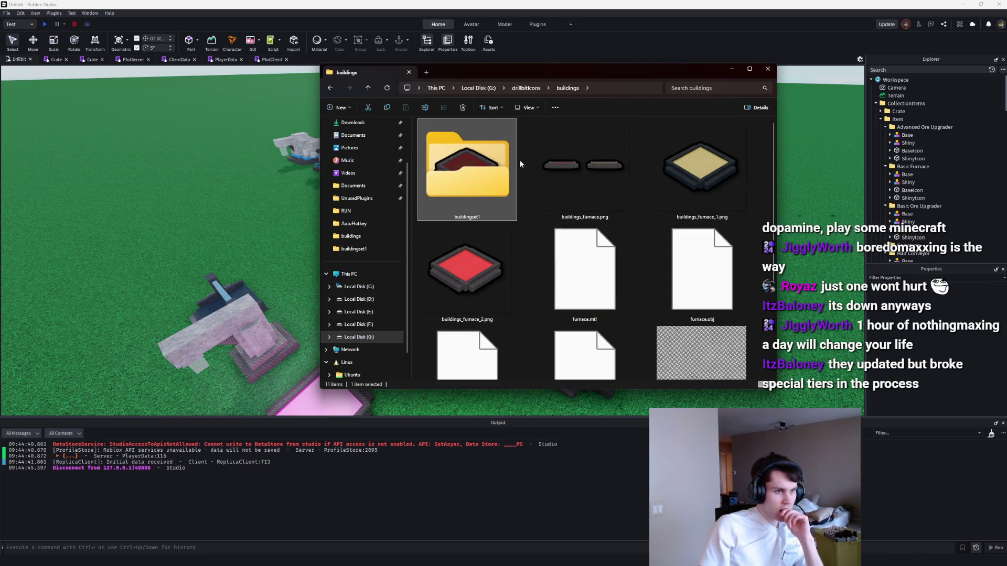
scroll(520, 160, down, 1)
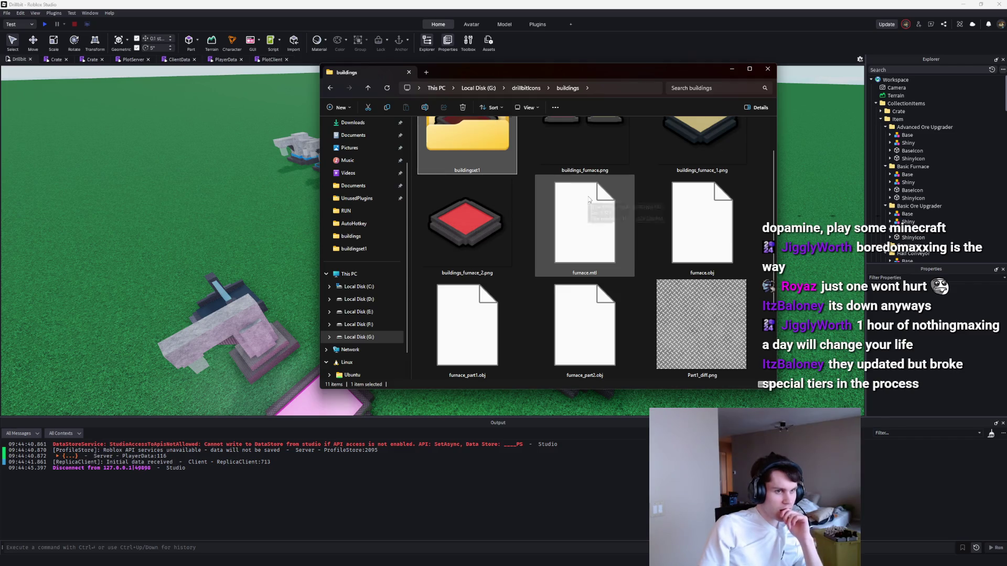
double_click(590, 200)
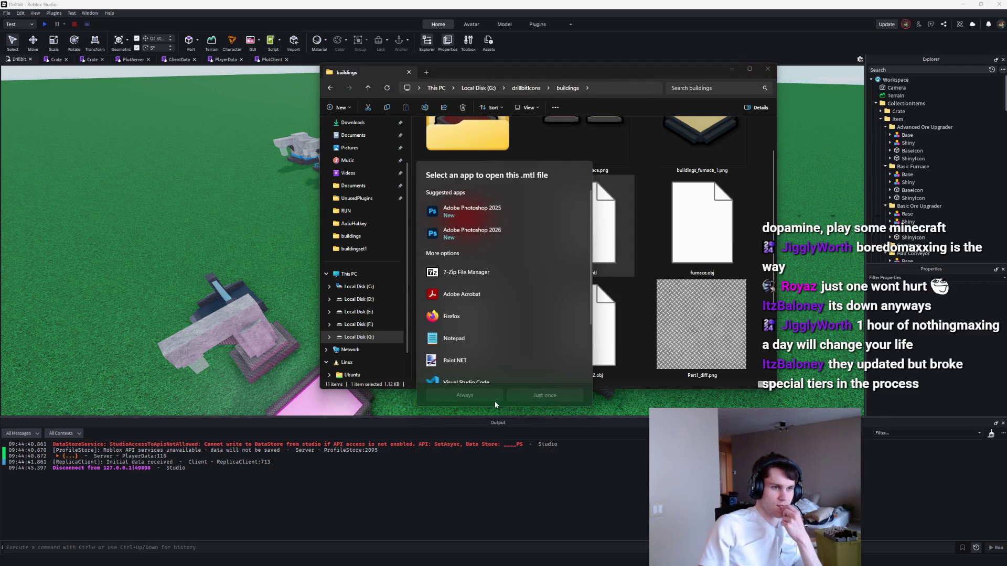
key(Escape)
scroll(649, 292, down, 2)
scroll(650, 292, up, 1)
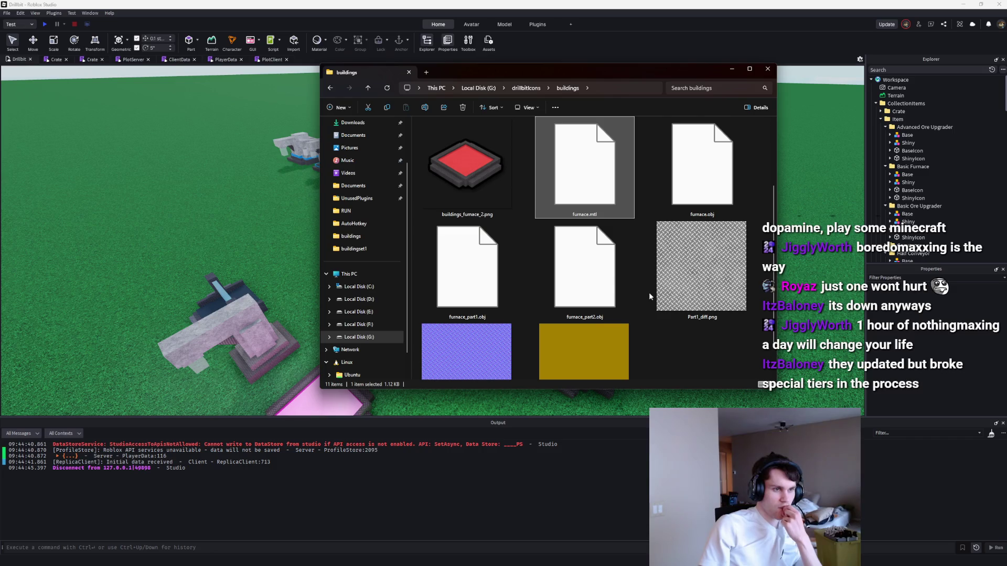
scroll(649, 291, up, 2)
key(alt+Tab)
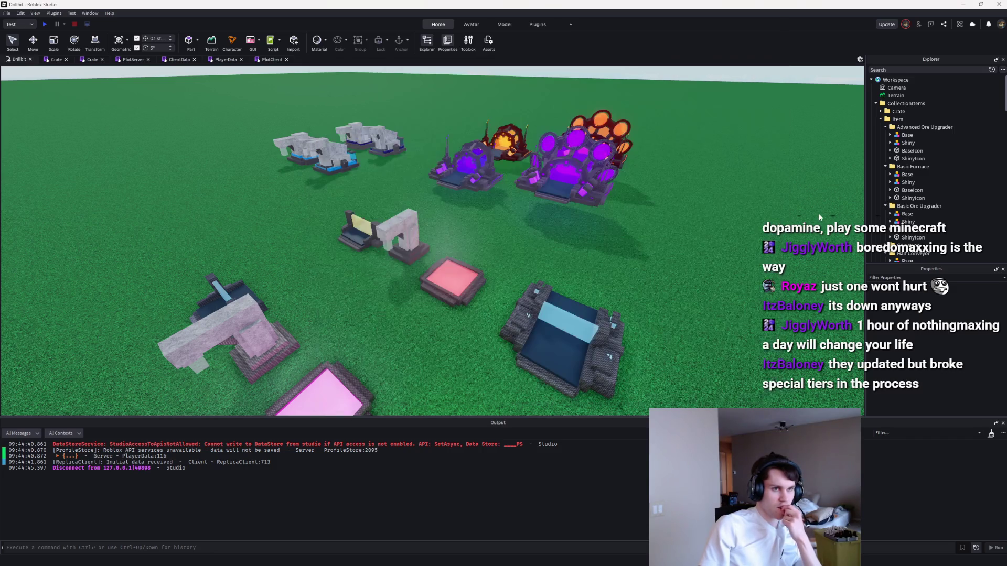
Step: Select the pink pad's Base model in Explorer and frame the camera on it
key(w)
scroll(933, 157, down, 10)
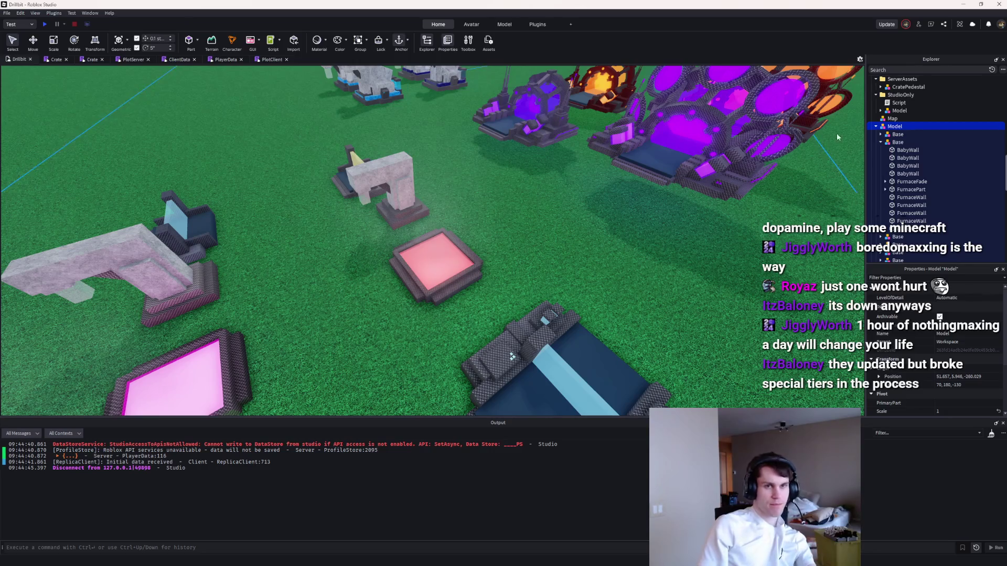
click(895, 135)
click(438, 255)
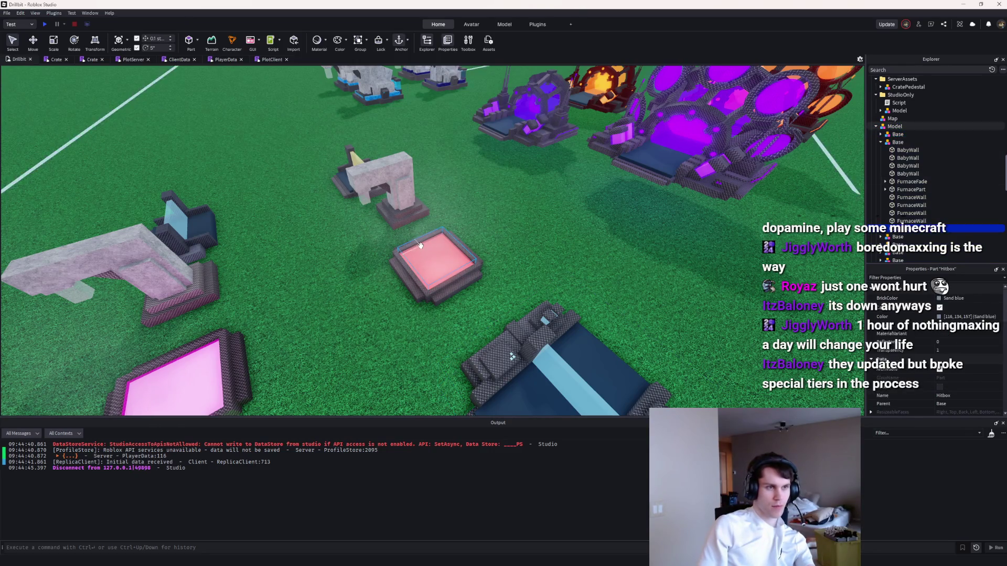
click(897, 142)
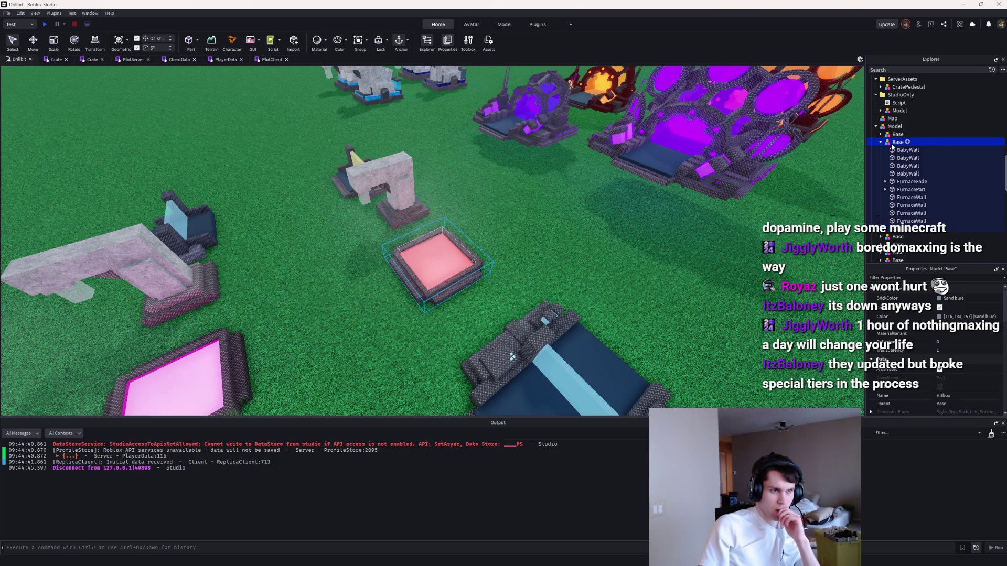
right_click(898, 143)
key(f)
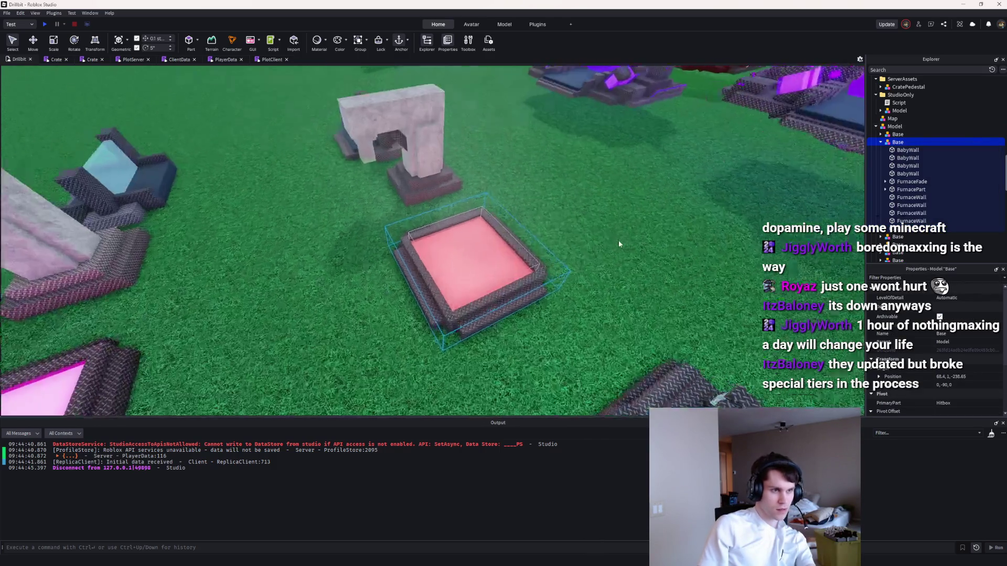
key(w)
key(w)
key(w)
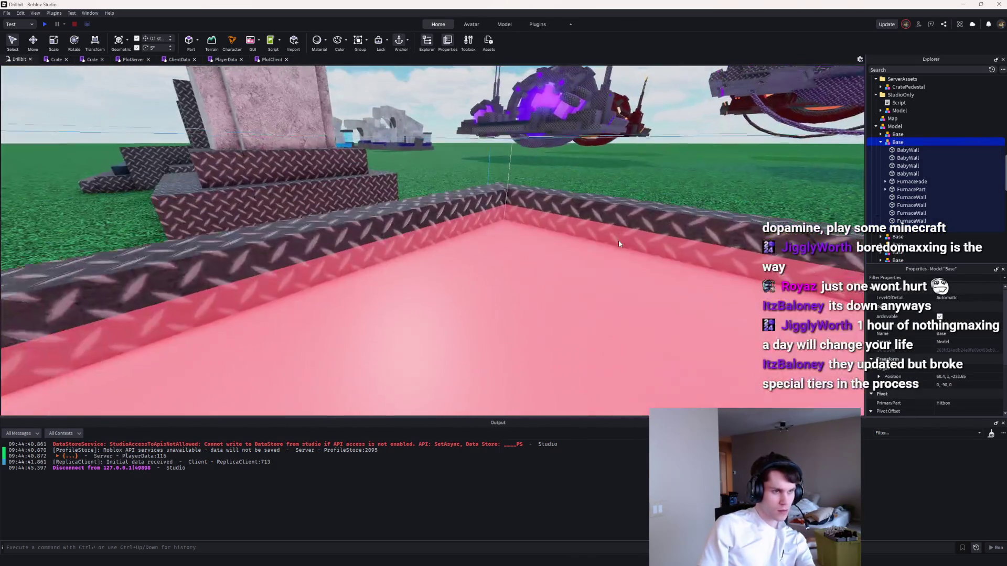
scroll(618, 241, down, 10)
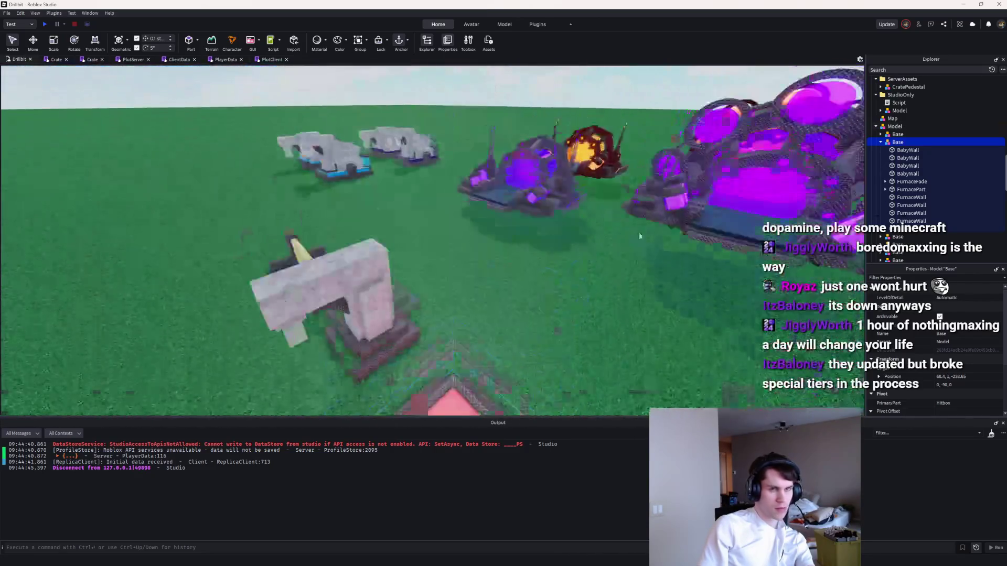
Step: Export the Base model as furnace.obj, replacing the existing file
right_click(891, 142)
mouse_move(915, 290)
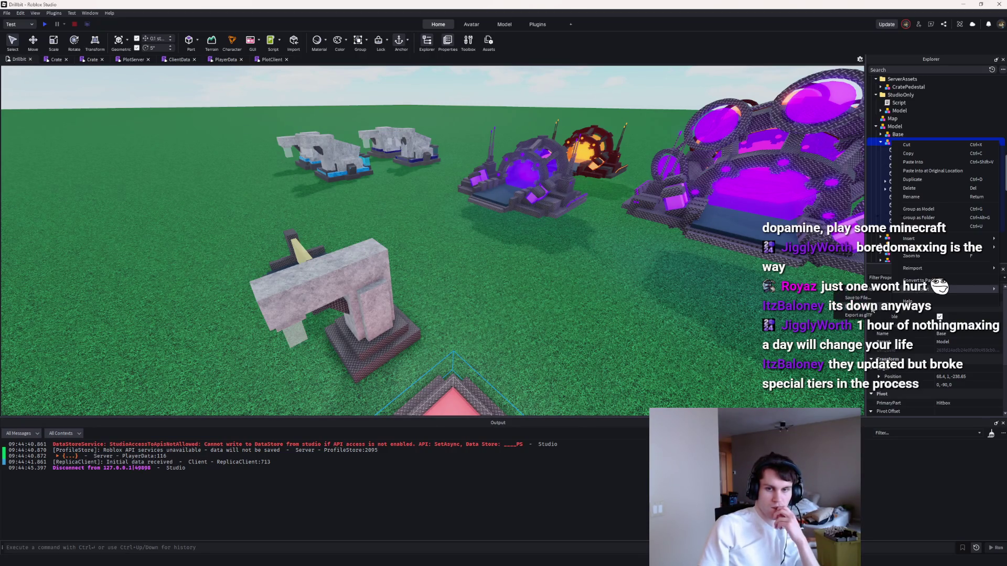
click(869, 309)
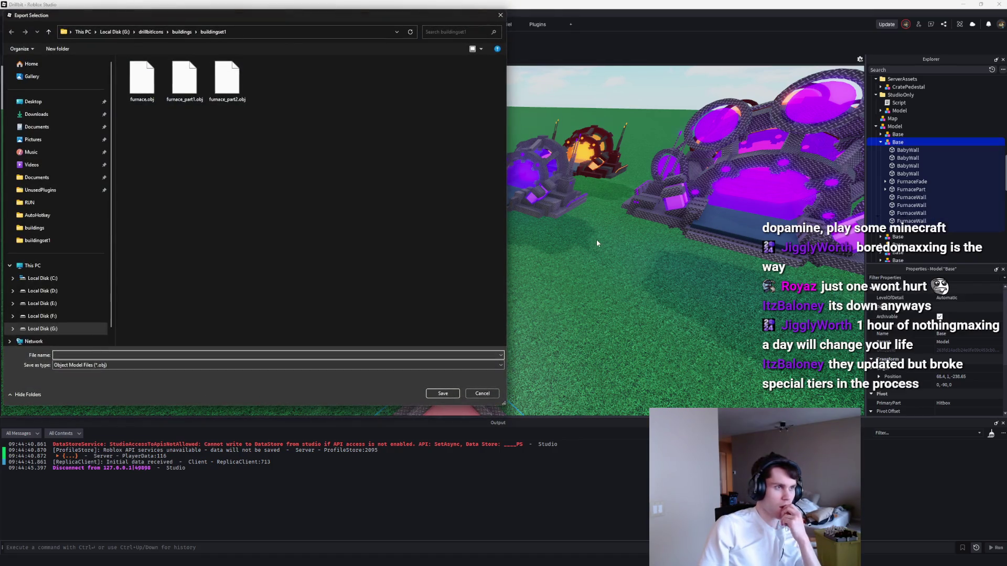
text(furnace)
key(Return)
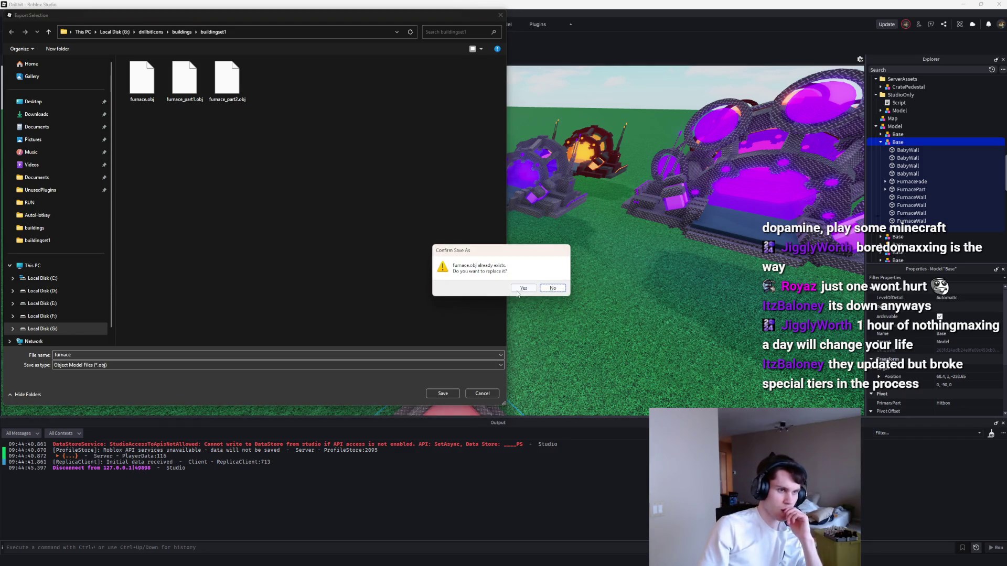
key(Return)
Step: Open the buildingset1 folder in File Explorer
mouse_move(632, 563)
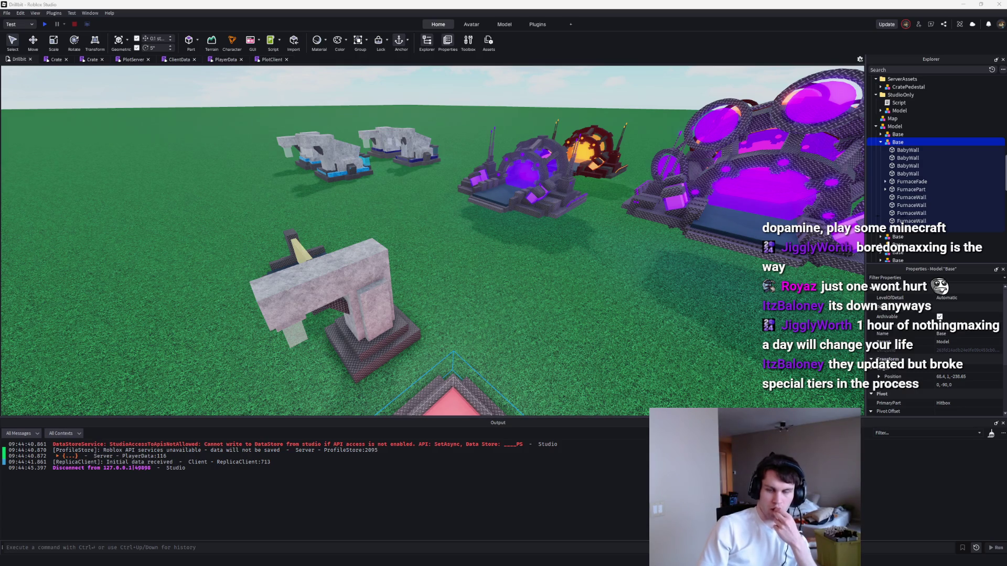
key(alt+Tab)
double_click(441, 186)
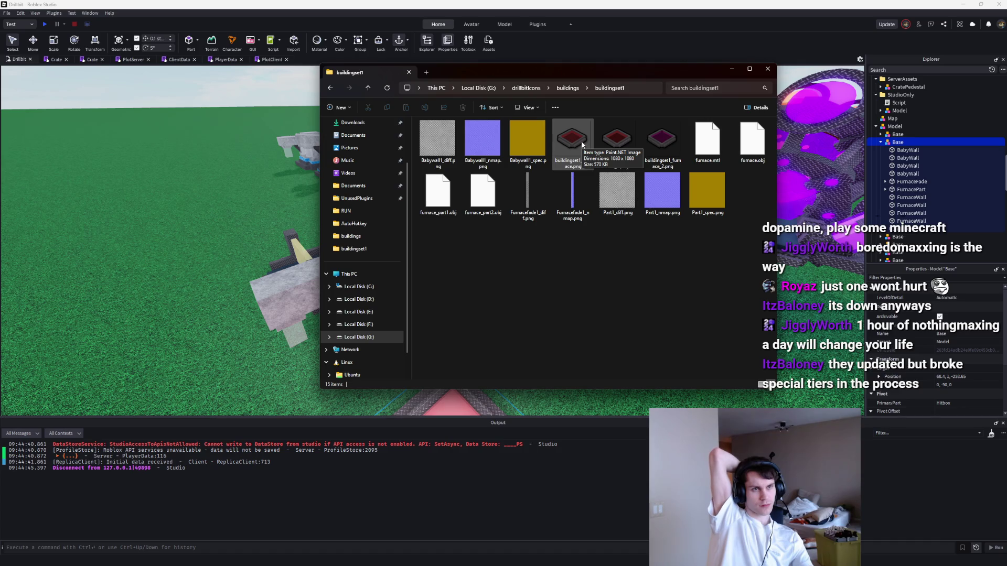
Step: Go back to the buildings folder, scroll through its items, then return to Roblox Studio
click(567, 88)
scroll(594, 222, down, 2)
scroll(594, 222, up, 2)
scroll(594, 222, down, 3)
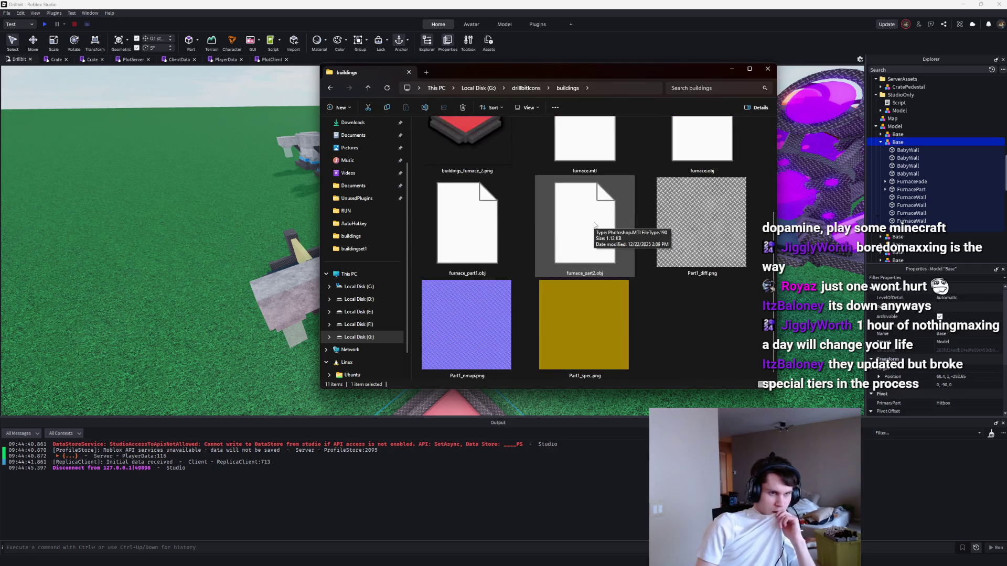
scroll(594, 225, up, 3)
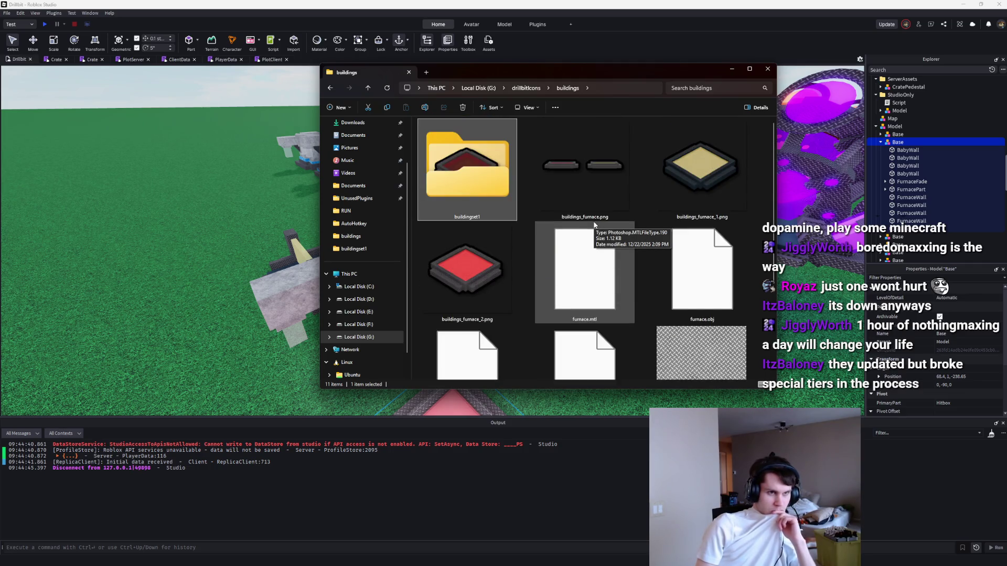
scroll(594, 224, down, 3)
scroll(594, 225, up, 3)
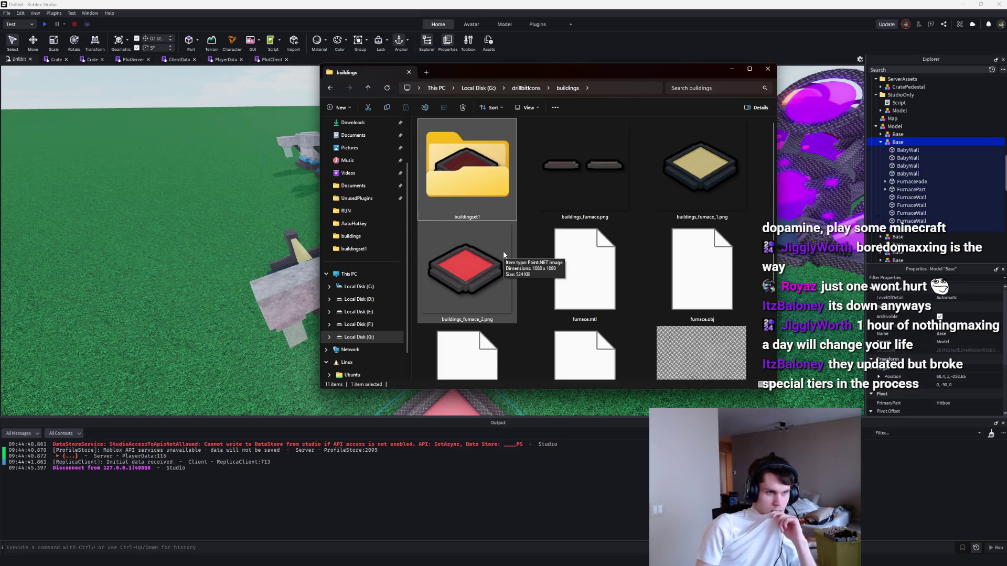
scroll(504, 255, down, 3)
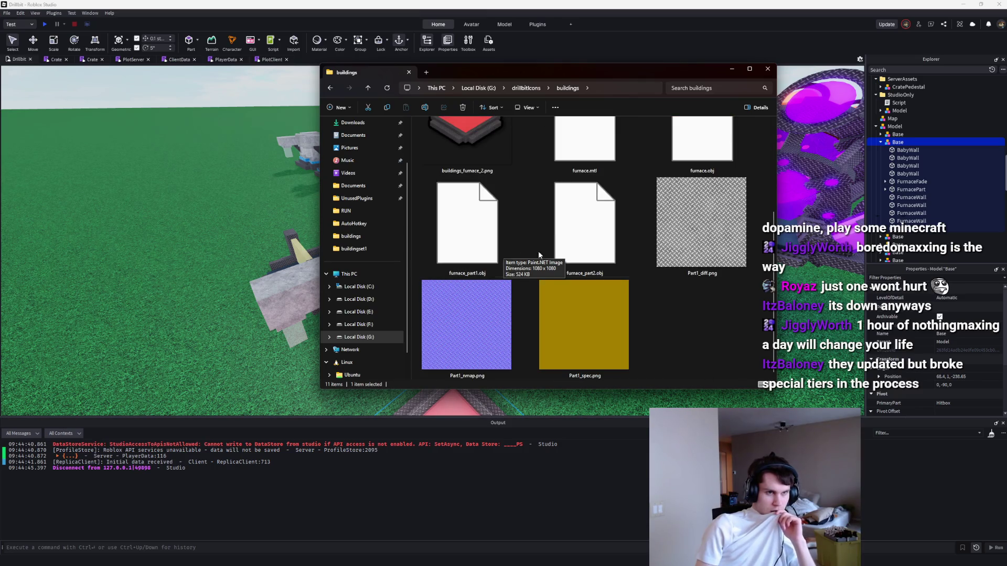
scroll(663, 267, up, 3)
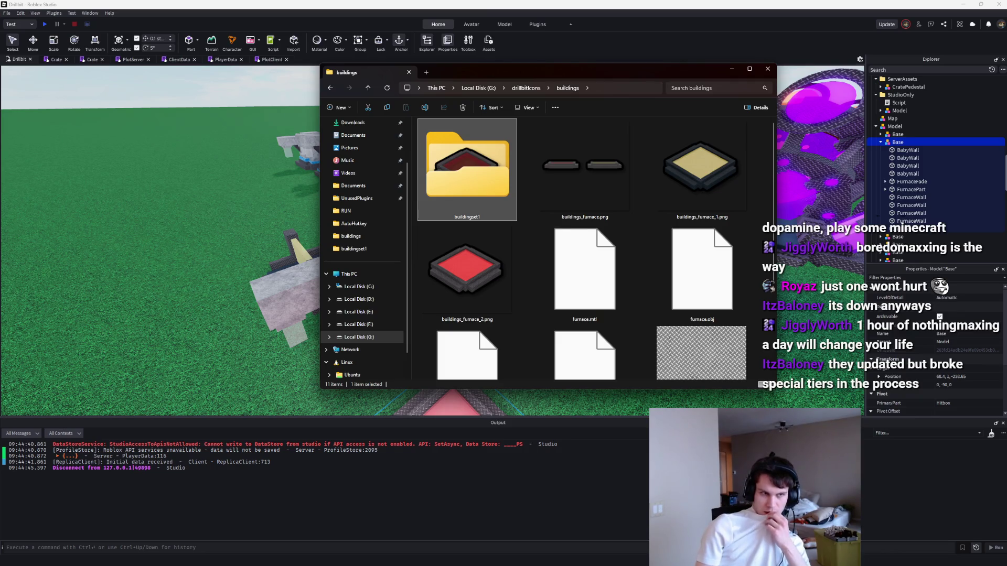
key(alt+Tab)
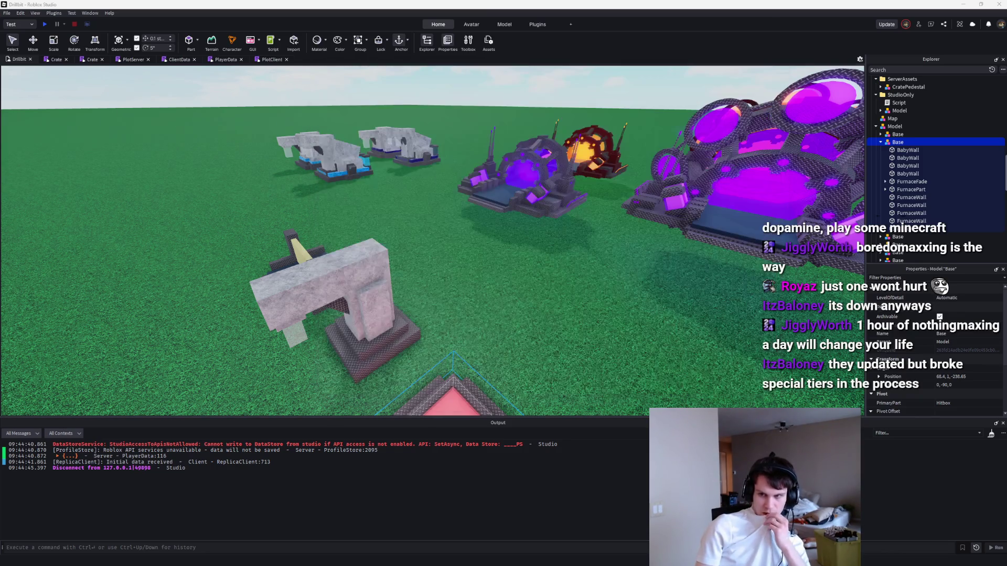
Step: Expand the furnace's parts and inspect FurnacePart and its point light
click(911, 190)
click(885, 189)
click(885, 181)
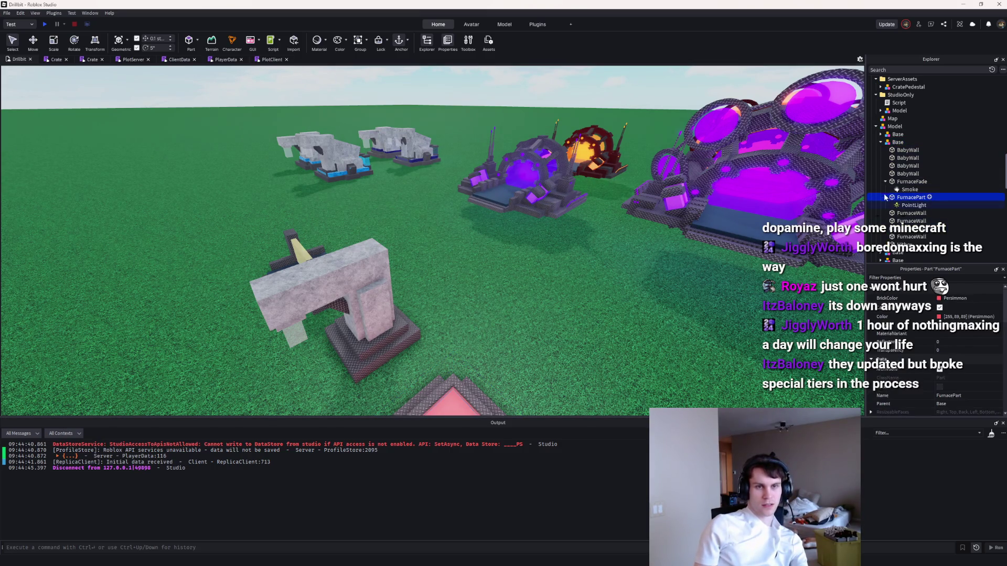
click(905, 205)
click(626, 302)
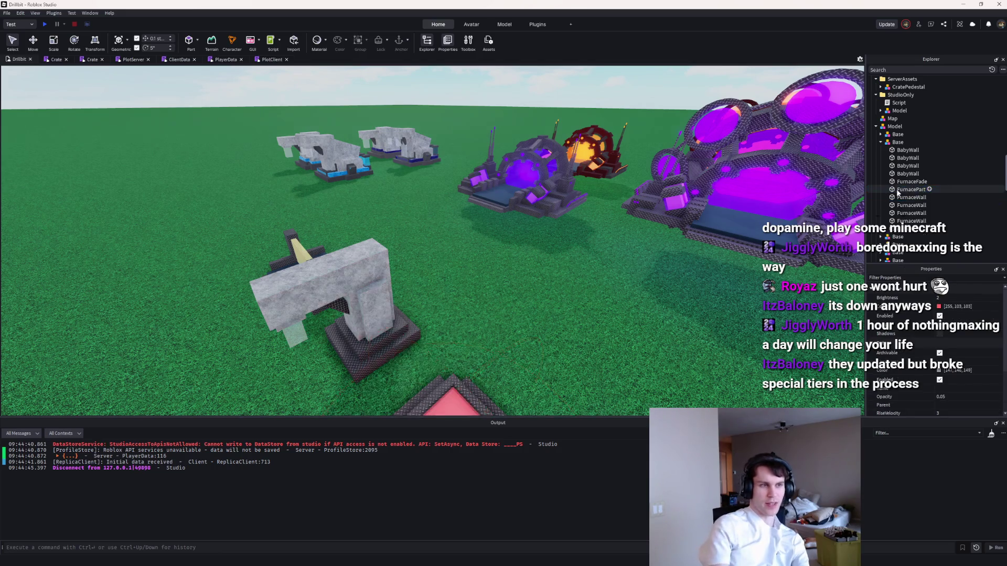
scroll(626, 303, up, 5)
Step: Export the second Base model as furnace into buildingset1, replacing the old file
click(898, 143)
right_click(899, 143)
mouse_move(927, 297)
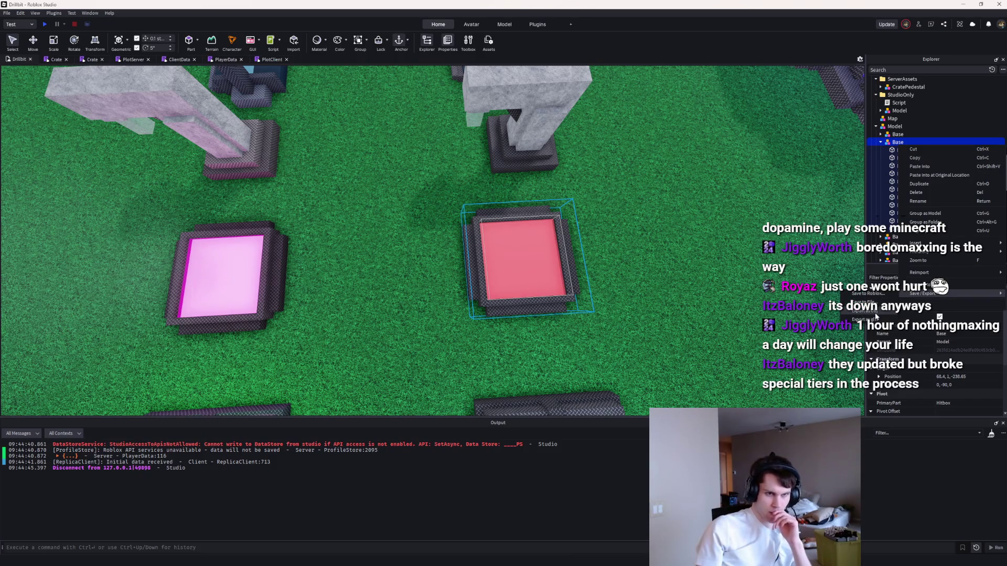
click(868, 316)
text(furnace)
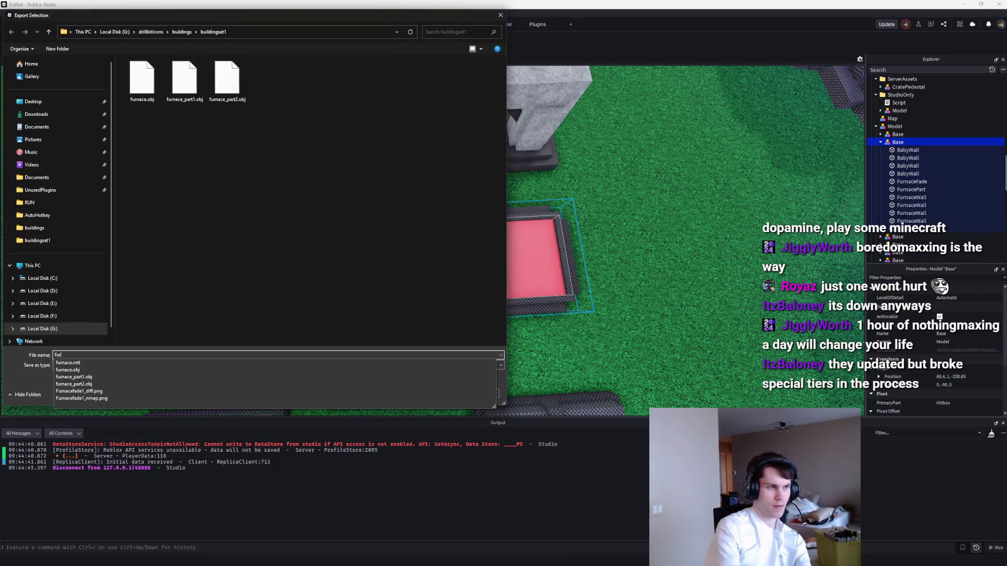
key(Return)
click(516, 290)
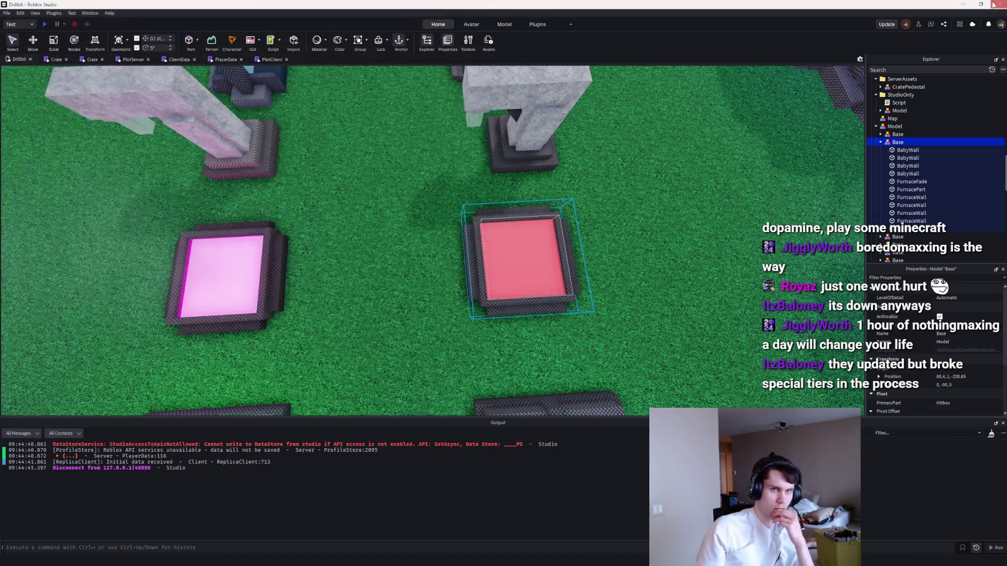
key(alt+Tab)
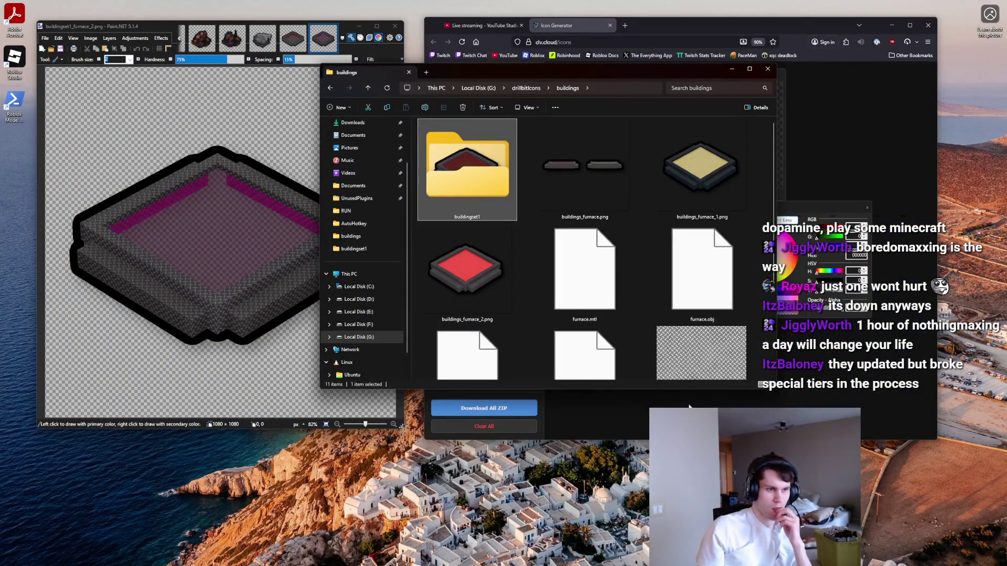
Step: Check the livestream in YouTube Studio, then minimize the browser and bring up File Explorer
click(482, 25)
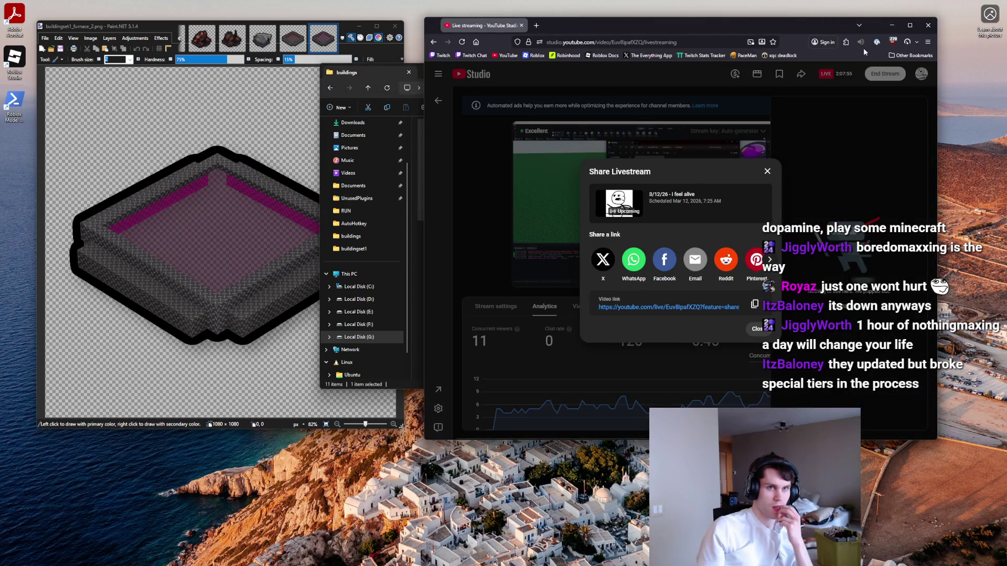
click(891, 26)
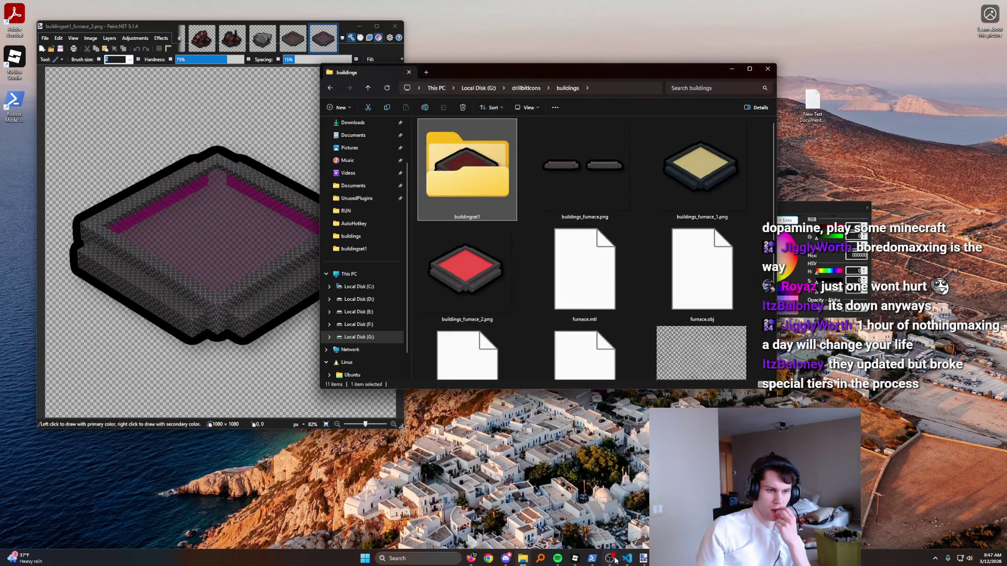
click(616, 561)
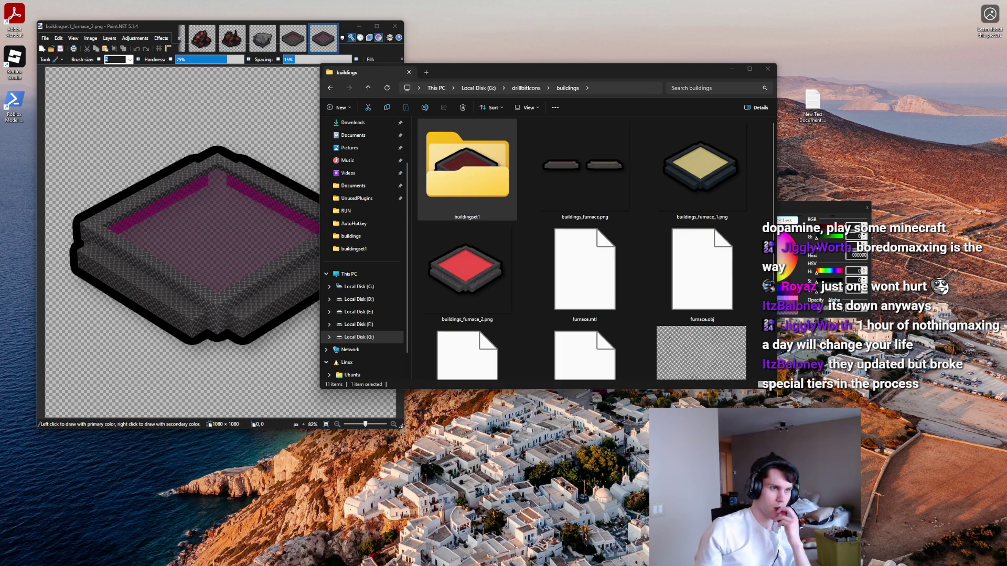
Step: Review the buildingset1 exports, then return to Roblox Studio and clear the selection
double_click(458, 187)
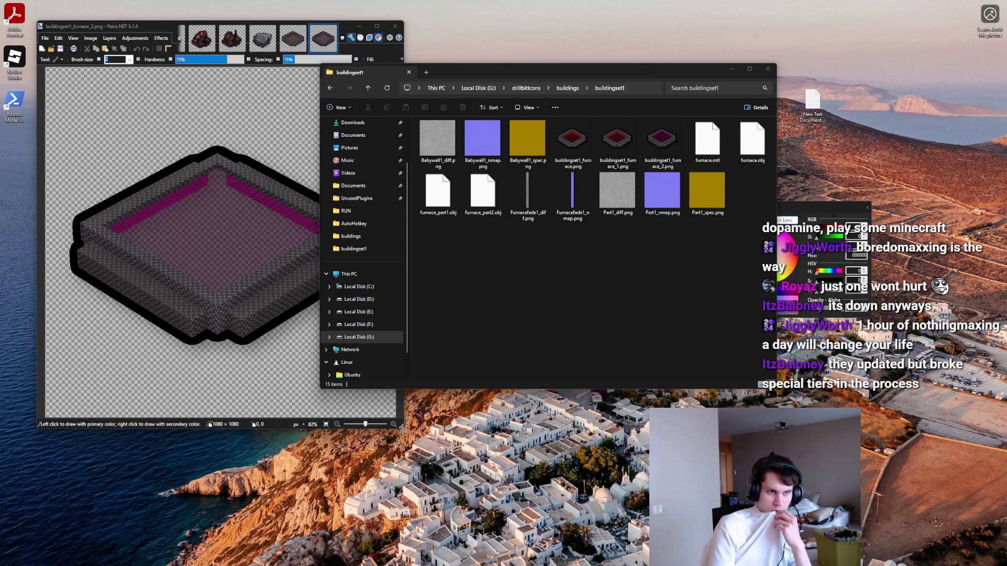
double_click(568, 89)
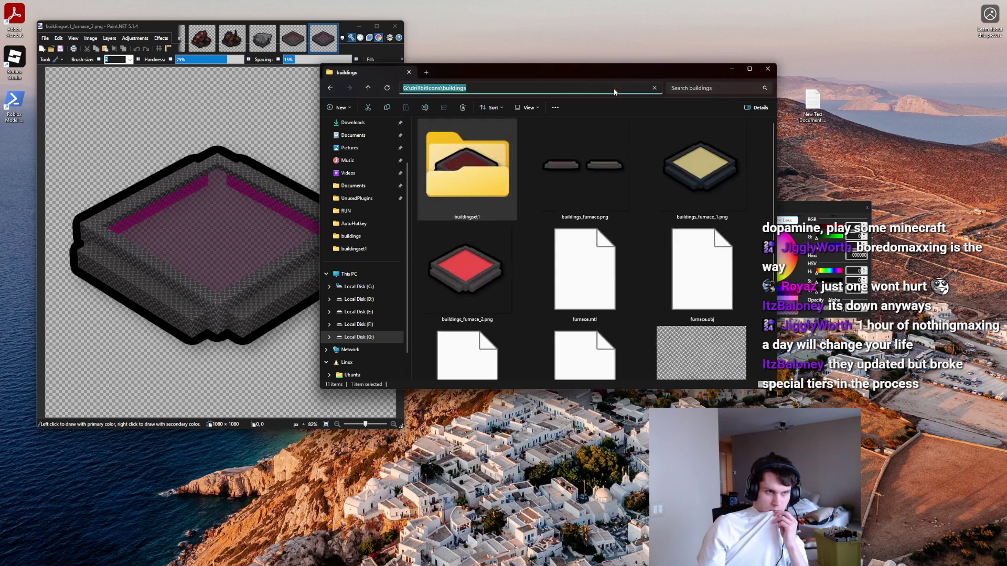
double_click(513, 152)
mouse_move(638, 564)
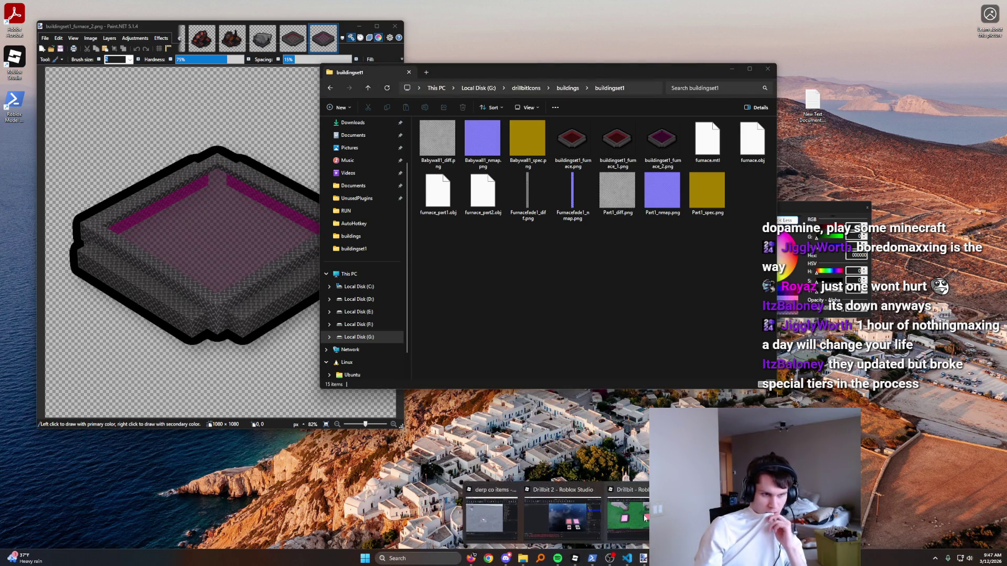
click(578, 560)
click(682, 256)
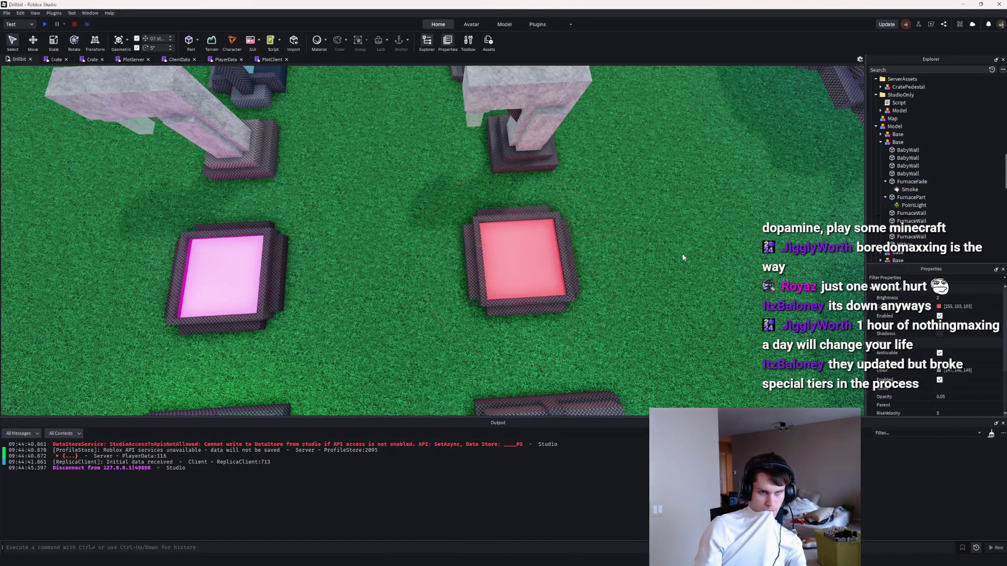
Step: Filter the Explorer tree for 'hitbox' and select a Hitbox part
scroll(681, 252, down, 8)
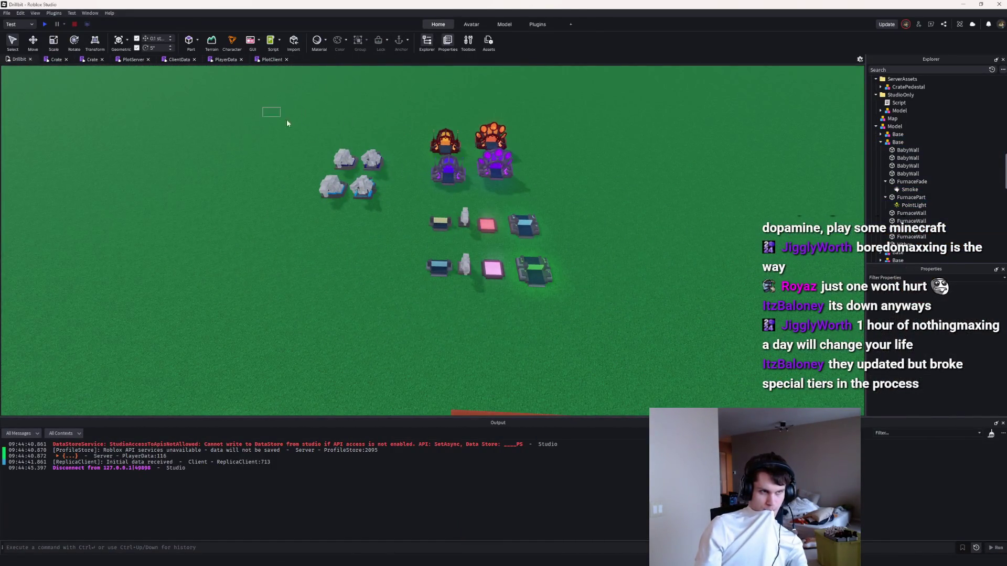
drag(287, 123, 643, 347)
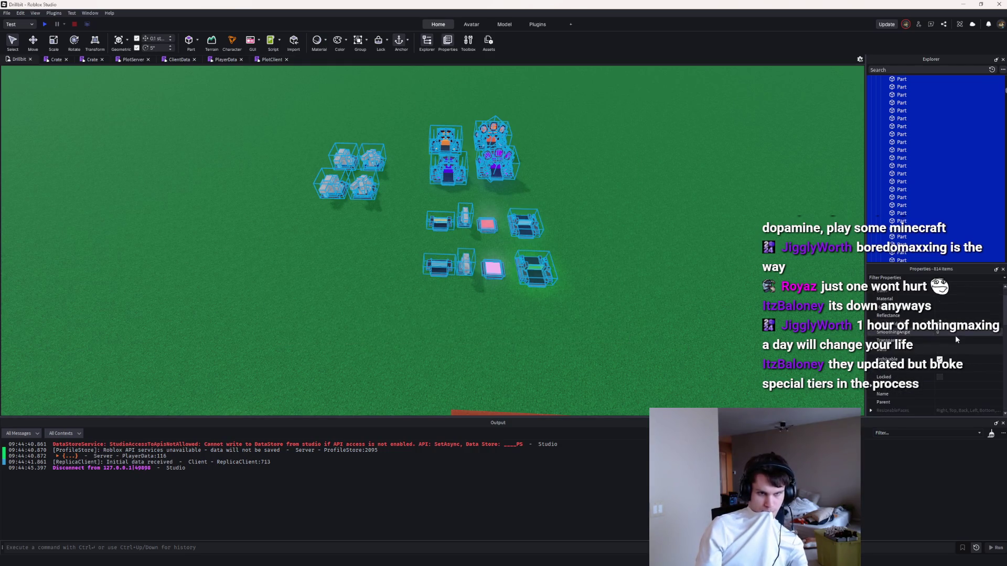
click(630, 220)
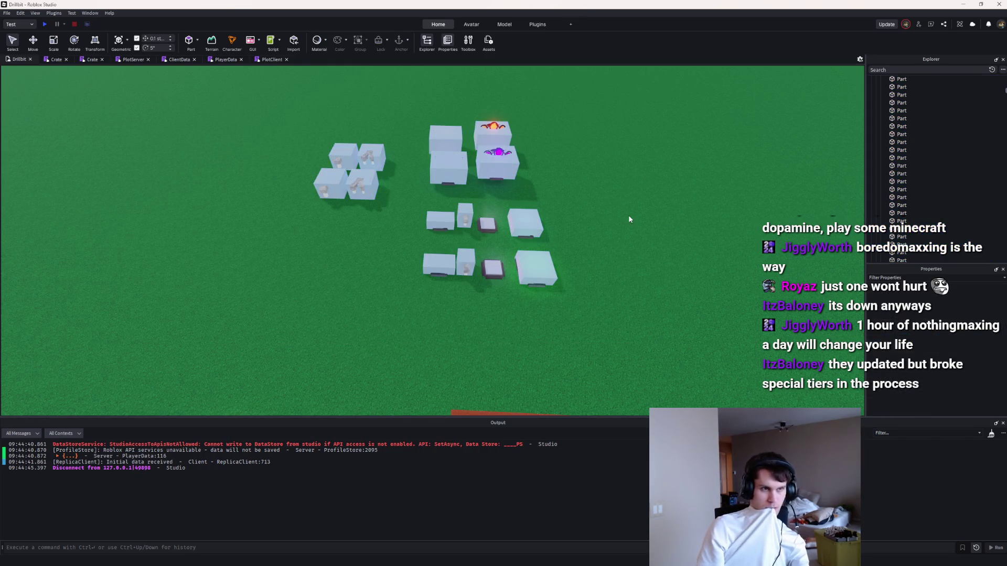
click(888, 69)
text(hi)
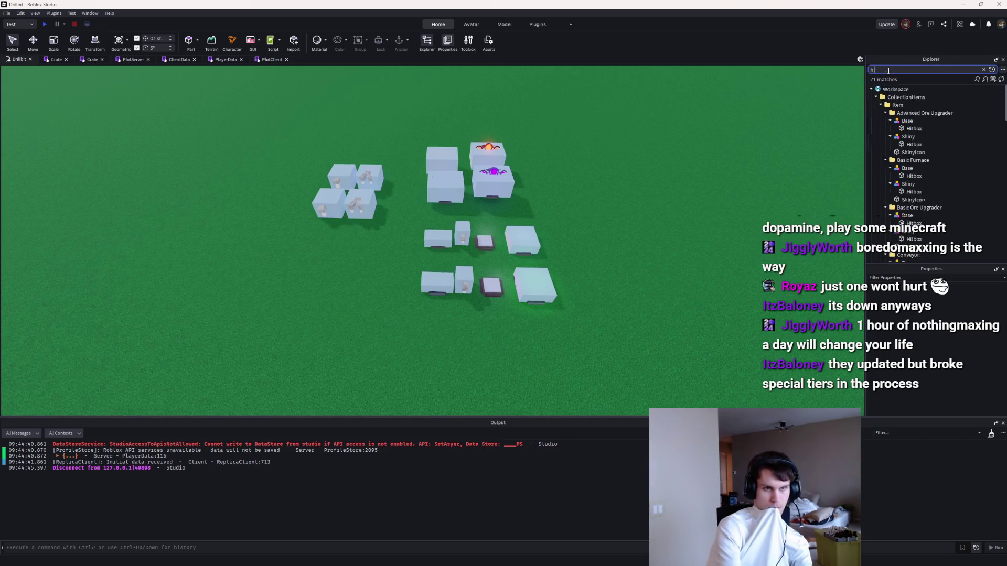
text(tbox)
click(924, 169)
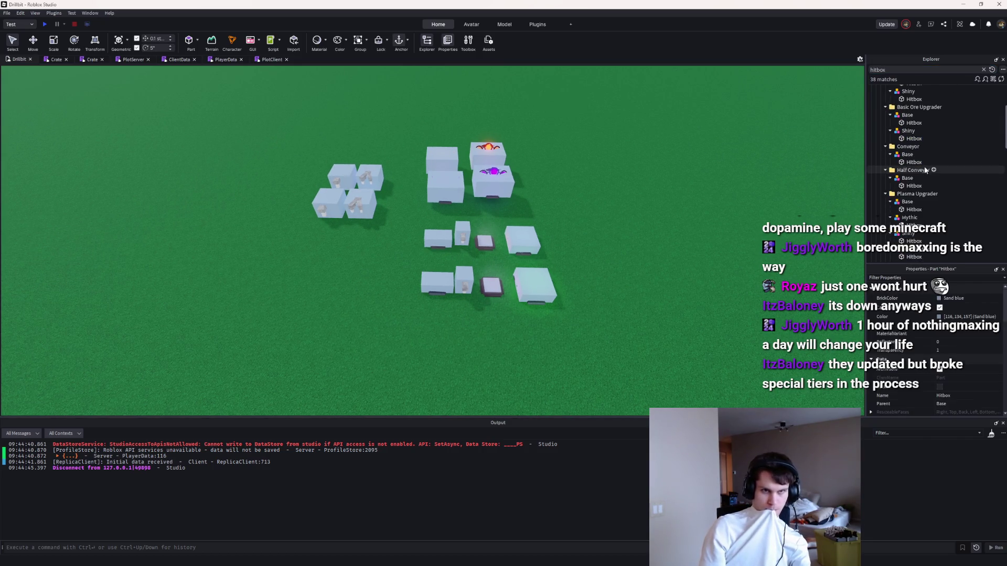
Step: Select four white Hitbox blocks on the base and delete them
drag(299, 119, 579, 289)
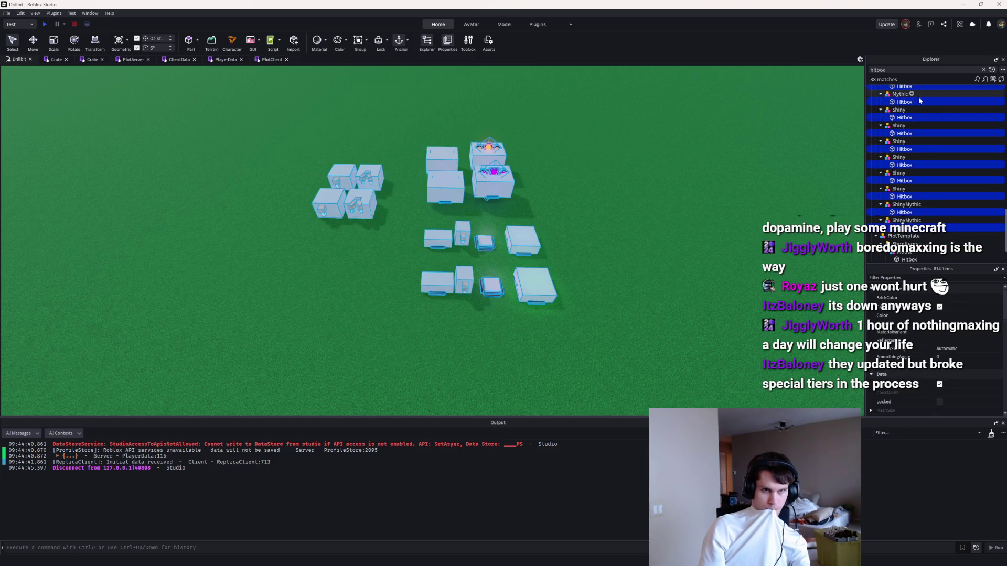
scroll(908, 174, down, 5)
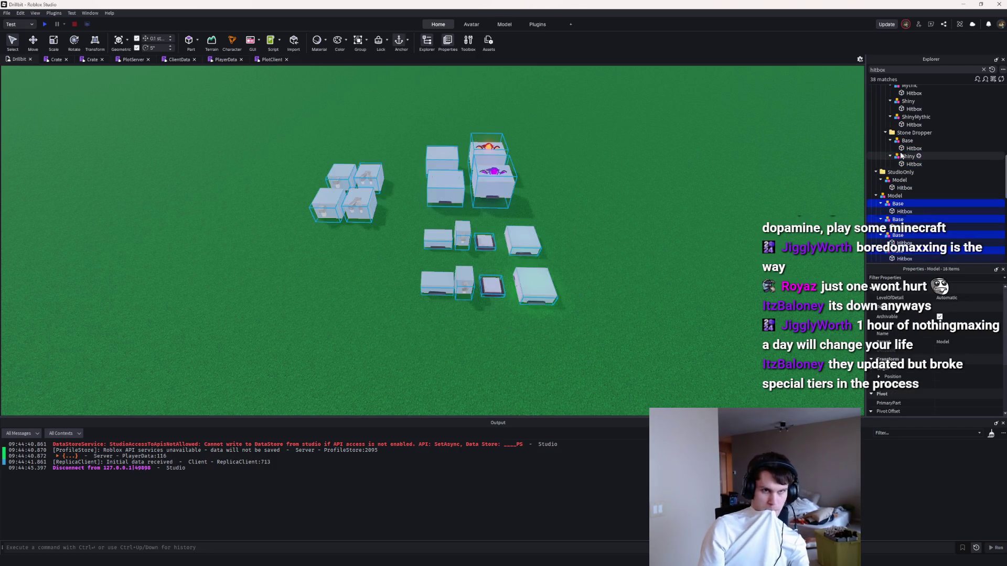
mouse_move(261, 97)
mouse_down()
mouse_move(497, 225)
mouse_move(603, 326)
mouse_up()
click(535, 285)
scroll(471, 281, up, 5)
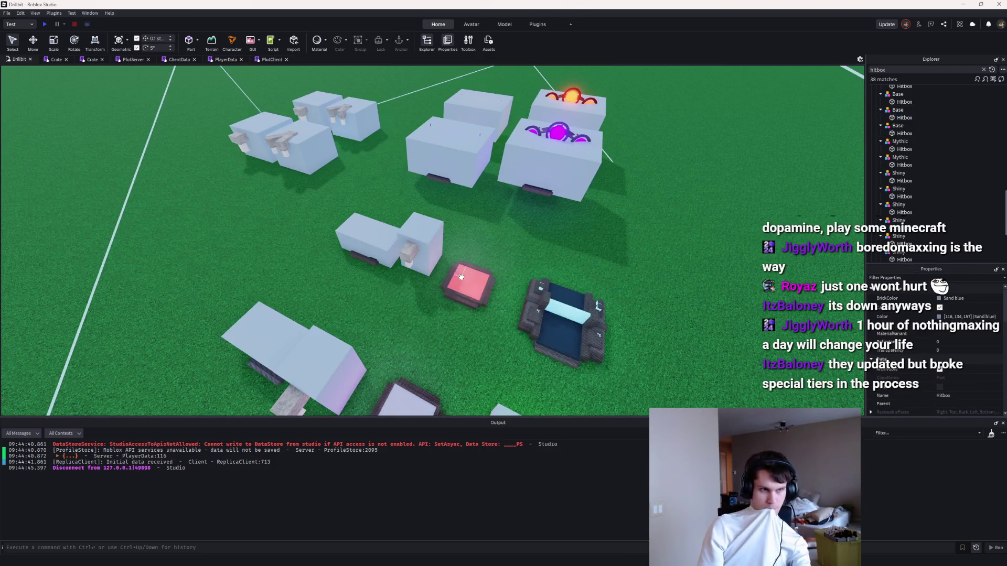
click(500, 369)
ctrl+click(387, 317)
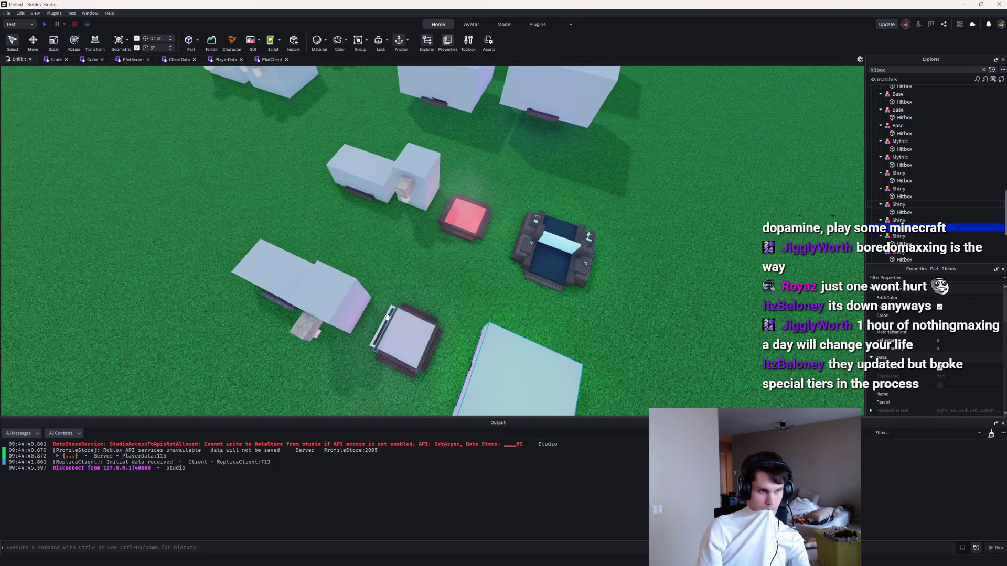
ctrl+click(391, 322)
ctrl+click(325, 294)
ctrl+click(268, 260)
key(Delete)
Step: Remove the remaining white hitbox blocks and tilt the view across the buildings
click(370, 157)
ctrl+click(417, 157)
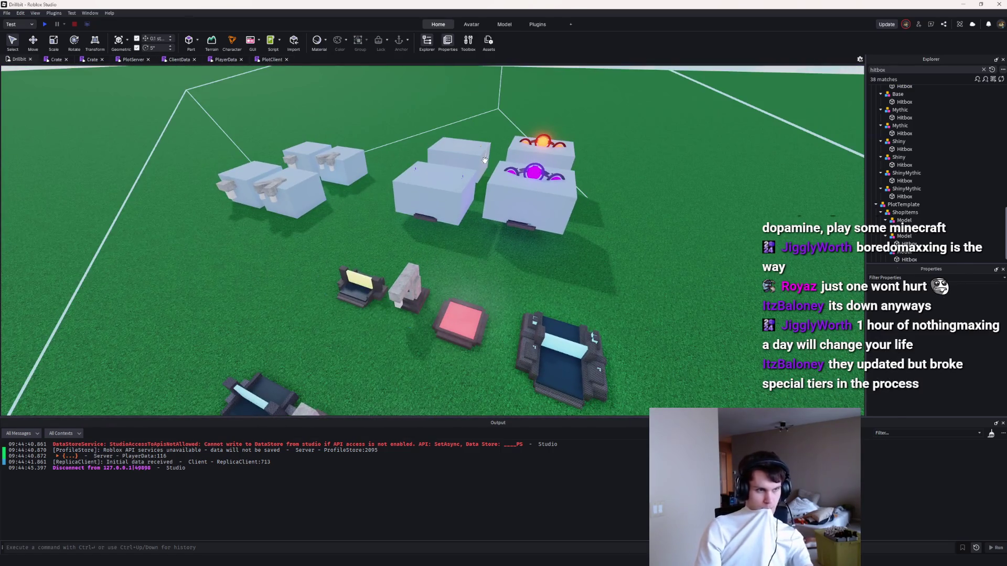
key(ctrl+a)
click(489, 188)
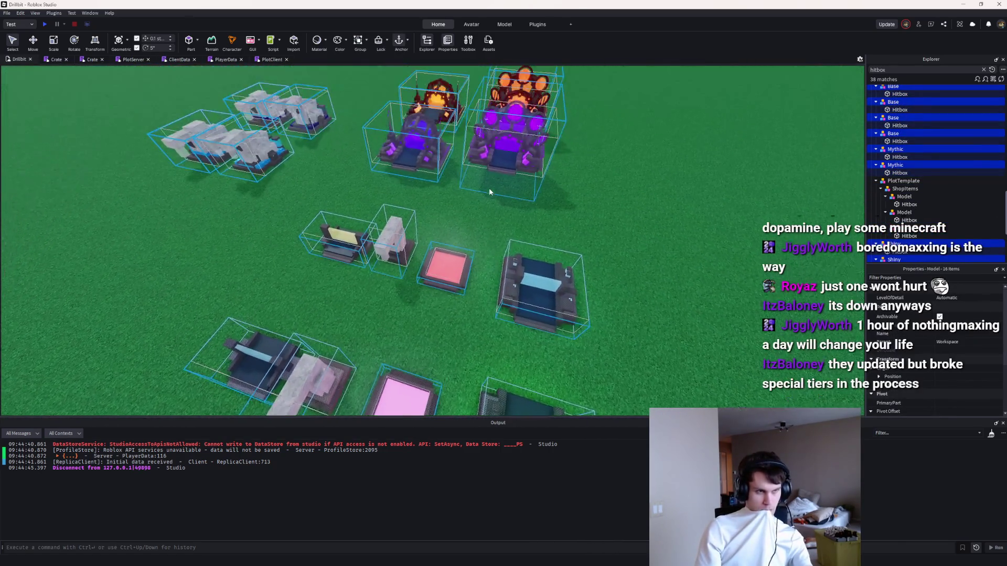
right_click(590, 189)
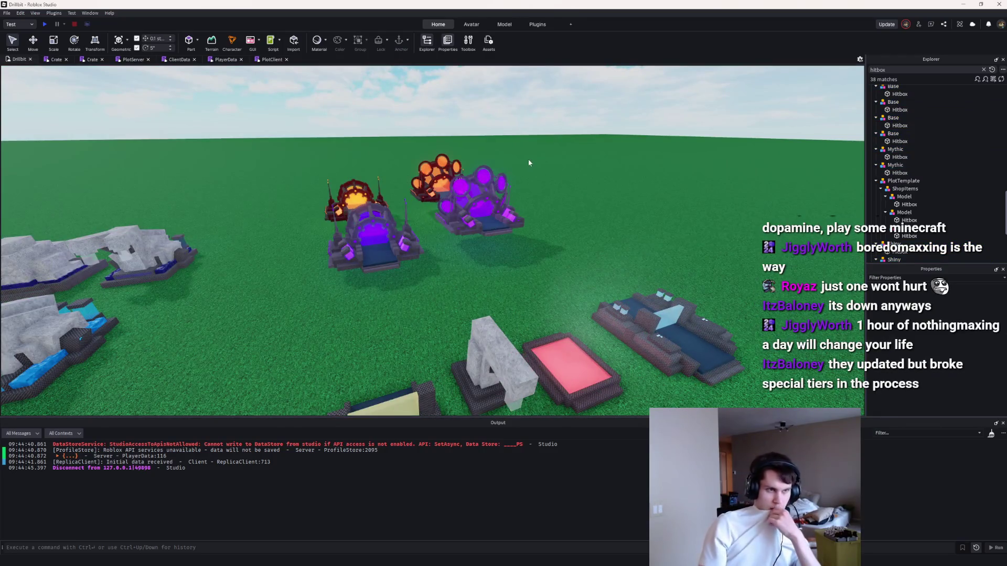
click(963, 5)
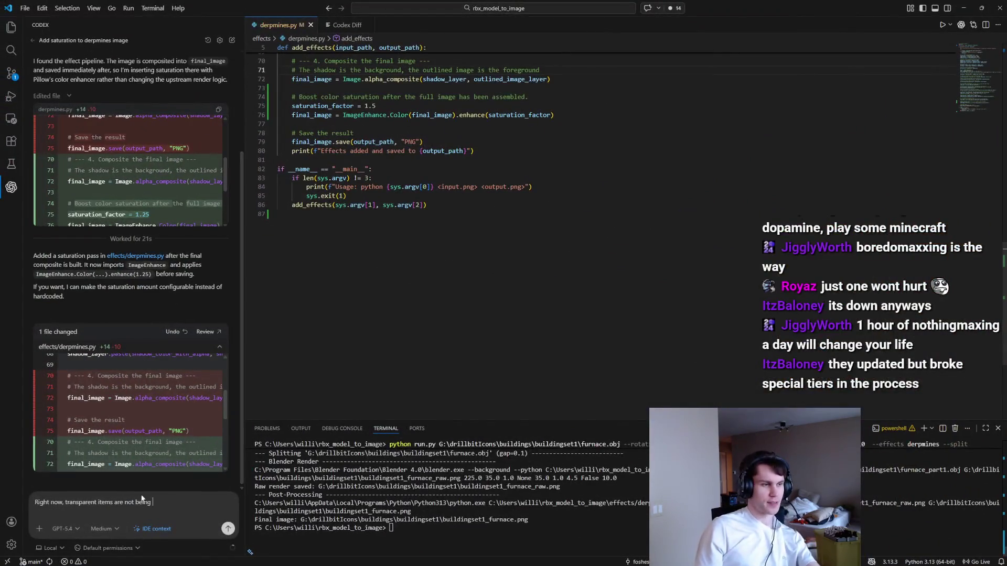
Step: Write in Codex that transparent parts aren't rendered correctly and their color is darker
text(t being r)
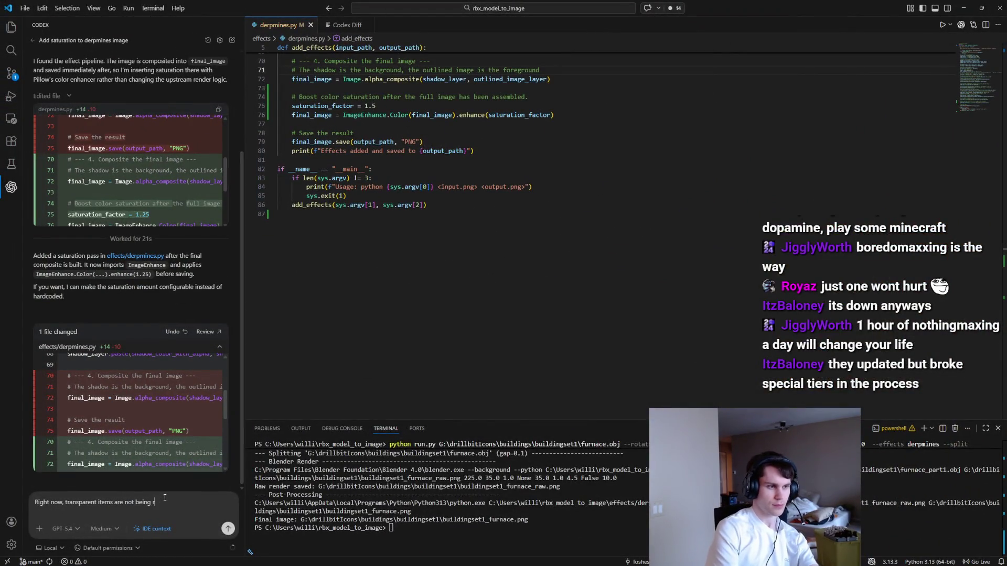
text(endered corretly)
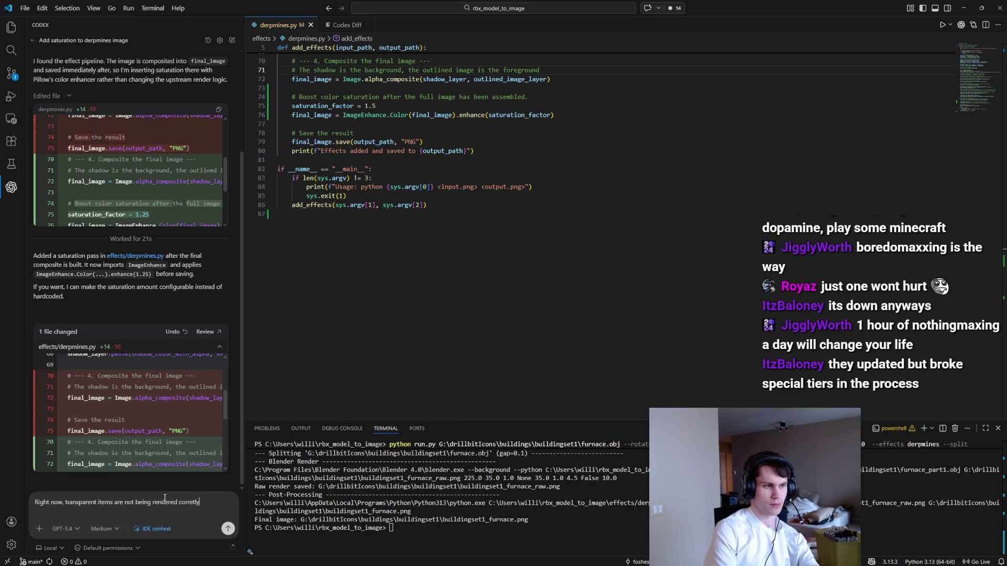
key(ctrl+Left)
key(ctrl+Left)
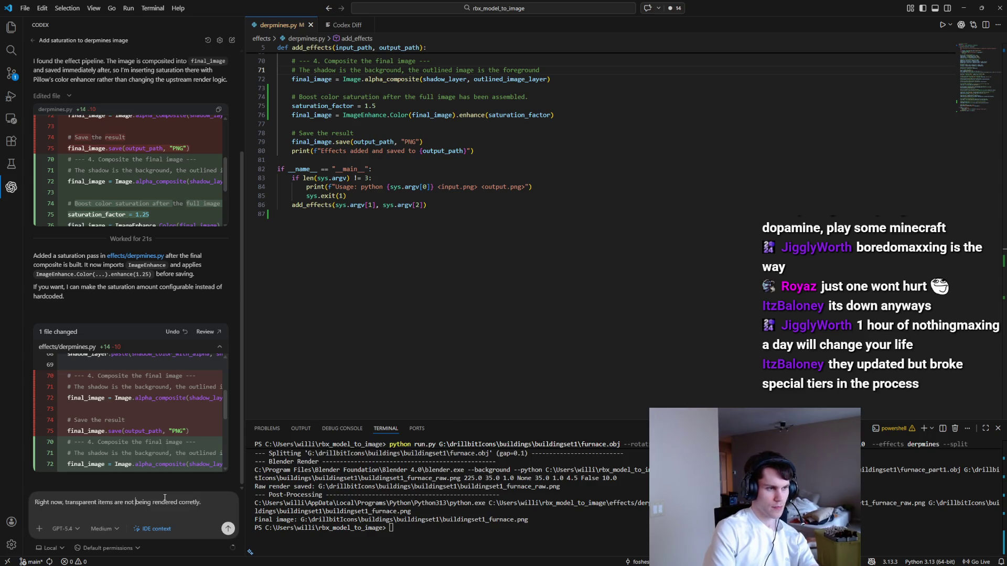
key(ctrl+Delete)
text(parts)
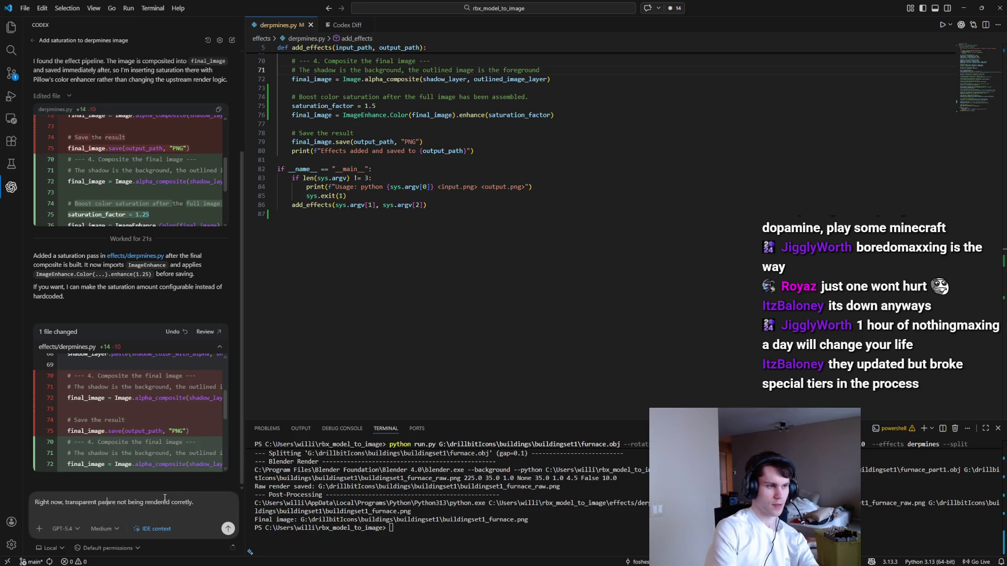
key(BackSpace)
key(BackSpace)
key(BackSpace)
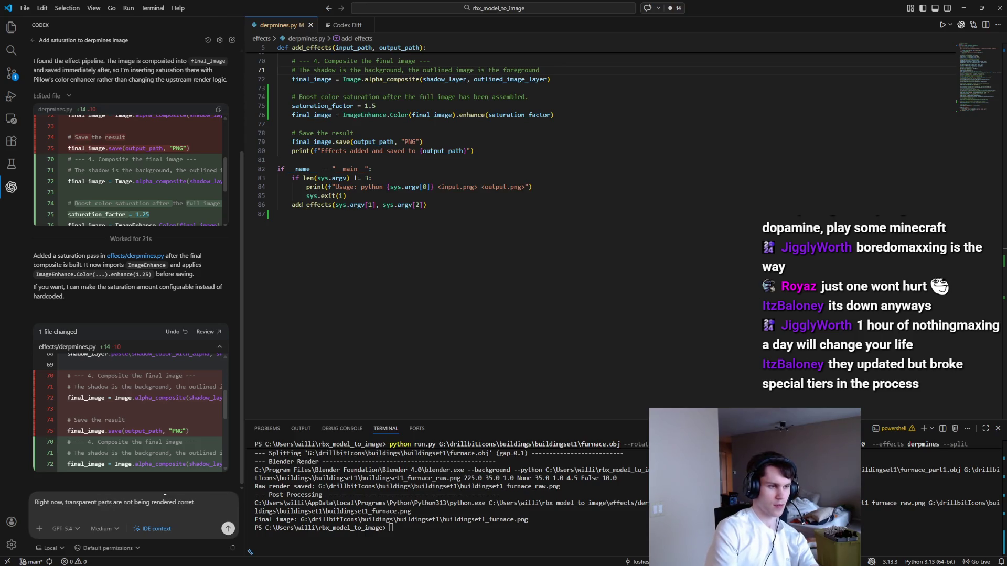
text(ctly. Their )
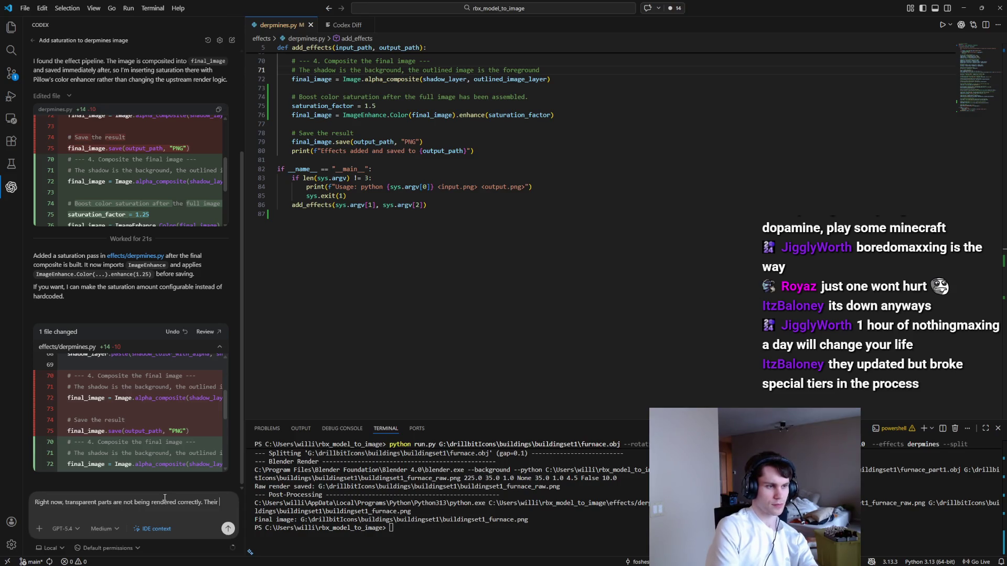
text(color is darker and they)
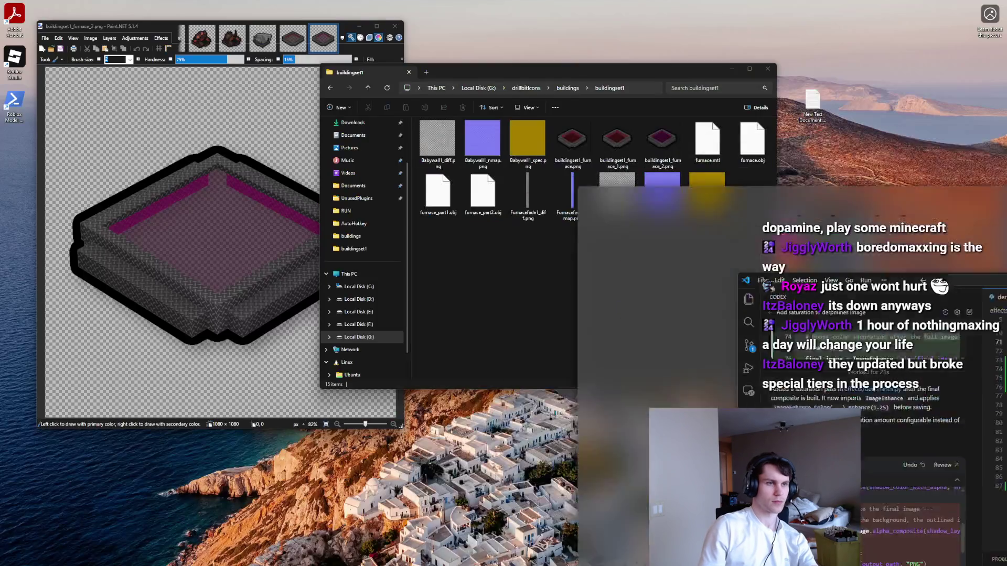
click(963, 8)
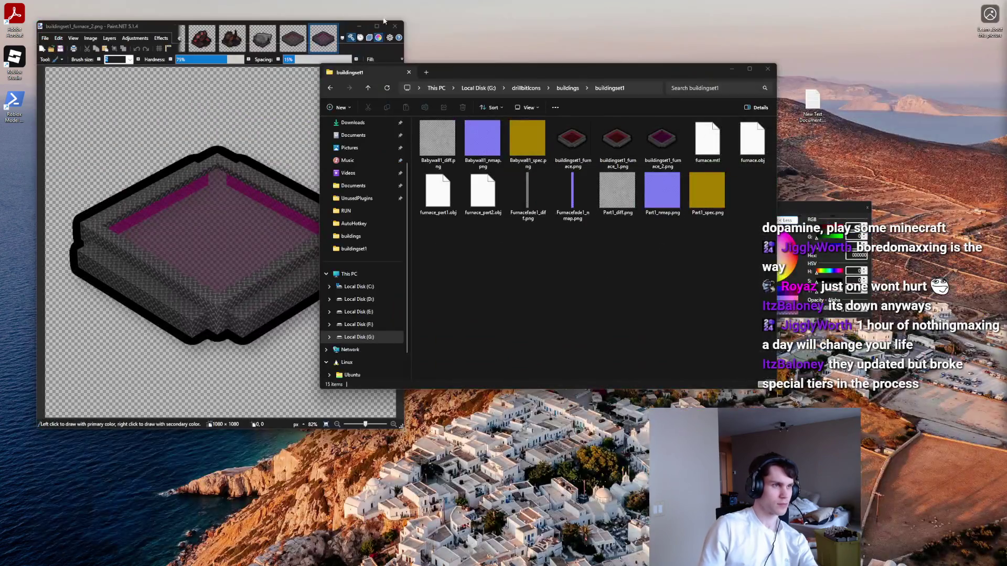
Step: Compare the models_14, models_5 and furnace_2 renders across Paint.NET tabs, with rulers shown
click(191, 46)
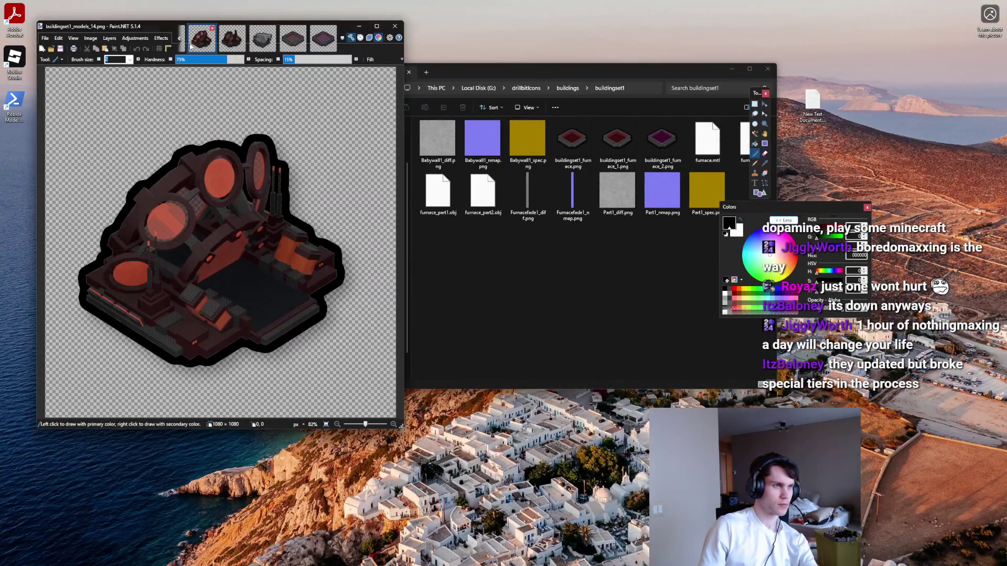
click(231, 42)
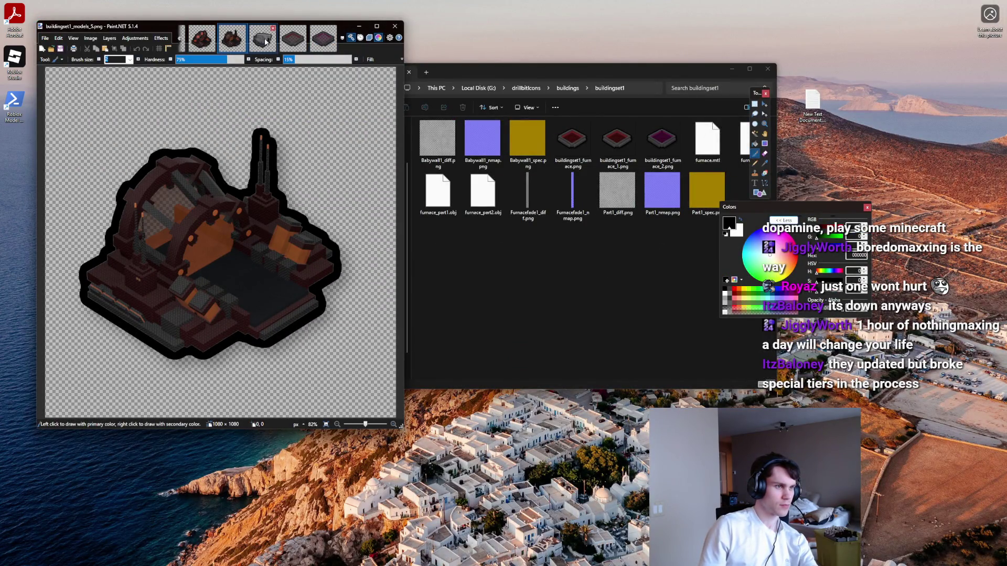
click(322, 38)
click(293, 38)
click(202, 38)
click(168, 50)
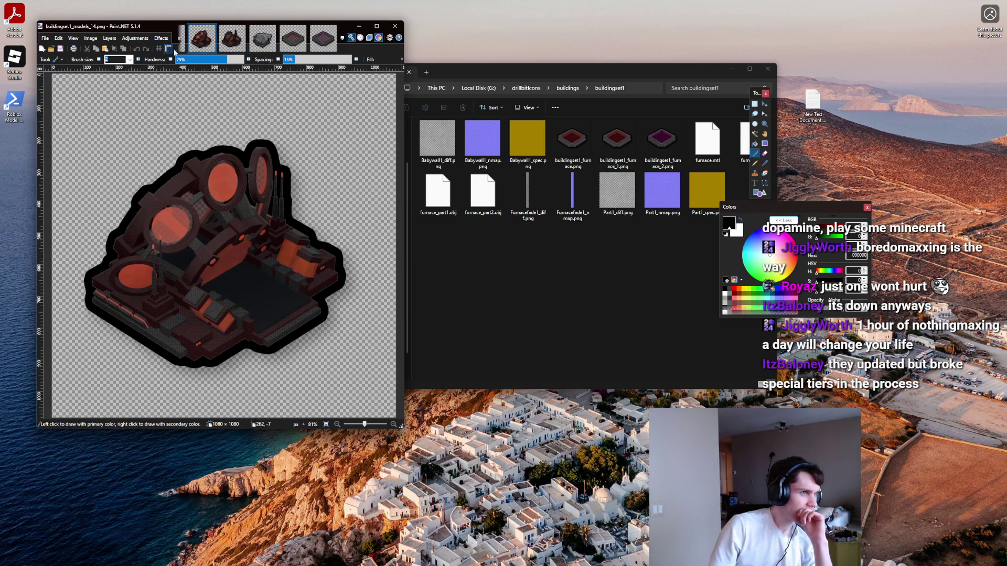
click(317, 39)
click(293, 40)
click(196, 44)
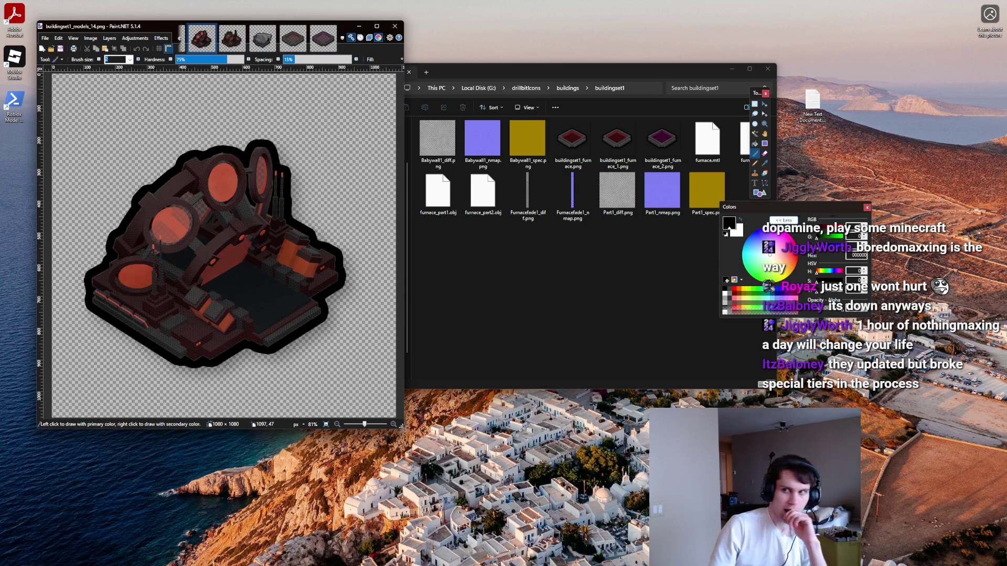
key(alt+Tab)
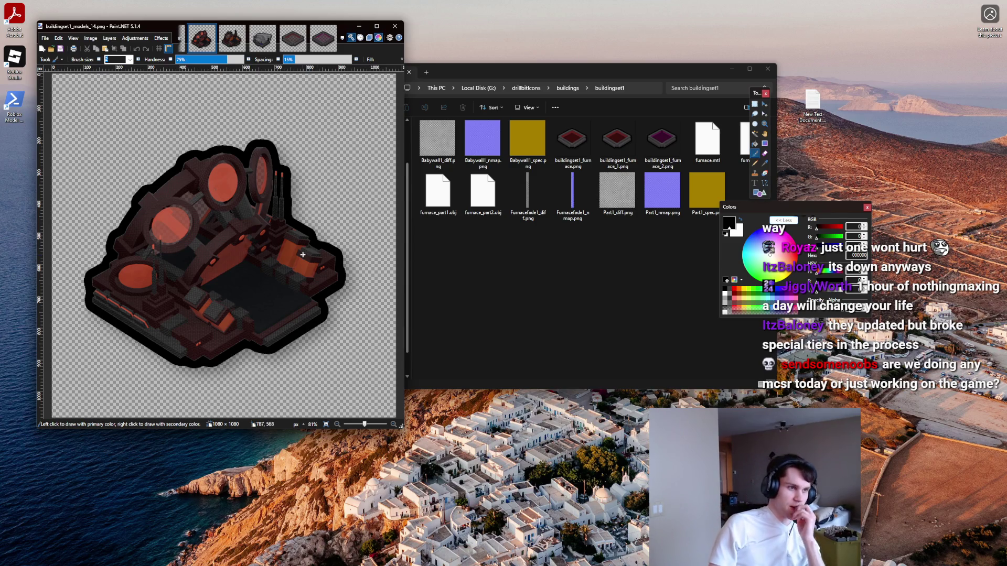
Step: Open buildings_furnace_2.png from the buildings folder and zoom in on it
click(320, 50)
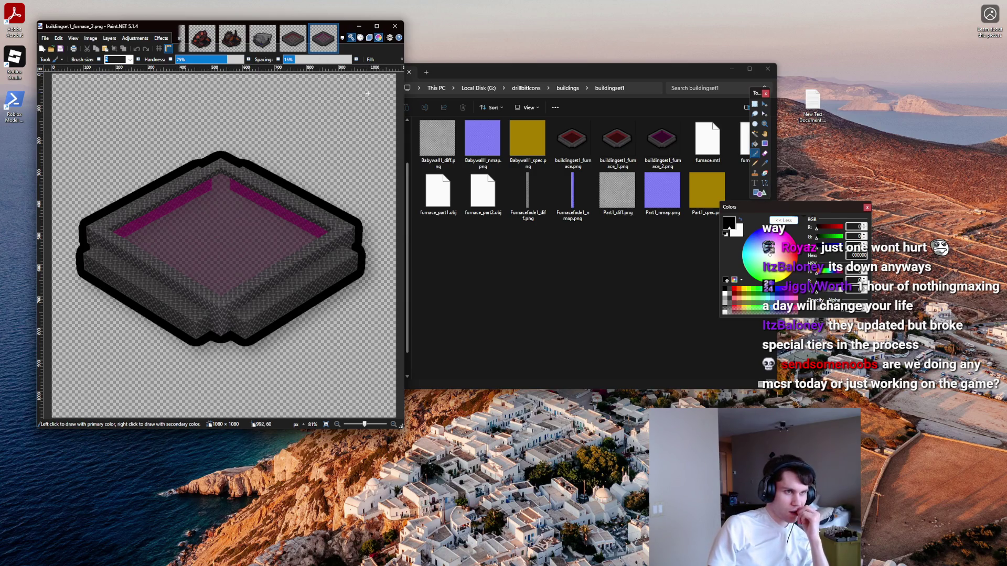
click(567, 88)
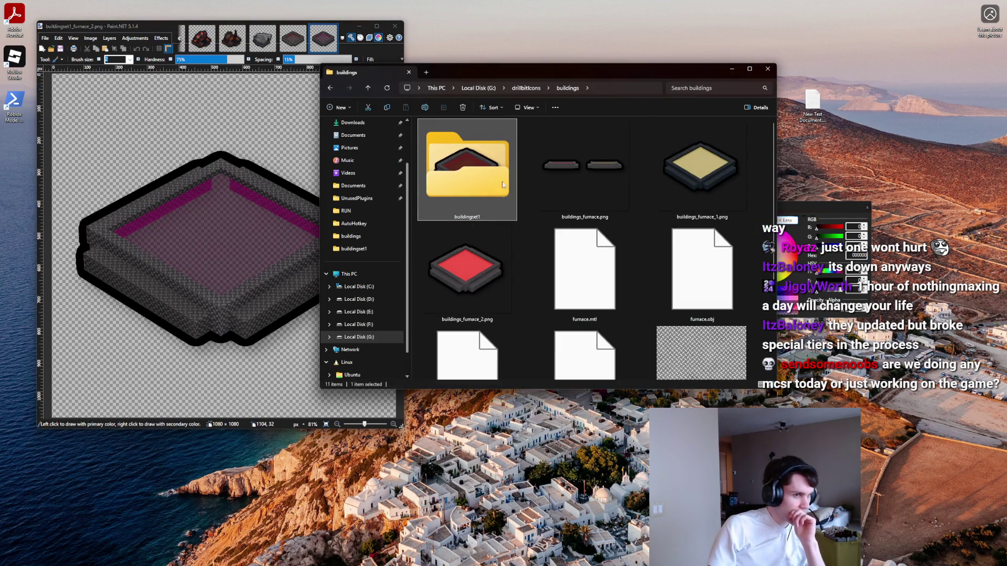
double_click(492, 264)
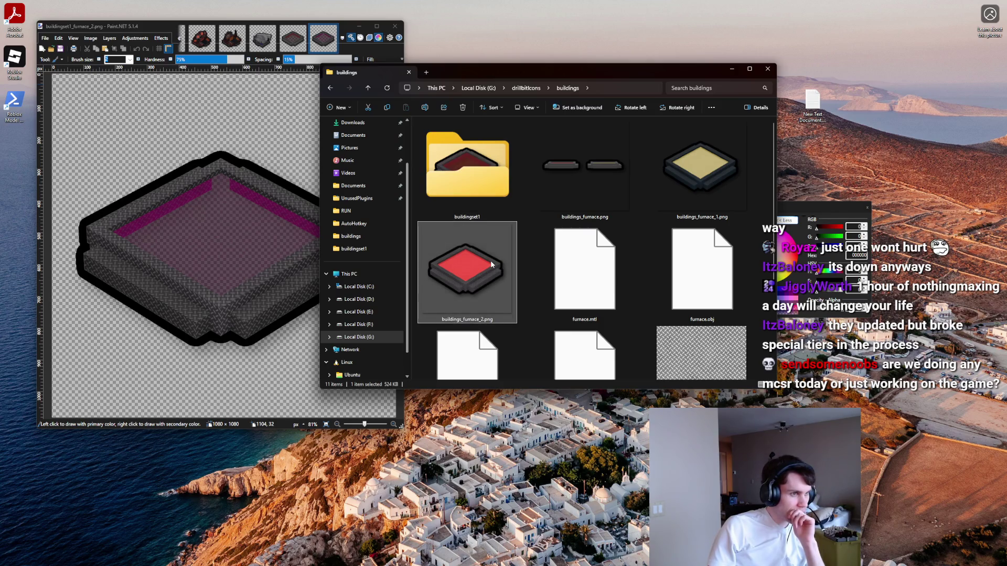
scroll(233, 234, up, 3)
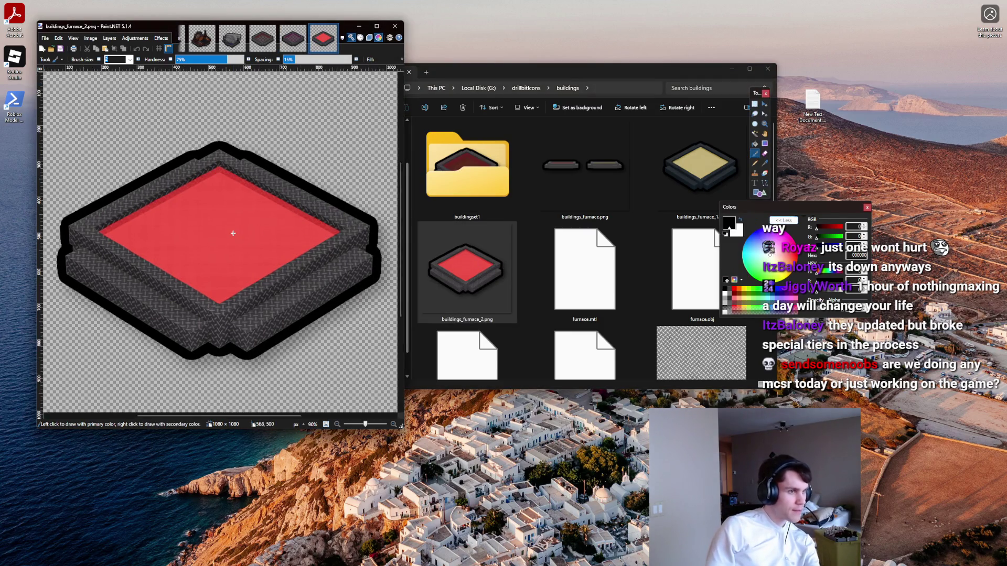
mouse_move(624, 562)
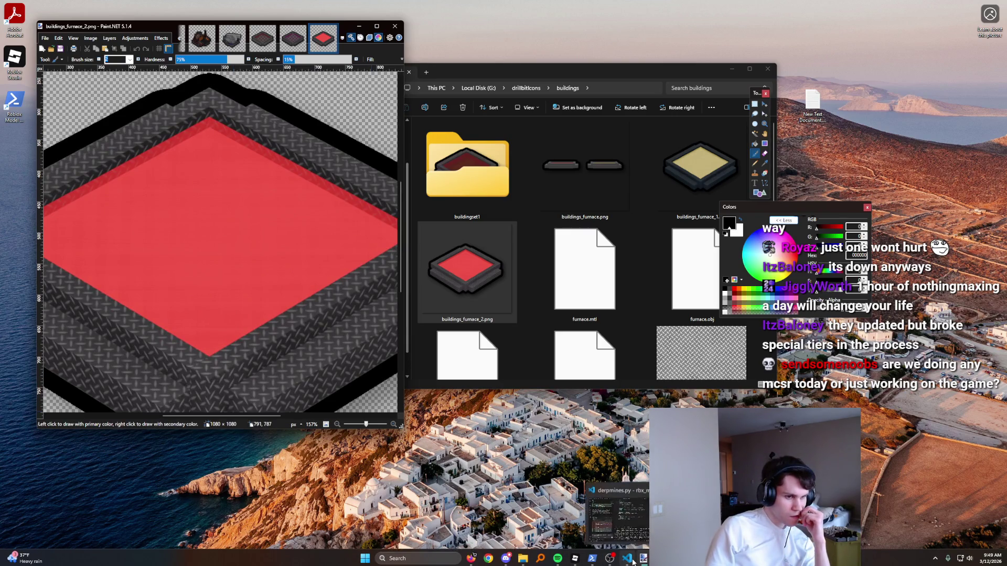
click(583, 562)
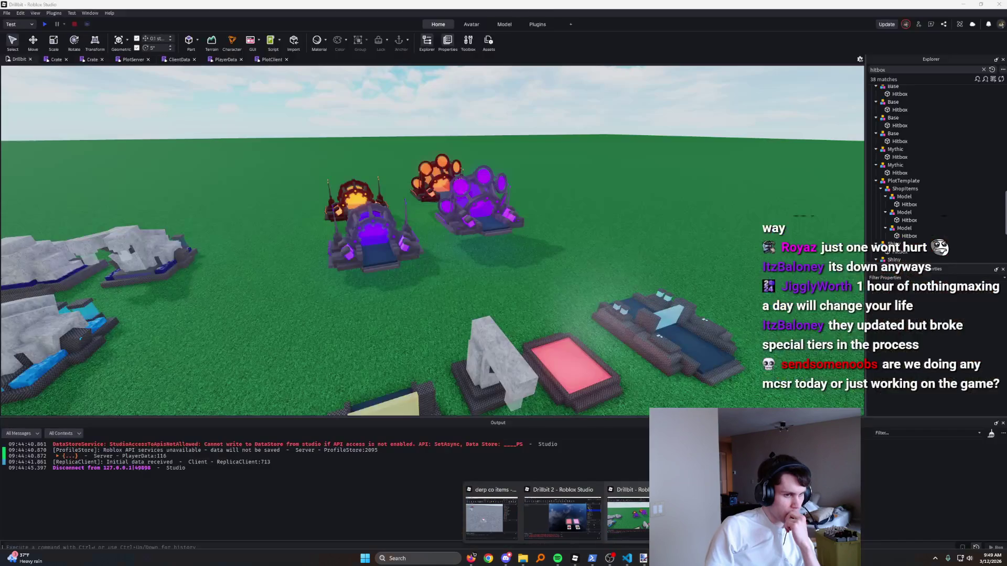
Step: Select the pink pad's FurnacePart, frame the camera on it, and zoom out
scroll(625, 193, up, 5)
scroll(626, 193, up, 10)
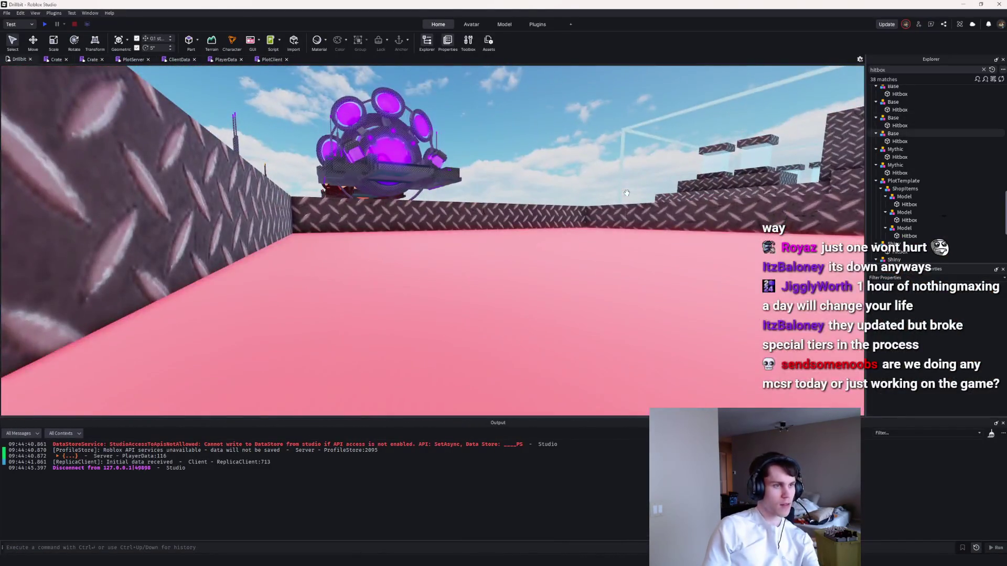
click(624, 303)
key(f)
scroll(624, 303, down, 10)
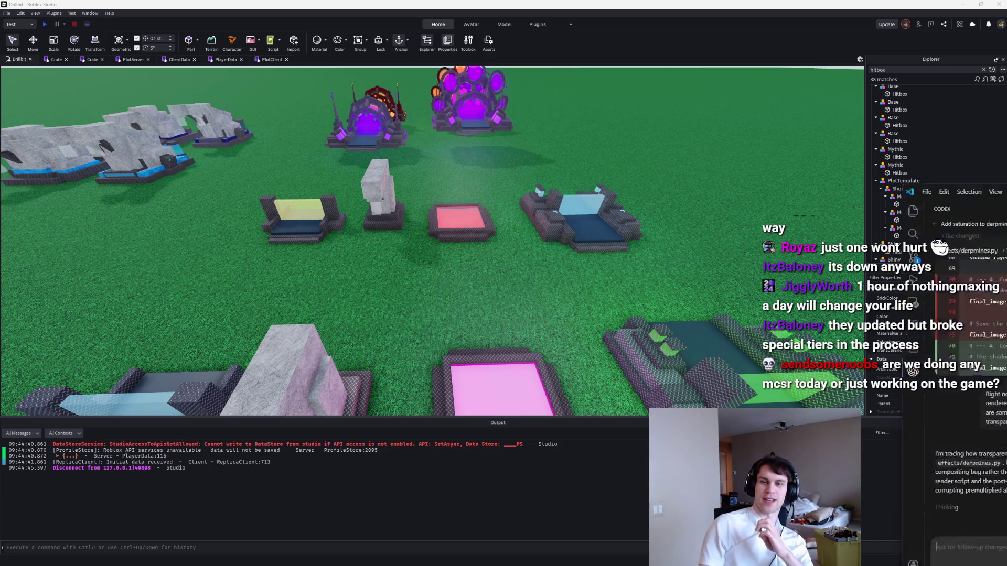
Step: Let Codex patch derpmines.py for the transparency darkening bug, then play 'bake shop' in Spotify
key(alt+Tab)
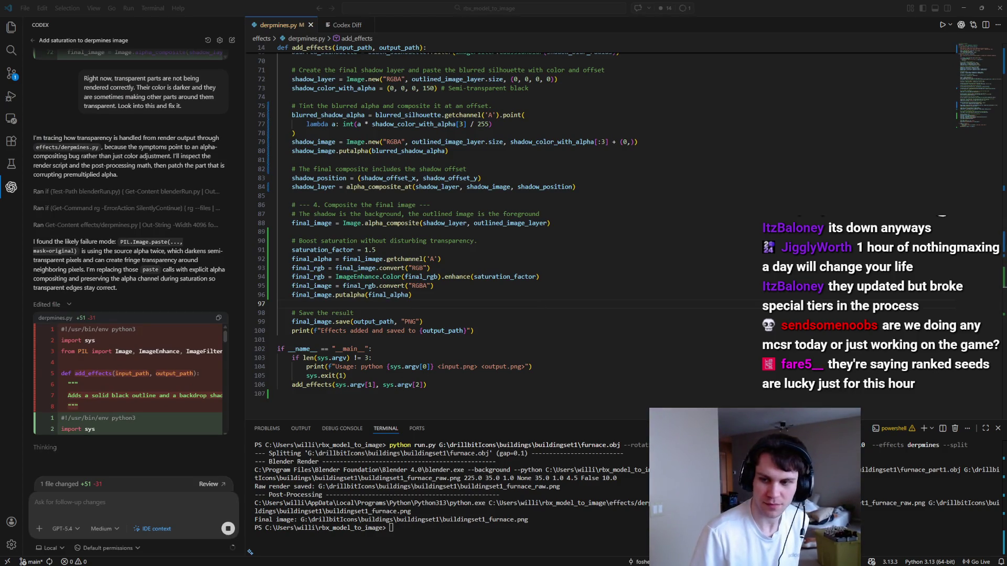
key(alt+Tab)
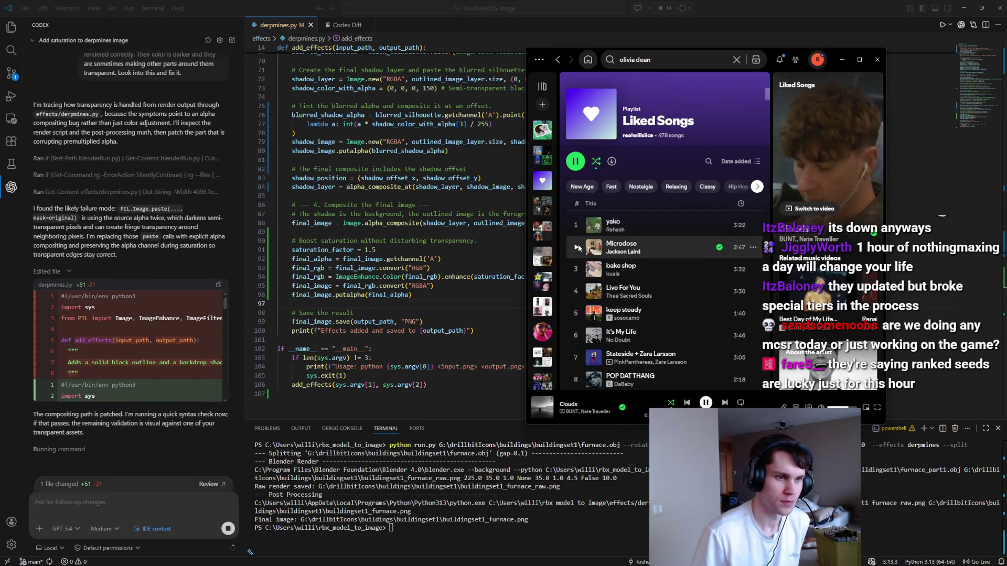
click(575, 270)
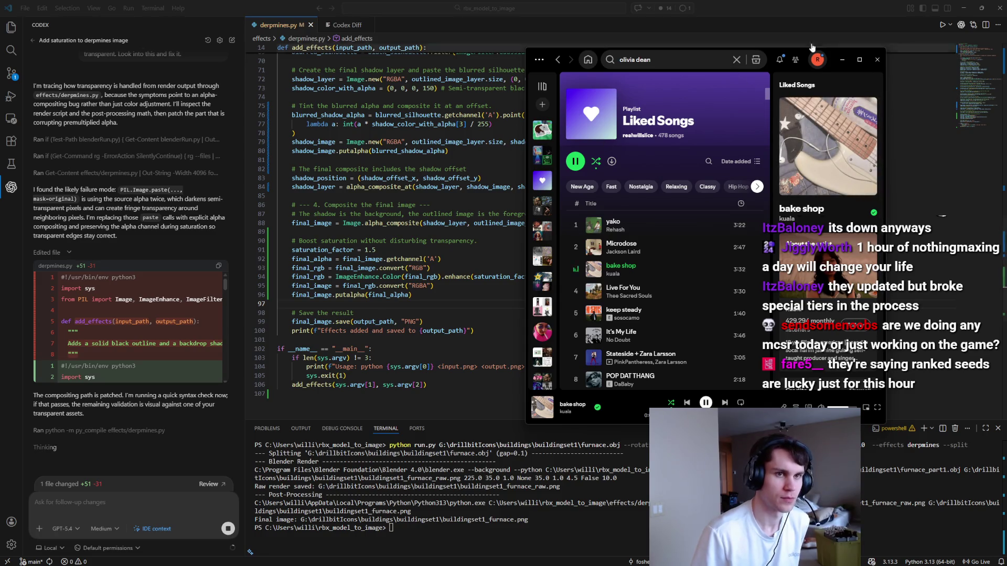
Step: Minimize Spotify and rerun the previous run.py furnace render command in the terminal
click(841, 62)
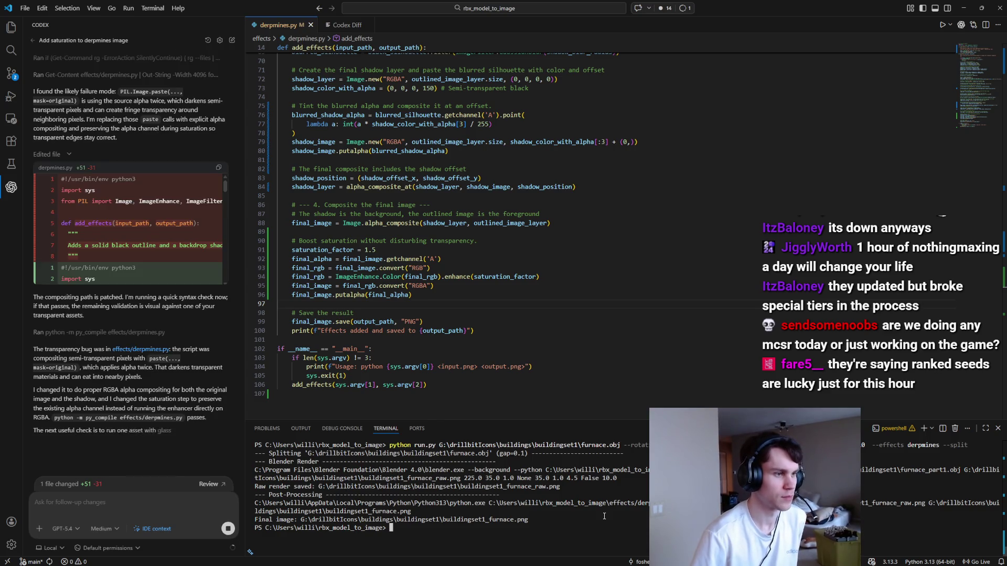
key(Up)
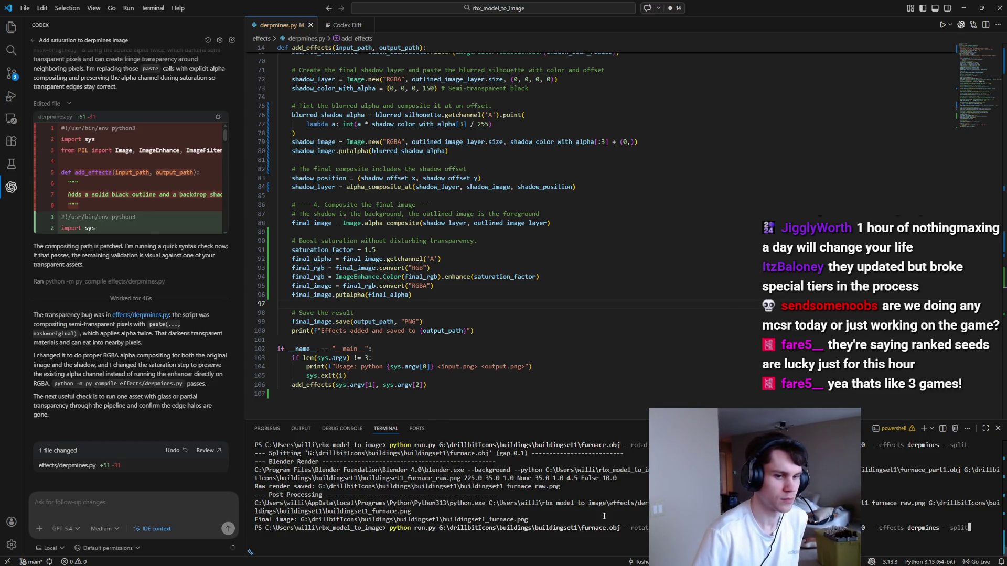
key(Return)
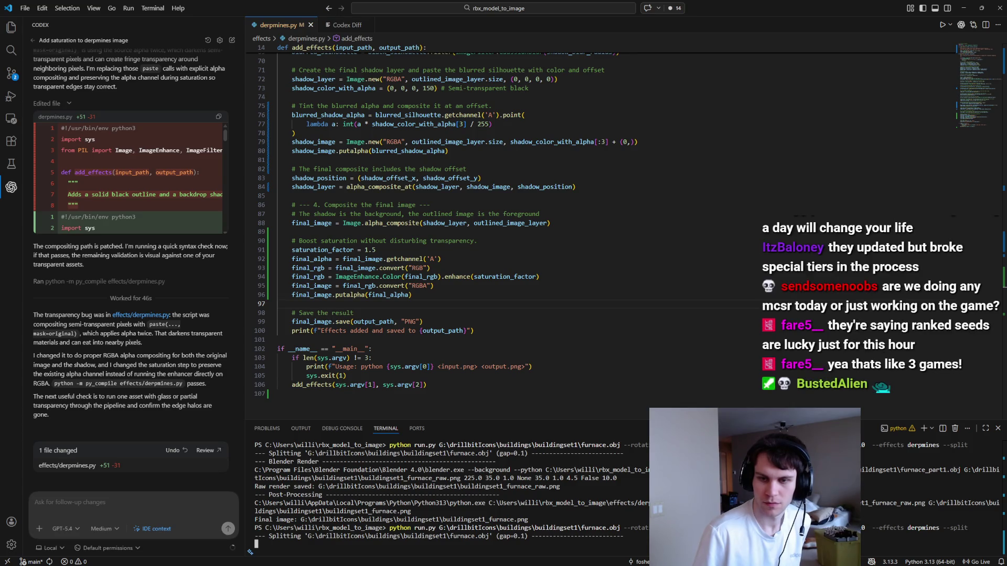
Step: Compare buildingset1_furnace.png and buildingset1_furnace_1.png up close in Paint.NET, then return to VS Code
double_click(494, 156)
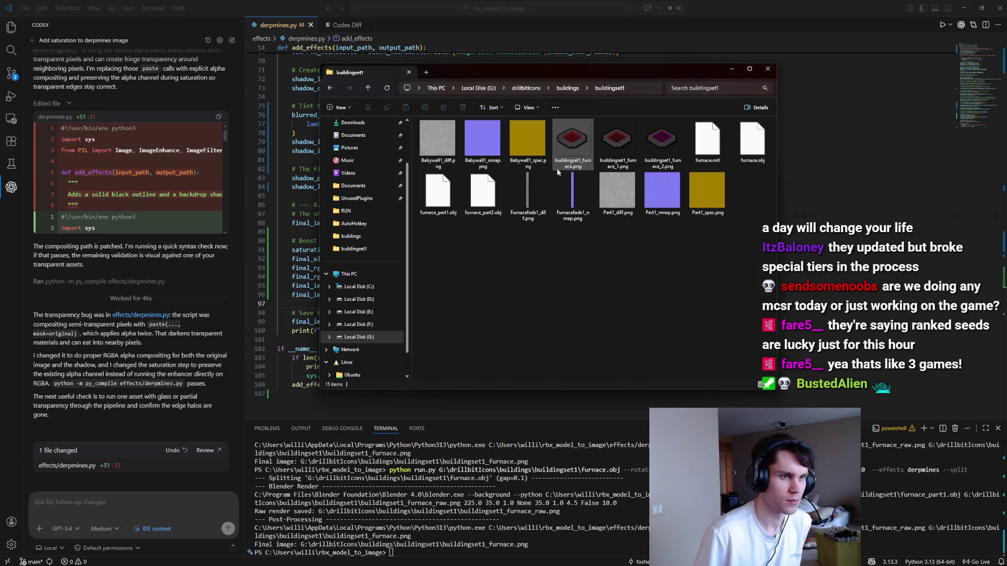
mouse_move(745, 260)
mouse_down()
mouse_move(469, 157)
mouse_move(425, 123)
mouse_up()
double_click(571, 152)
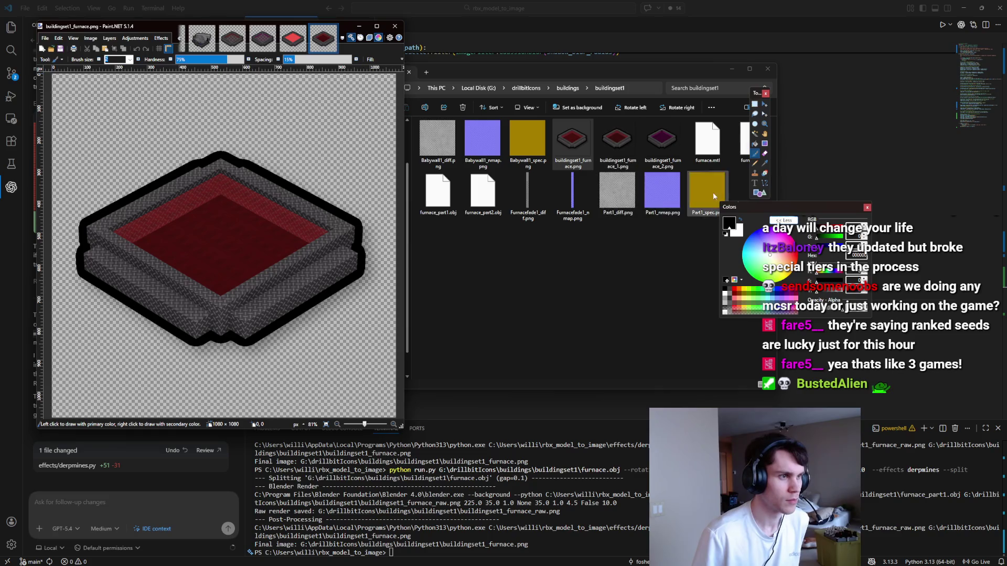
double_click(617, 141)
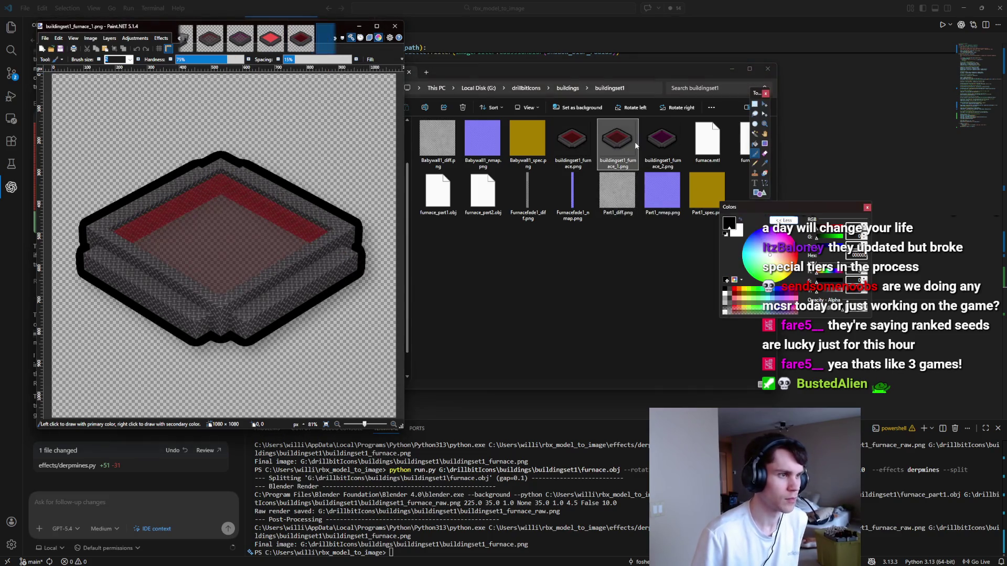
double_click(574, 144)
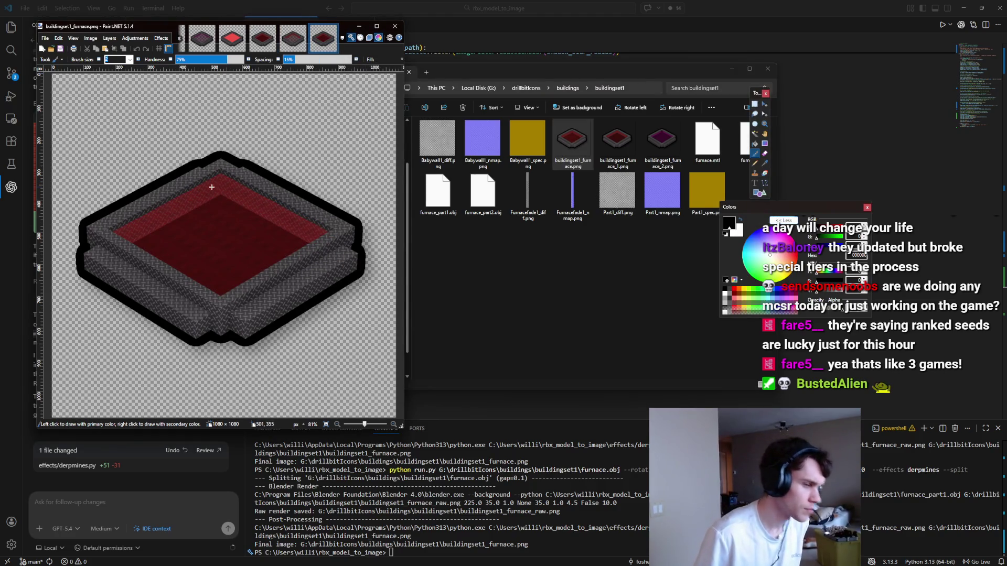
scroll(220, 254, up, 3)
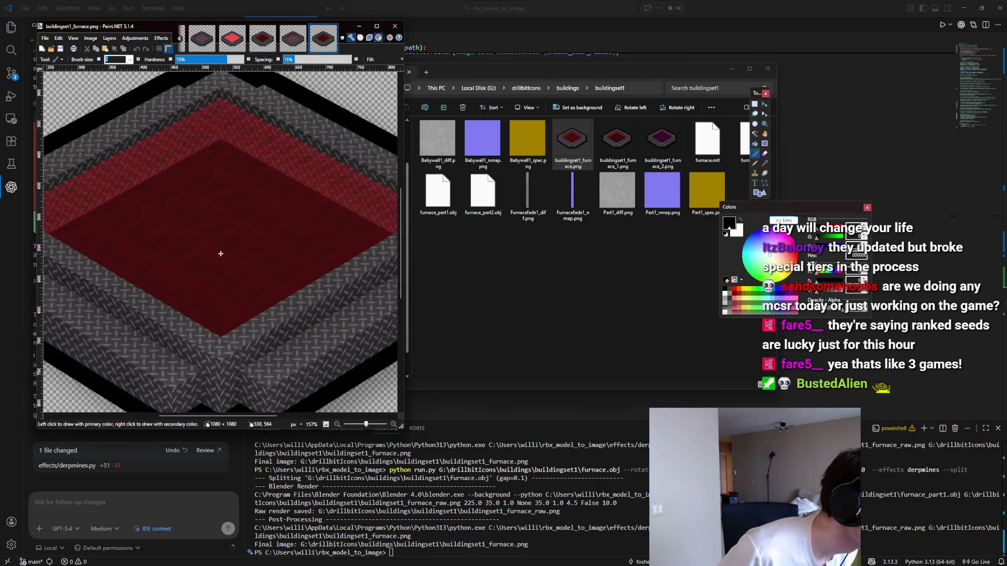
scroll(220, 254, down, 3)
click(518, 547)
key(BackSpace)
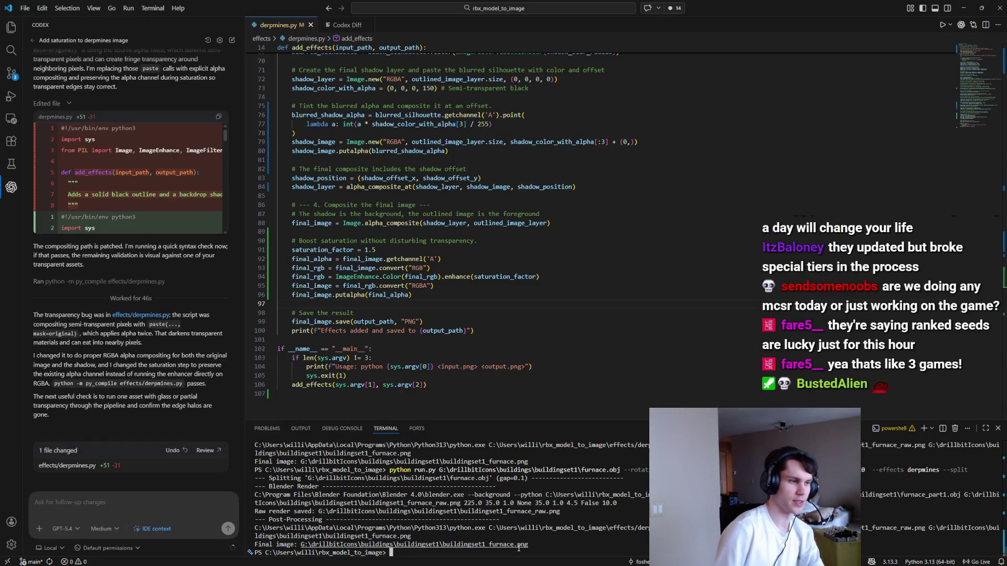
Step: Draft 'This is close, but an example I have' to Codex and delete all old buildingset1 files
text(This is c)
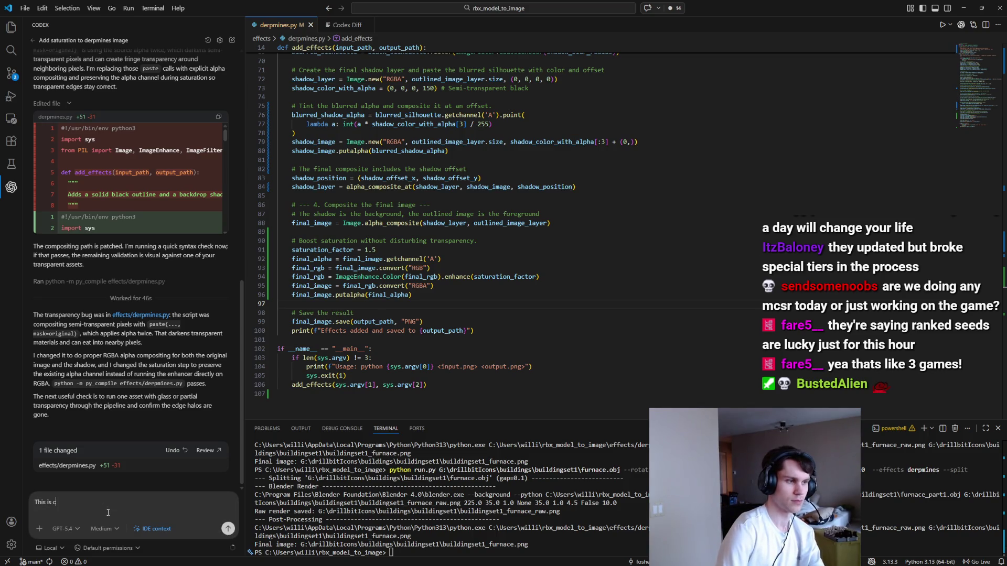
text(lose, but an example I h)
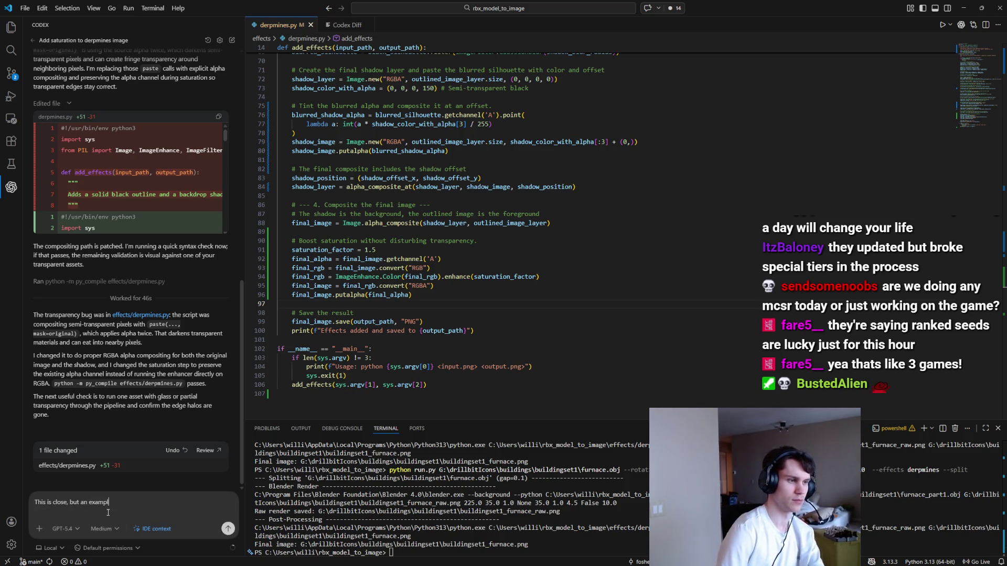
text(ave)
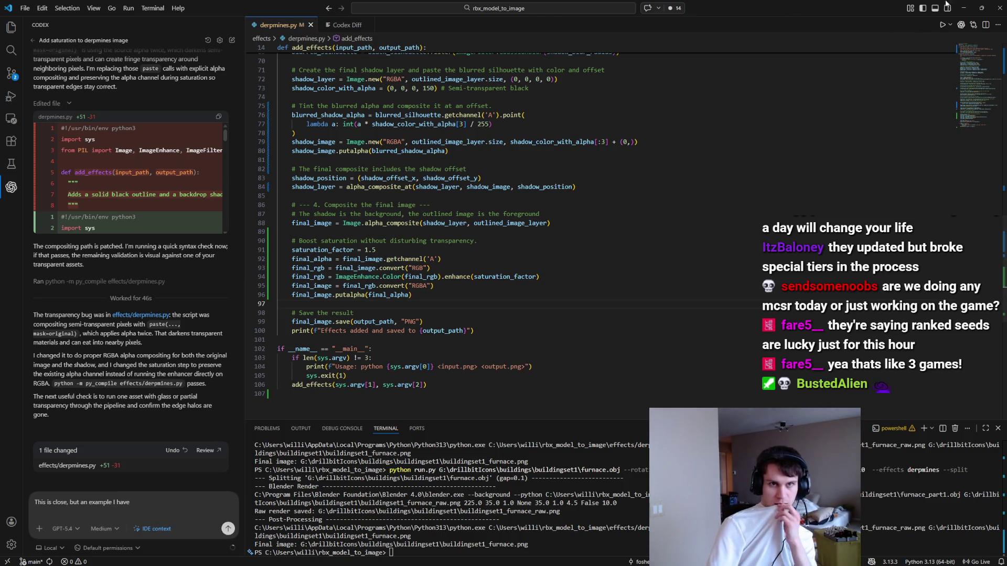
key(alt+Tab)
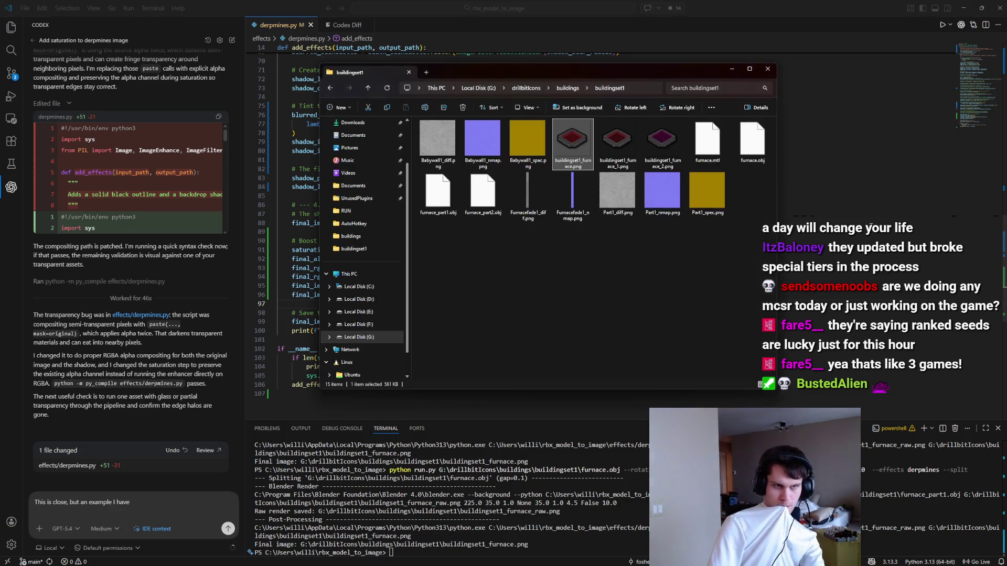
key(ctrl+a)
key(Delete)
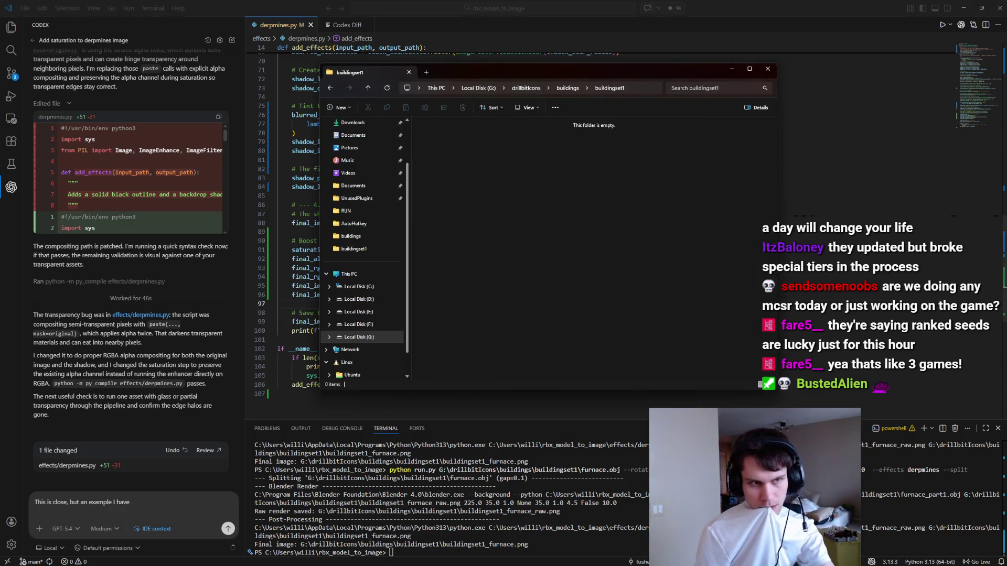
key(alt+Tab)
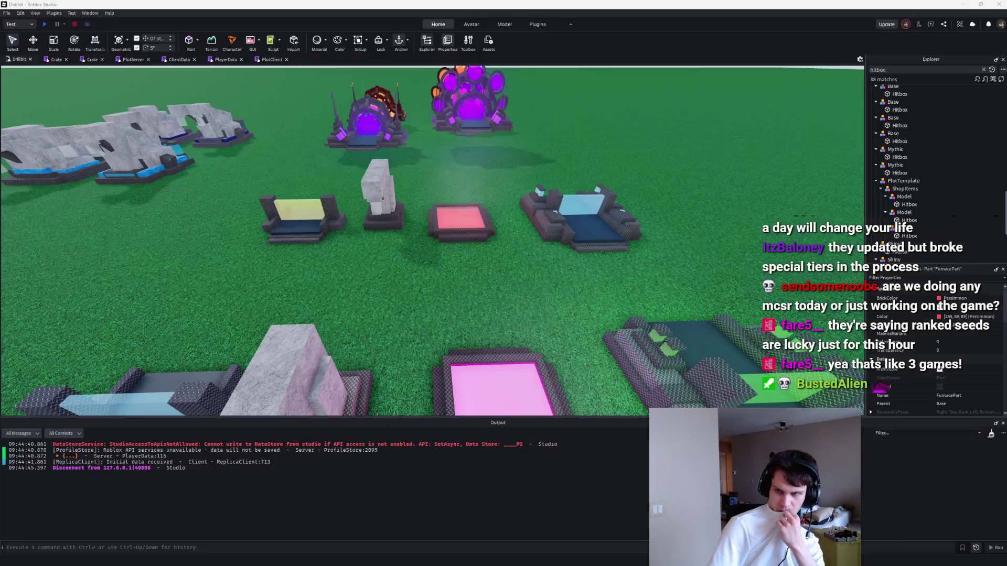
Step: Export the Base model from Roblox Studio as furnace.obj into buildingset1
right_click(892, 118)
mouse_move(933, 265)
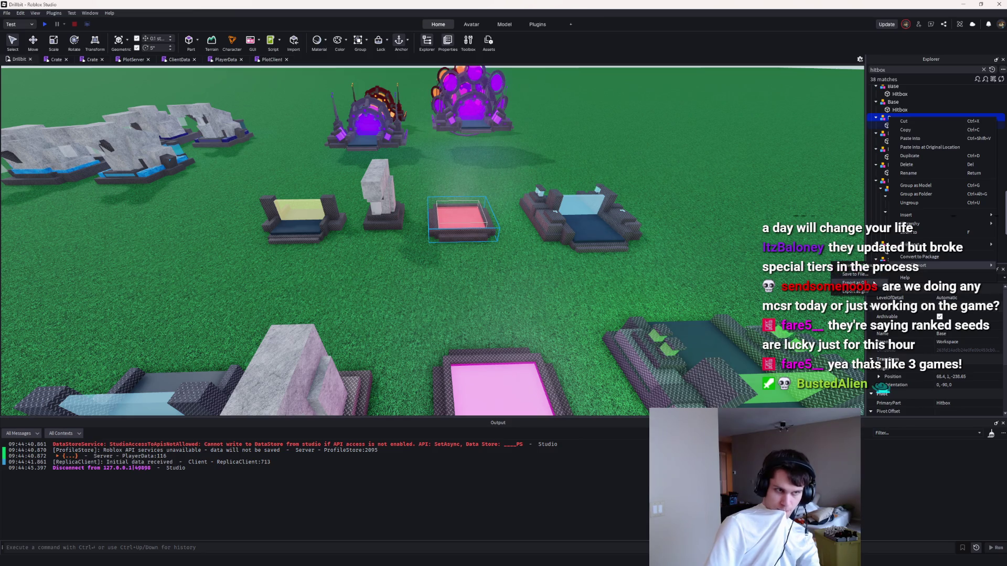
click(871, 284)
text(ur)
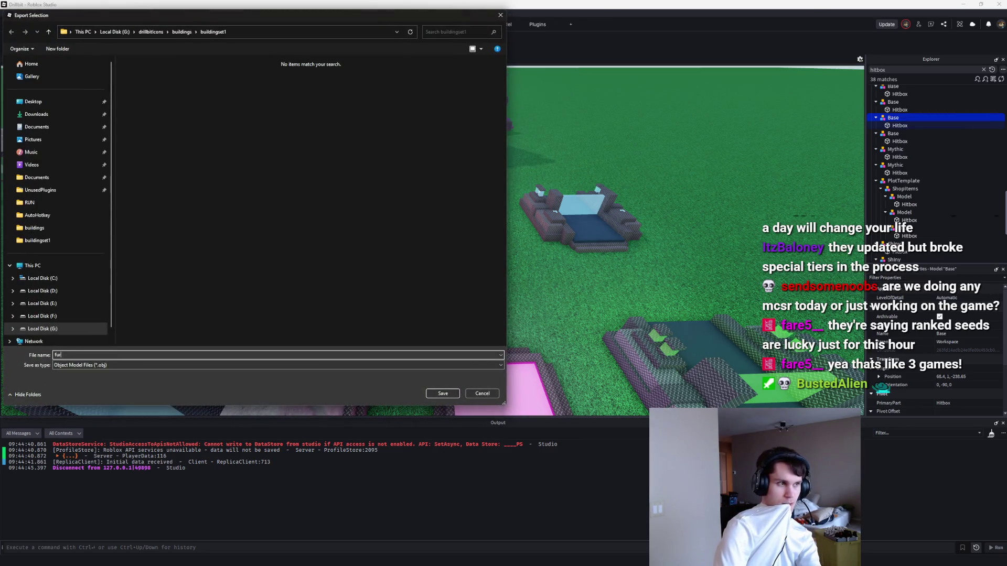
text(ce)
key(Return)
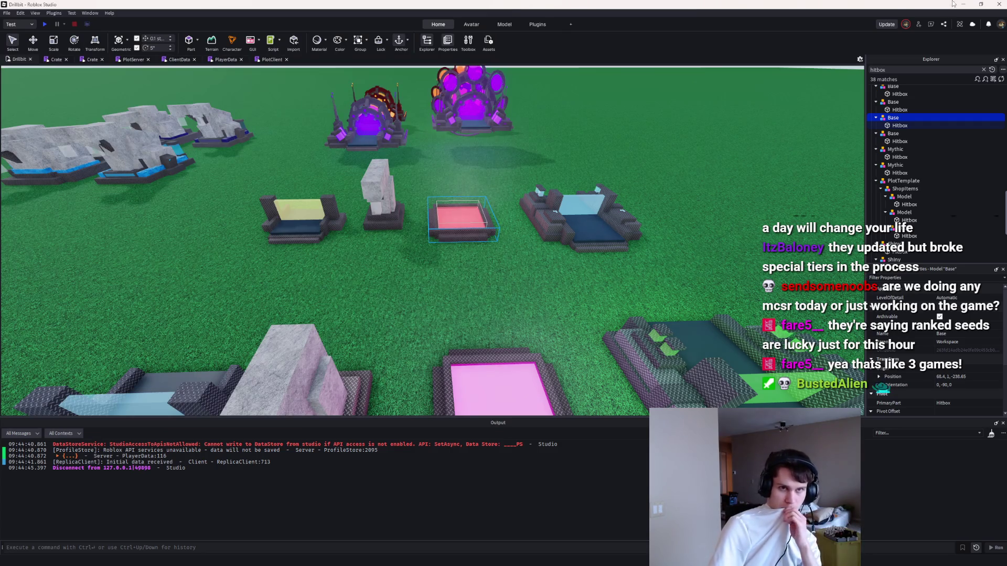
Step: Rerun the run.py render pipeline on furnace.obj and open the resulting furnace icon
click(964, 4)
click(510, 505)
key(Up)
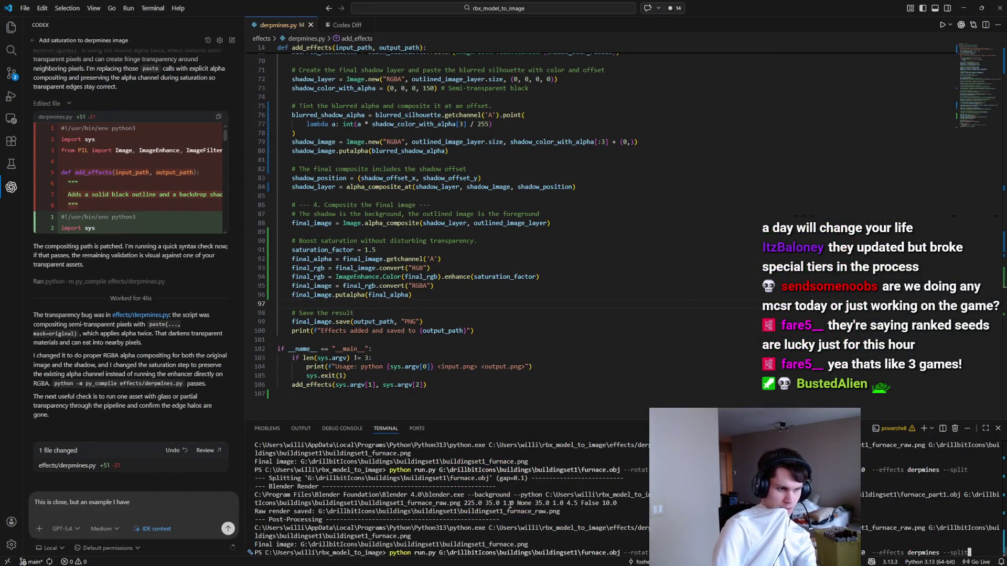
key(Return)
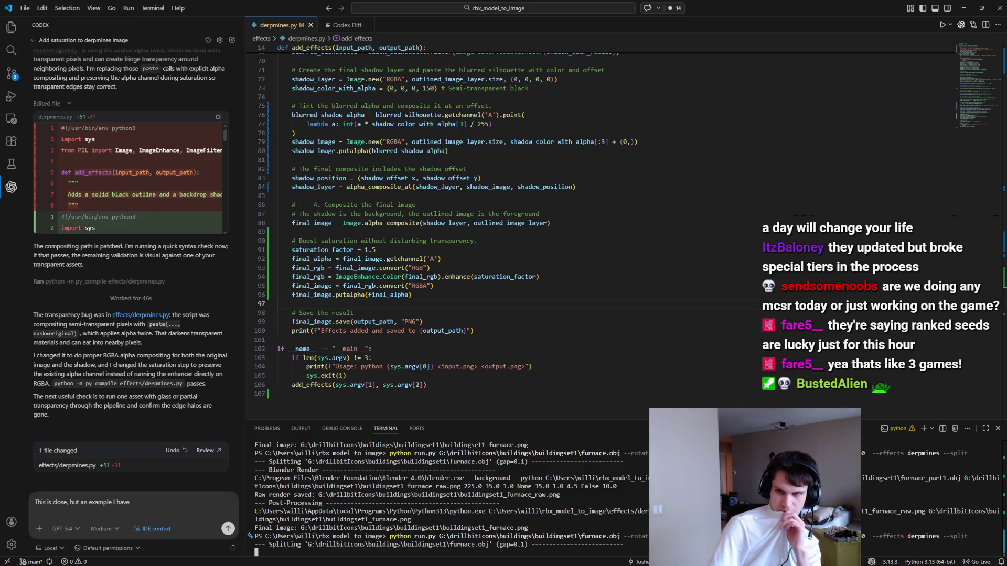
double_click(430, 147)
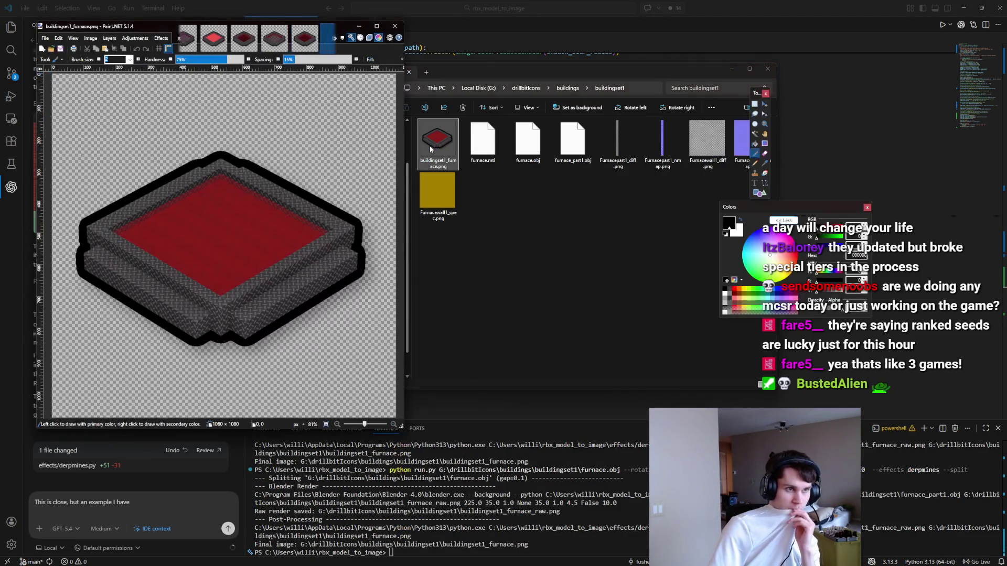
Step: Zoom in and out on the new furnace icon in Paint.NET to check it
scroll(225, 228, up, 5)
scroll(228, 231, down, 1)
scroll(228, 232, up, 2)
scroll(231, 232, down, 6)
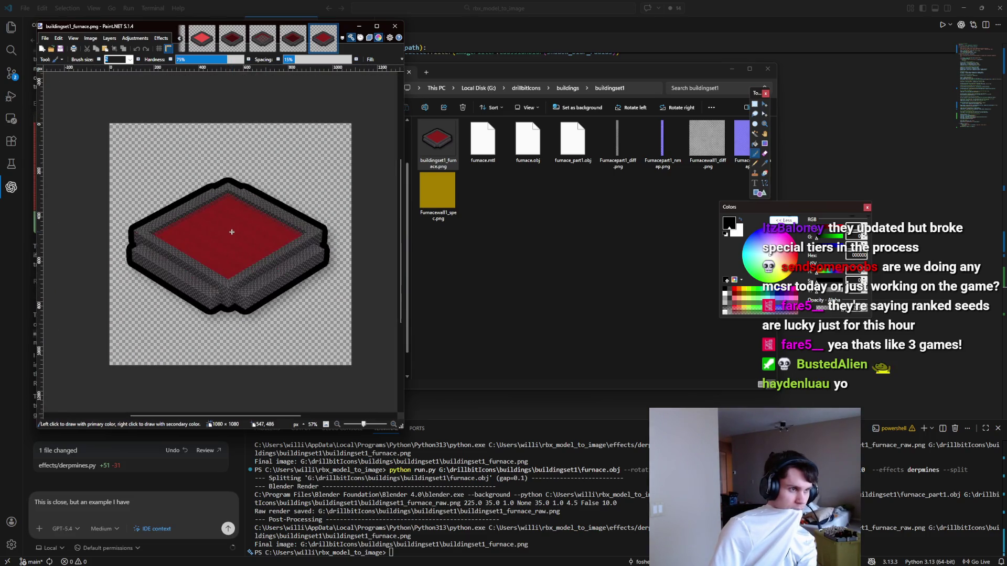
Step: Rerun the previous run.py render of furnace.obj in the VS Code terminal
click(484, 510)
key(Up)
key(Return)
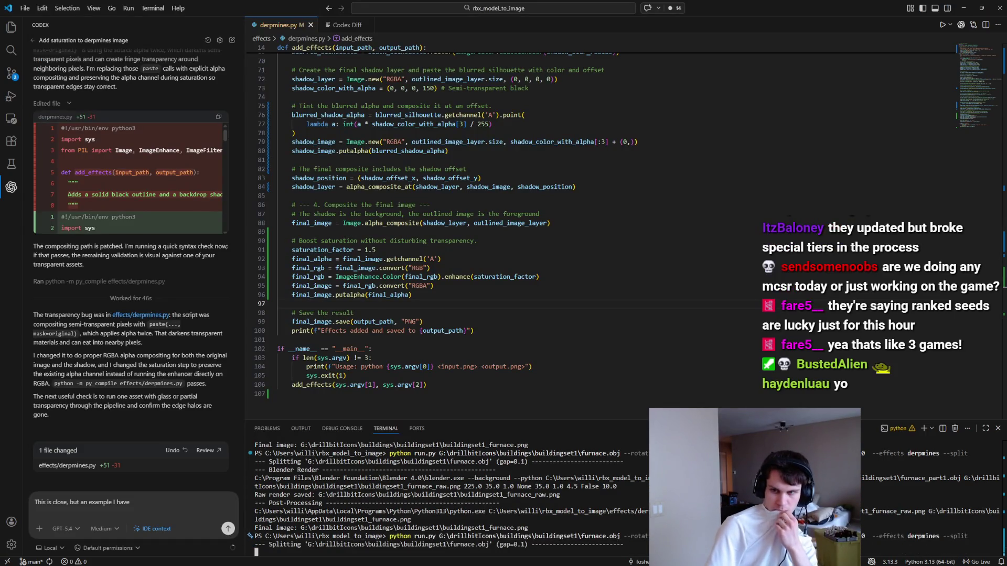
Step: Replace the Codex draft with 'transparent parts are still not very bright/vibrant' and send it
double_click(426, 145)
click(137, 496)
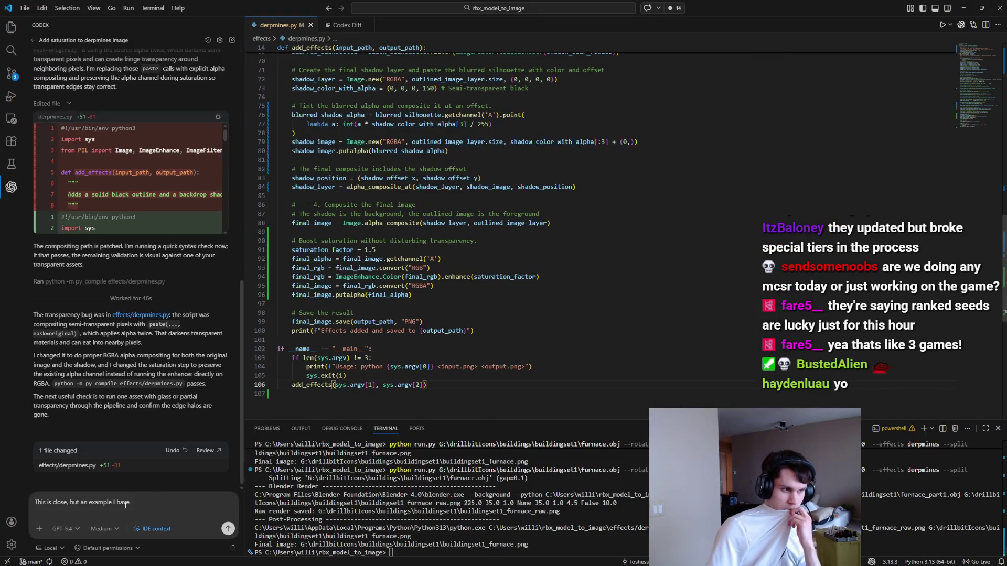
key(ctrl+a)
text(T)
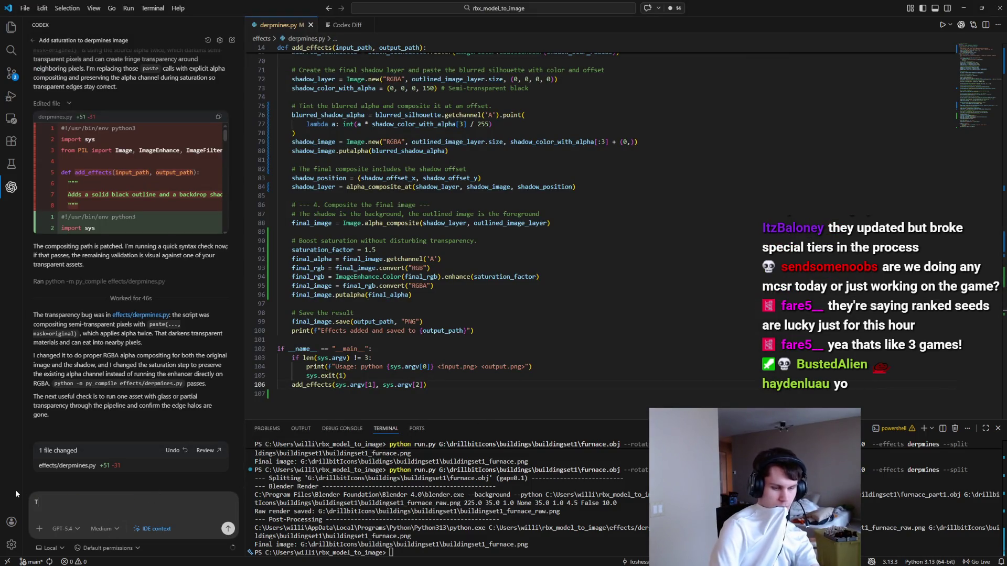
text(he transparent)
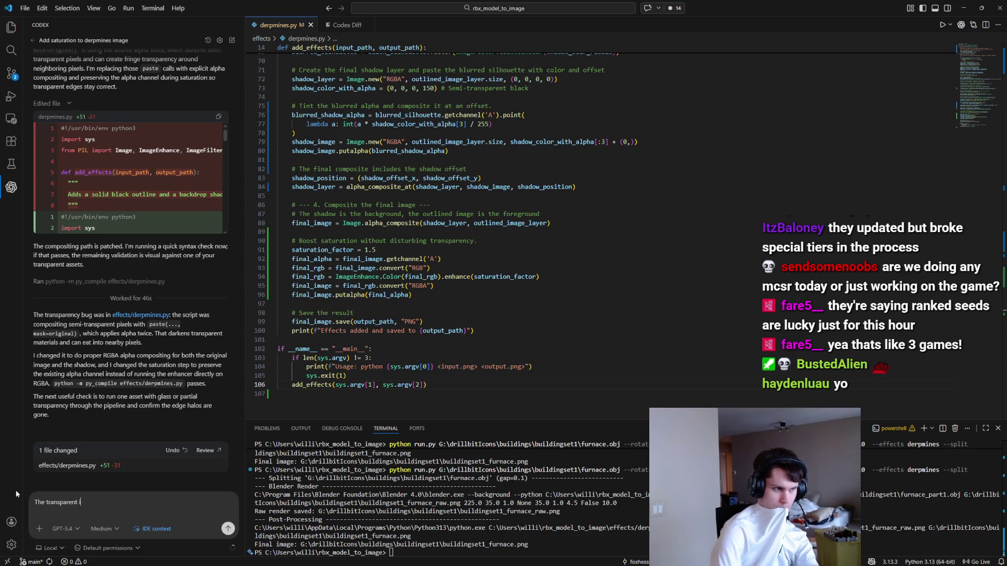
text(parts are s)
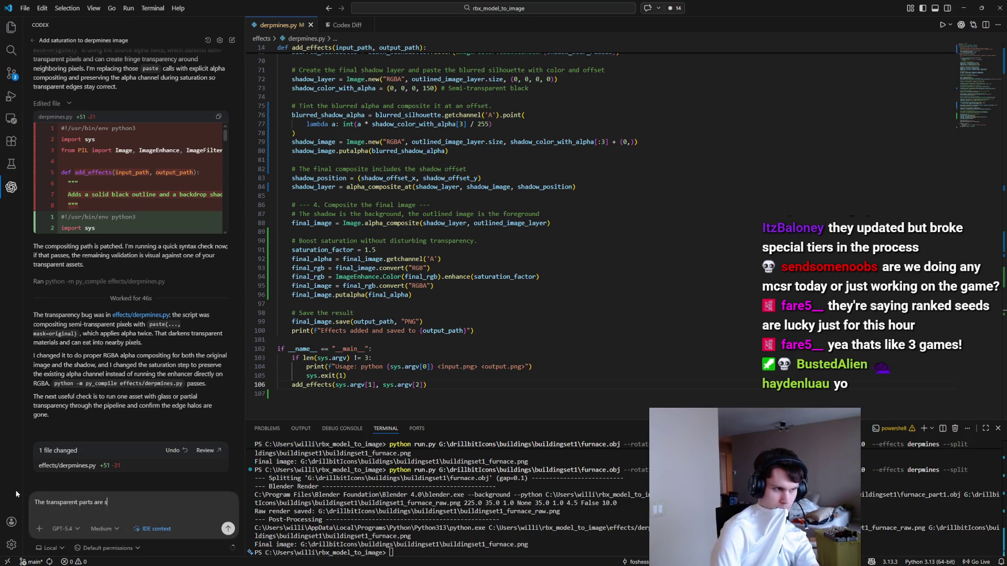
text(till not sup)
text(er bright/vibrant)
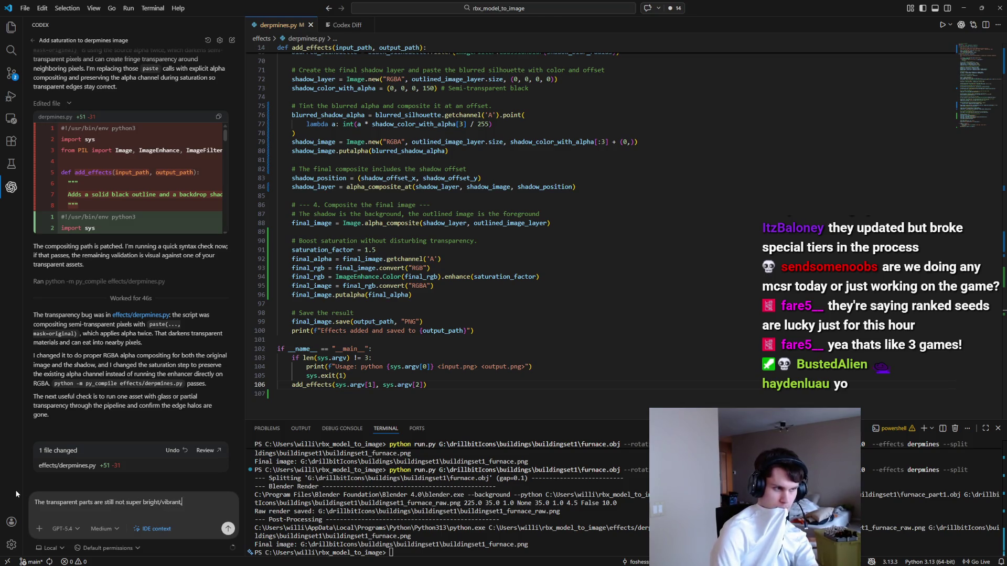
text(ould )
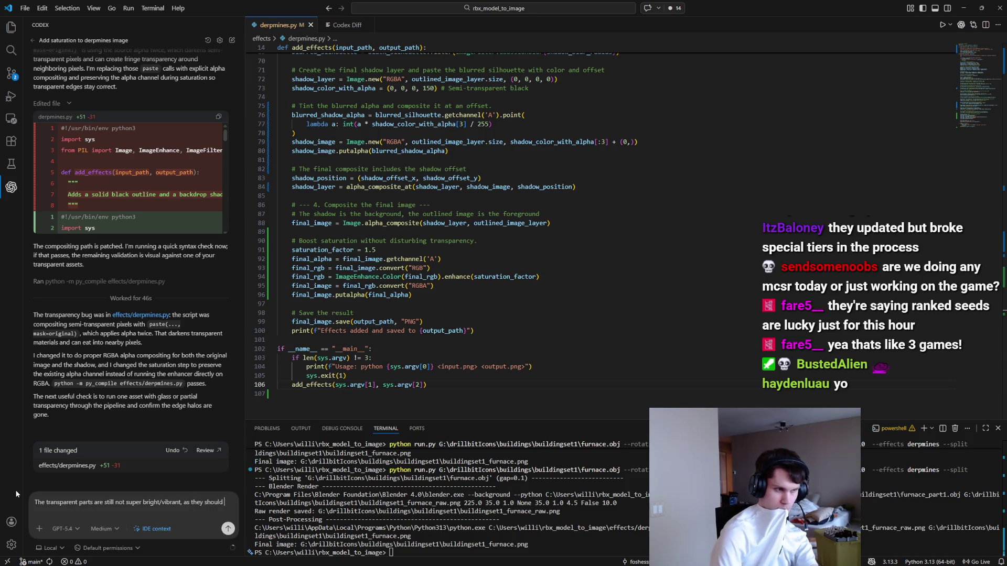
text(be.)
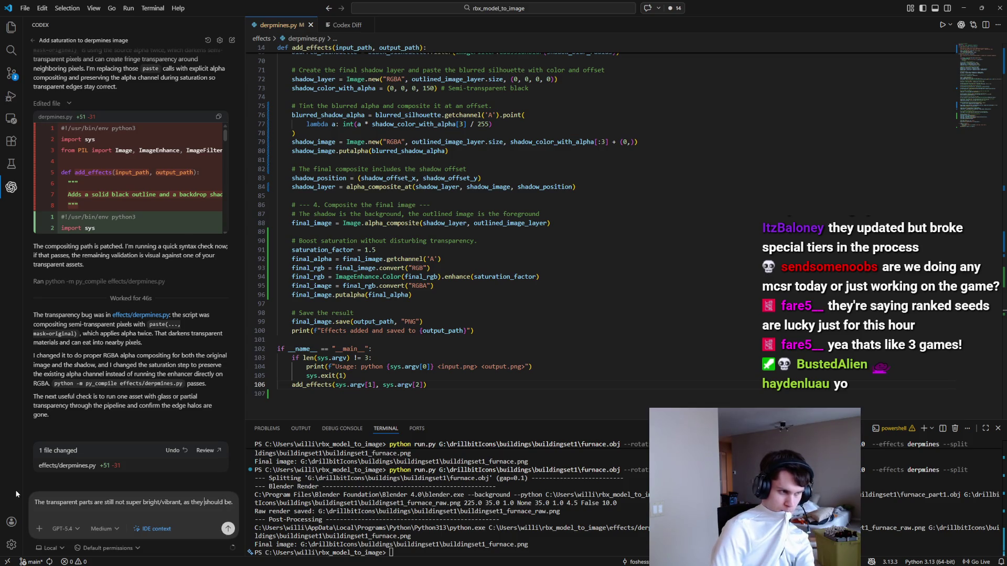
key(BackSpace)
key(BackSpace)
key(BackSpace)
text(very)
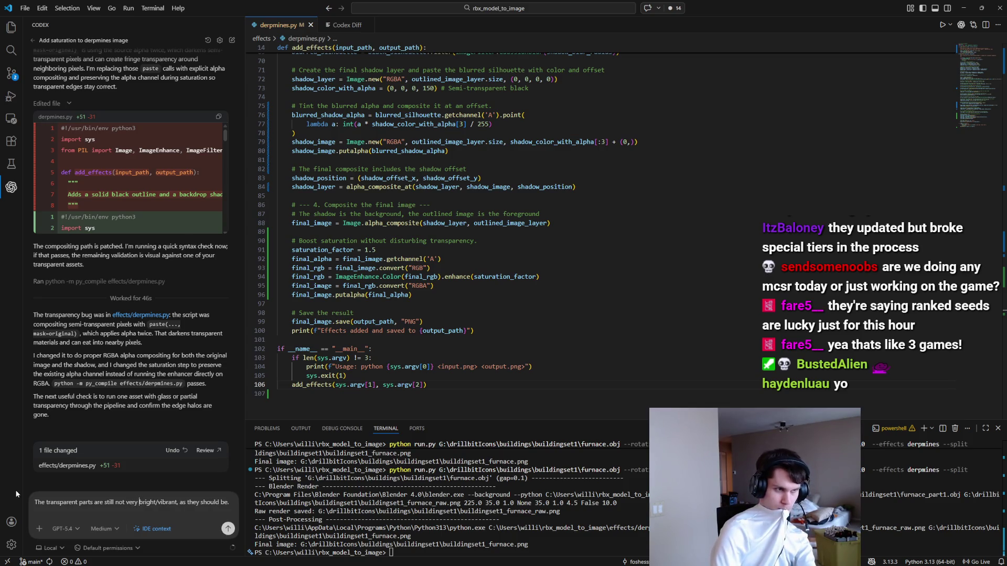
scroll(419, 128, up, 5)
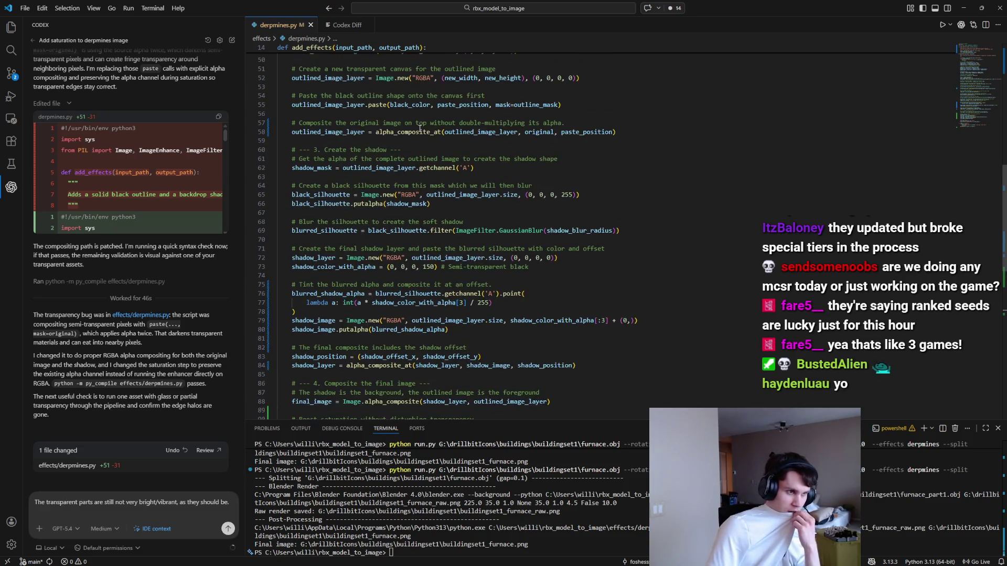
scroll(419, 128, up, 3)
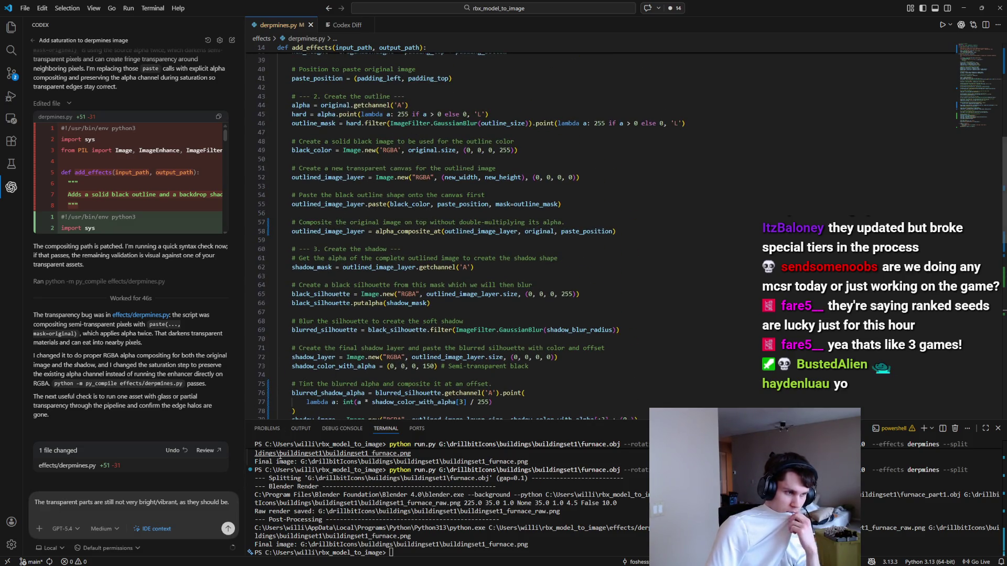
click(232, 503)
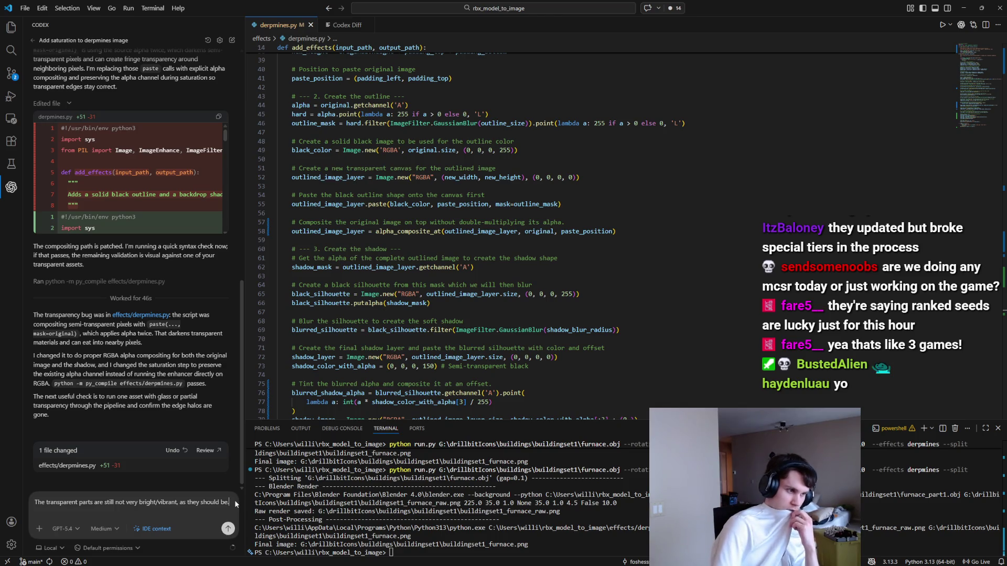
key(Return)
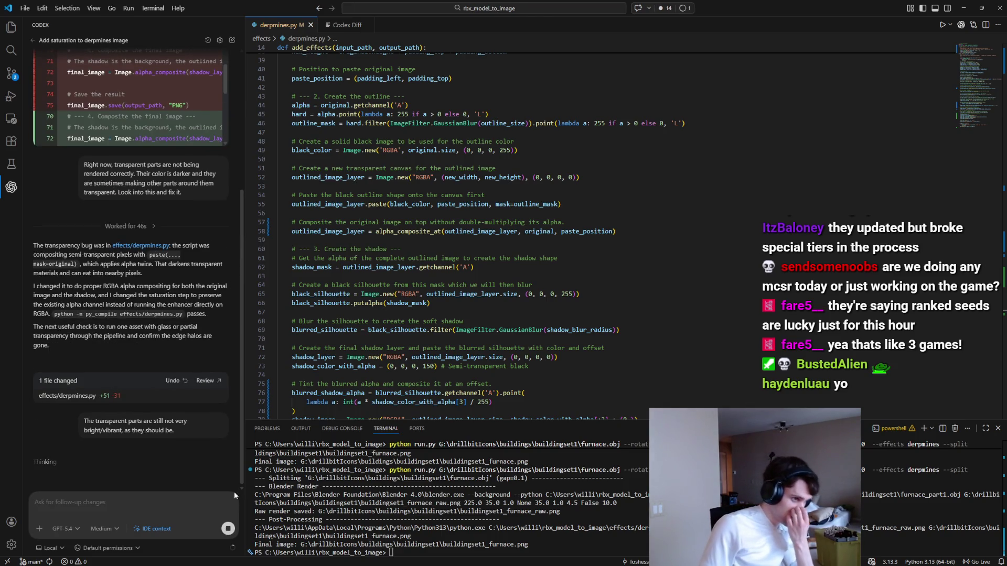
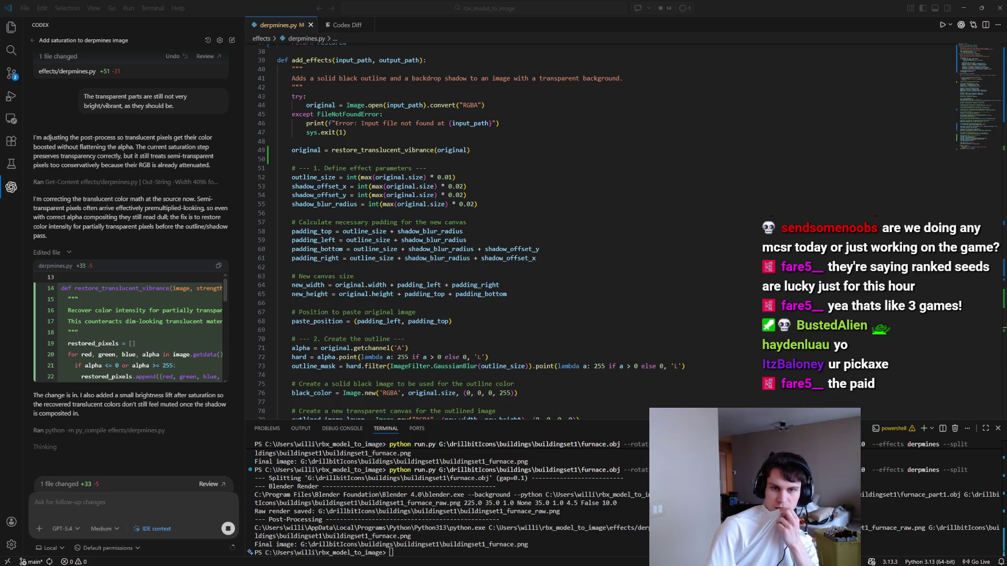
Step: Rerun the previous run.py furnace render command in the VS Code terminal
key(super+d)
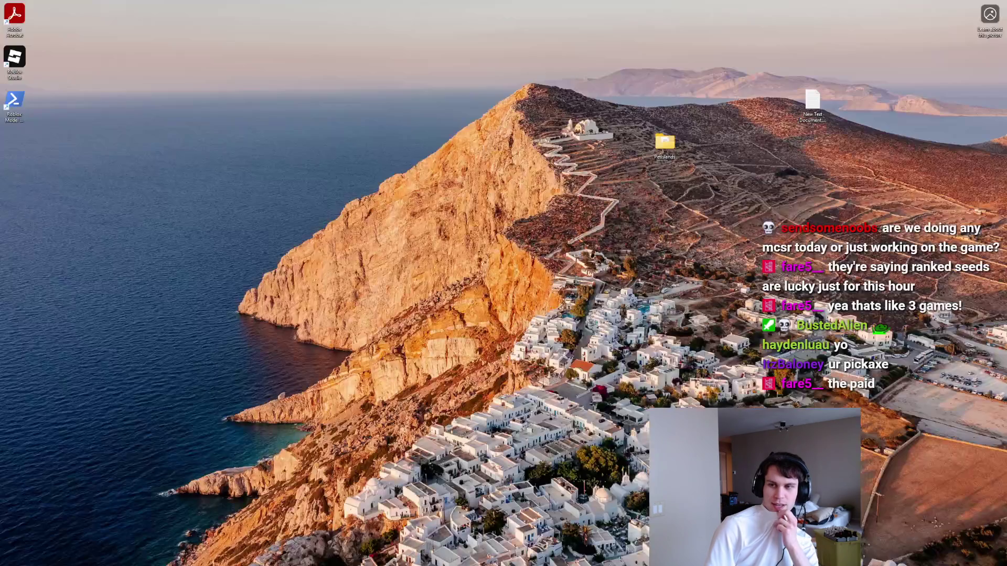
key(super+d)
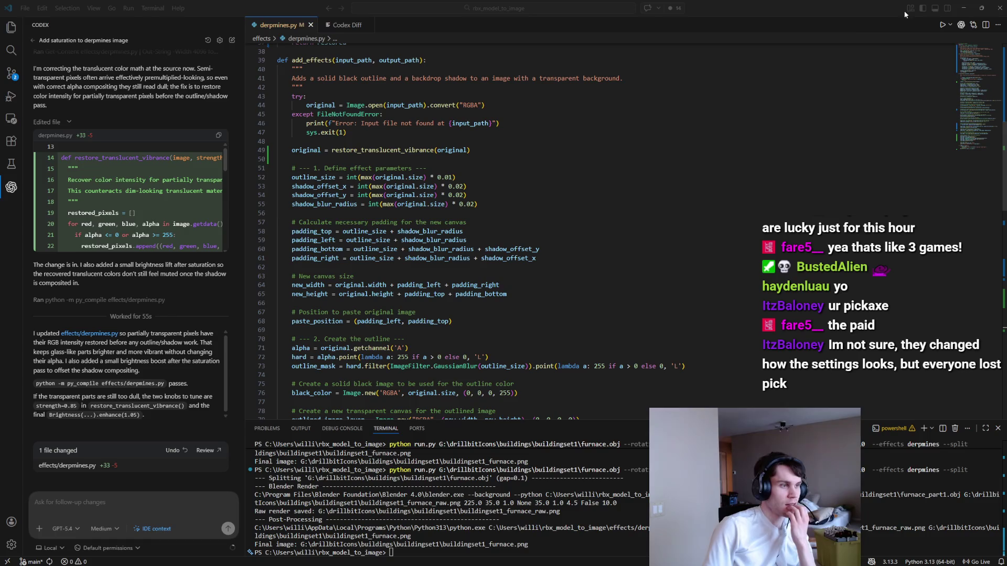
click(964, 8)
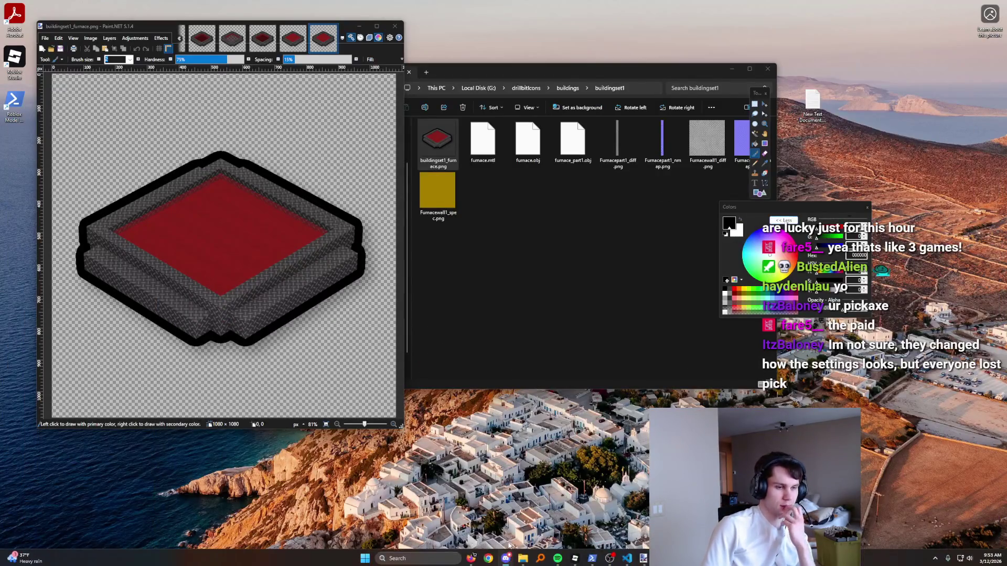
click(523, 558)
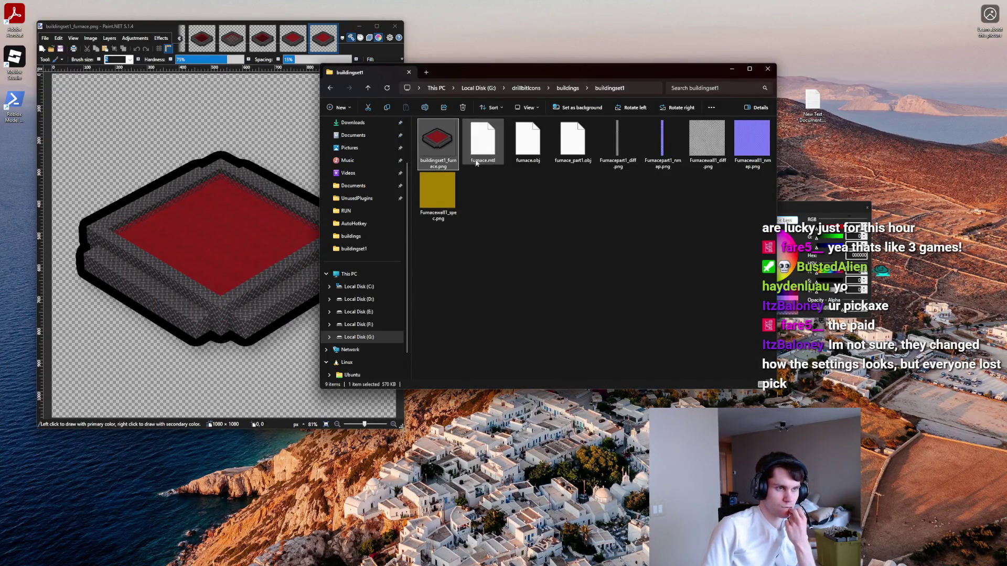
click(545, 558)
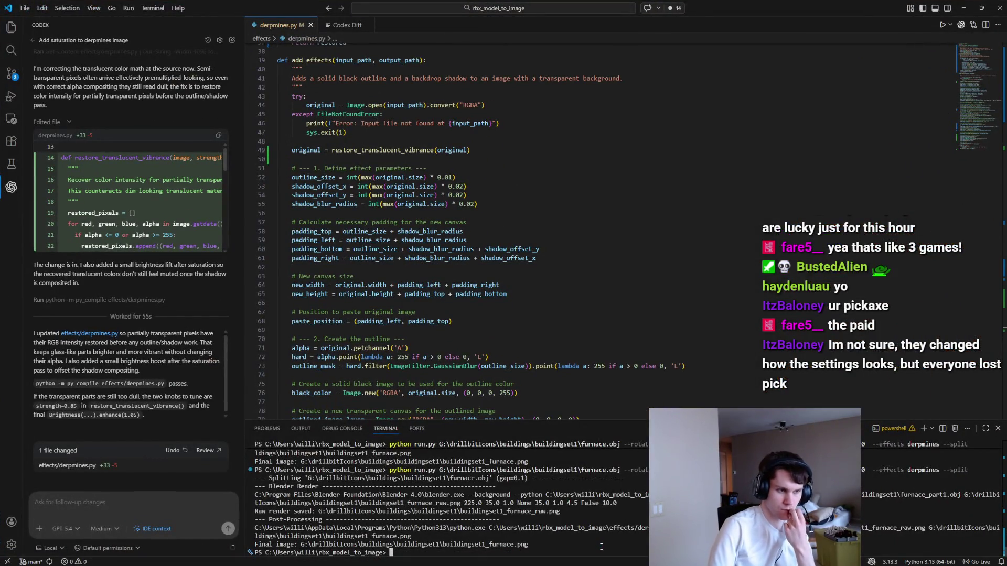
key(Up)
key(Return)
Step: Inspect the new furnace render in Paint.NET, then go to derpmines.py's saturation_factor 1.5 line
click(952, 6)
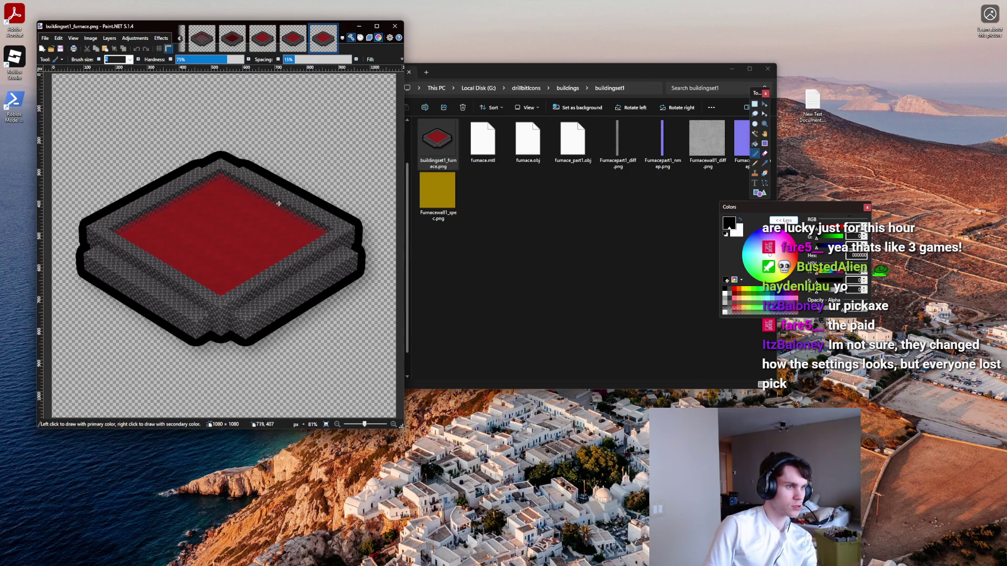
scroll(192, 210, down, 7)
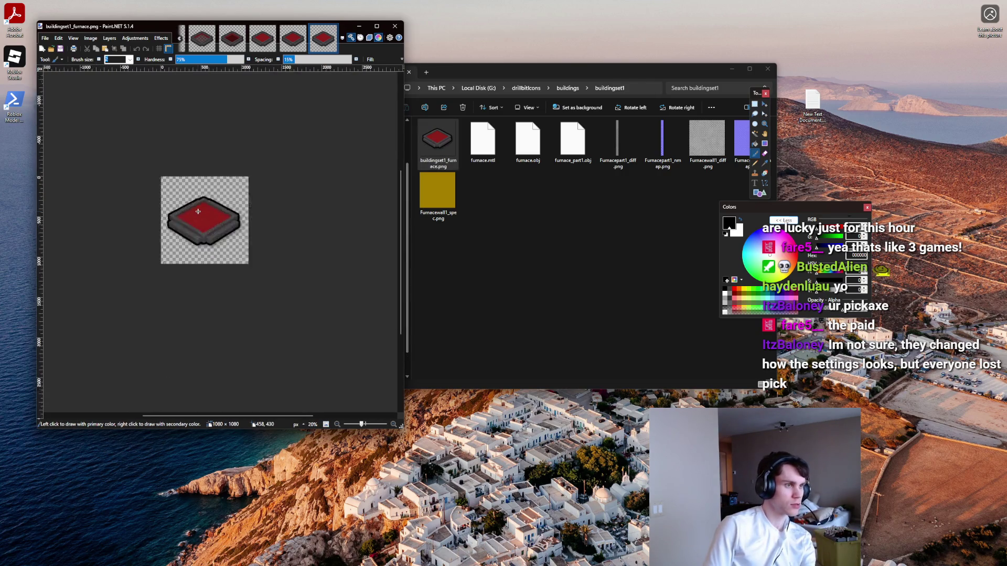
scroll(242, 230, down, 1)
mouse_move(578, 564)
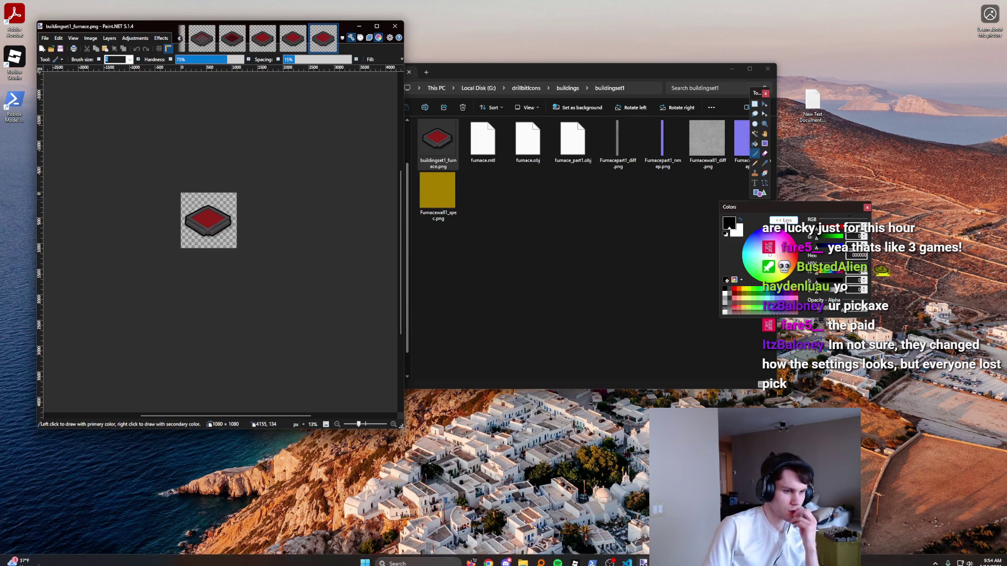
click(633, 558)
scroll(470, 321, down, 10)
scroll(470, 321, down, 8)
click(367, 174)
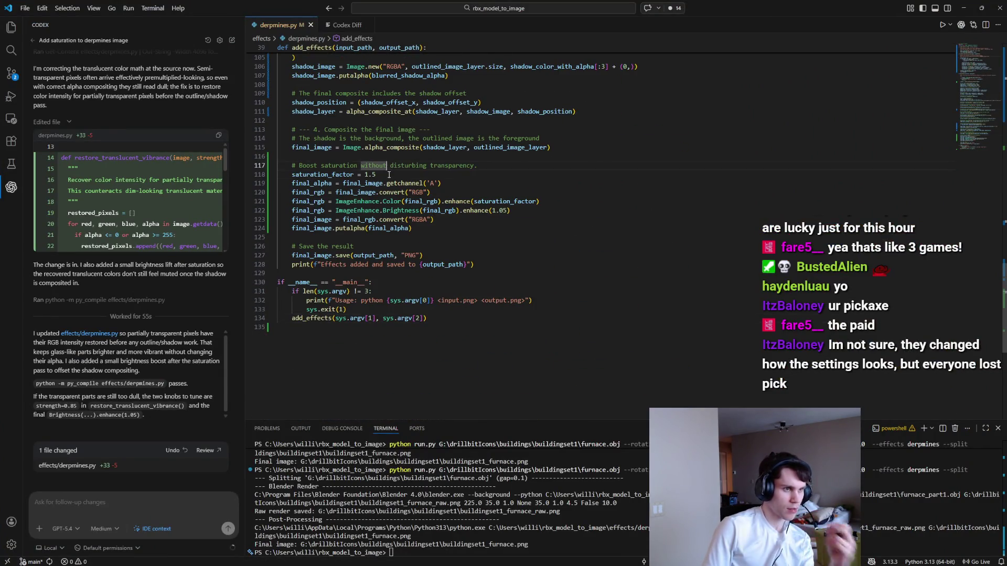
Step: Save derpmines.py with saturation_factor 2.25 and rerun the furnace render
key(ctrl+s)
text(2)
click(605, 518)
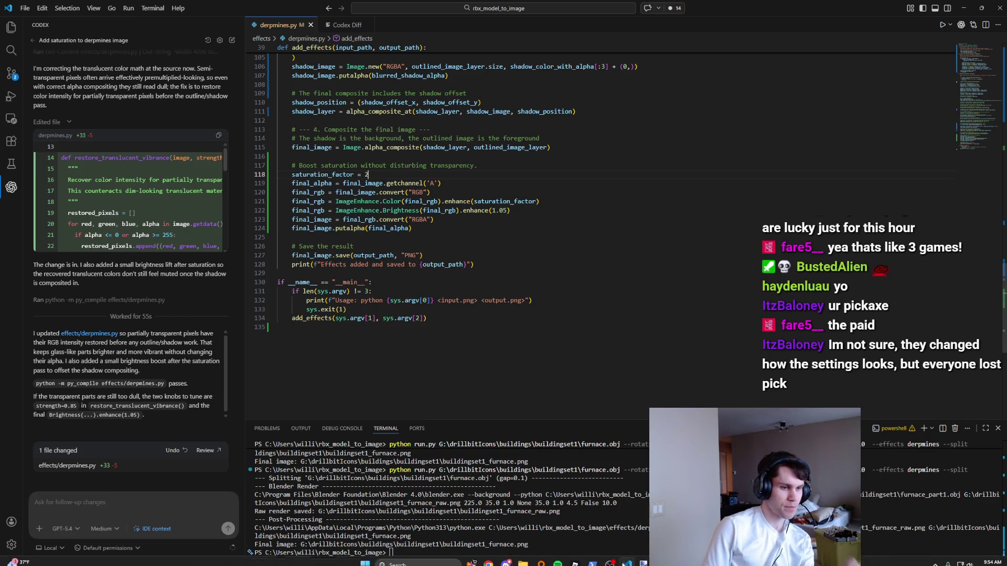
key(Up)
key(Return)
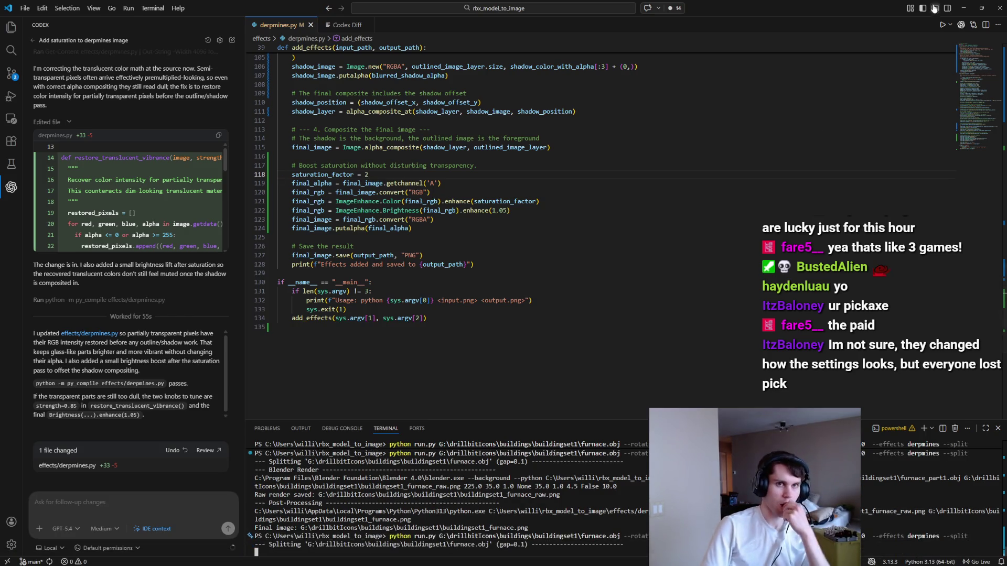
Step: Review the regenerated furnace icon in Paint.NET, then return to VS Code
click(964, 8)
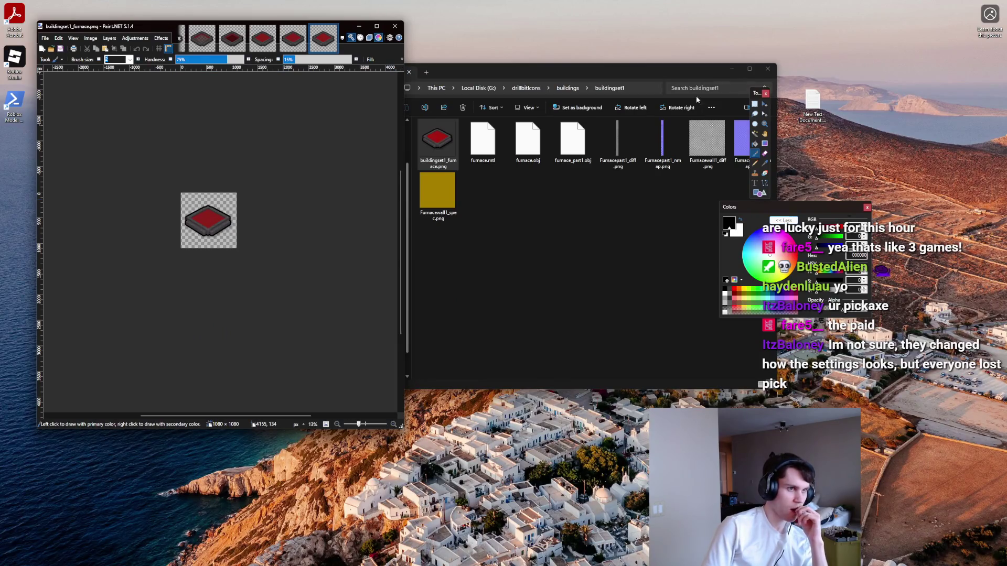
ctrl+scroll(335, 258, up, 6)
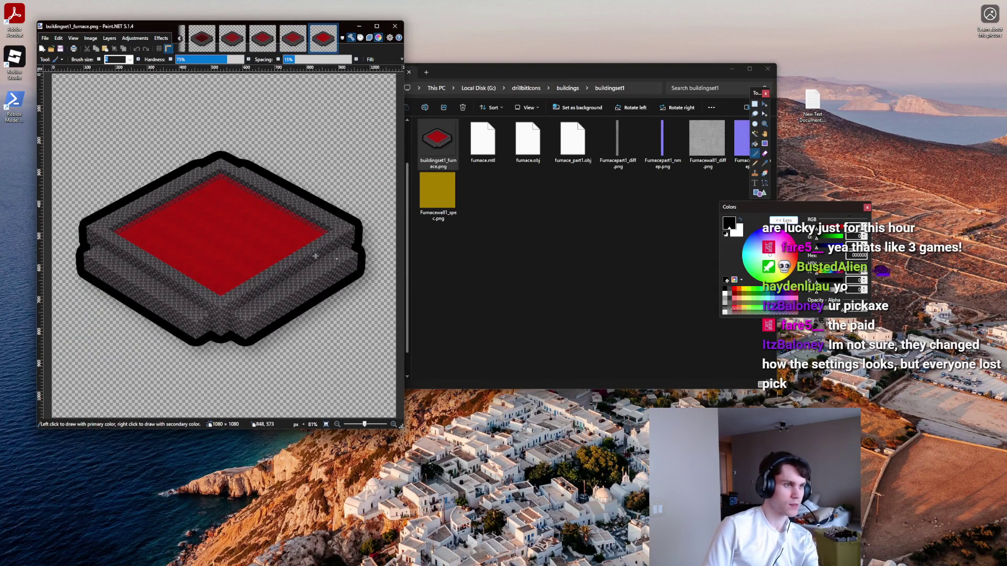
ctrl+scroll(335, 258, down, 5)
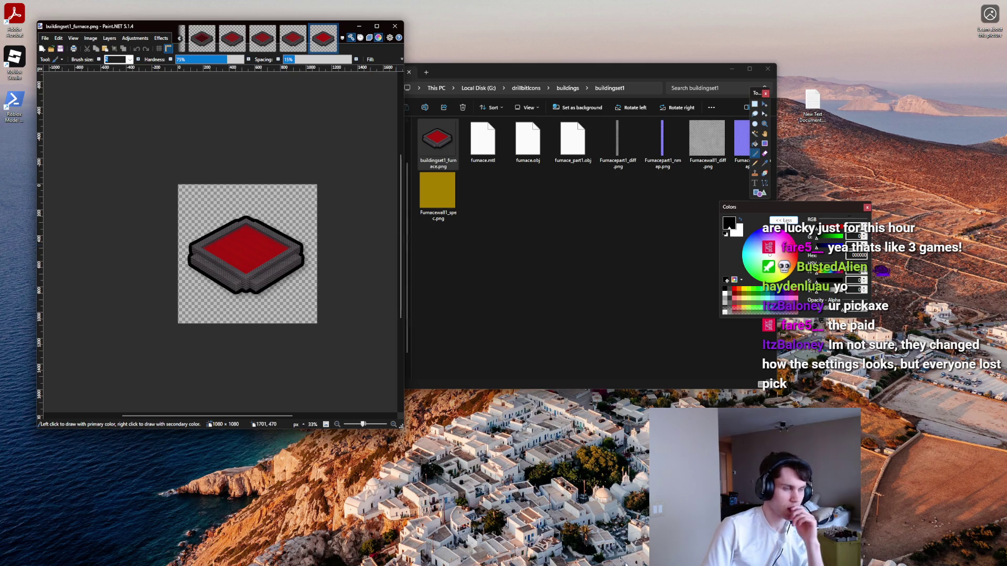
ctrl+scroll(248, 261, up, 5)
ctrl+scroll(248, 262, down, 7)
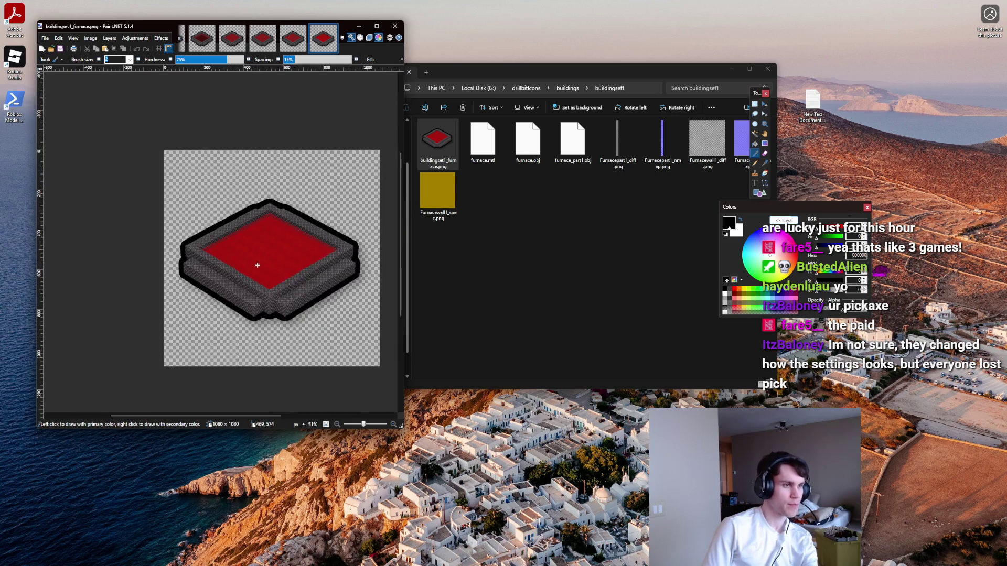
ctrl+scroll(257, 265, down, 3)
mouse_move(488, 565)
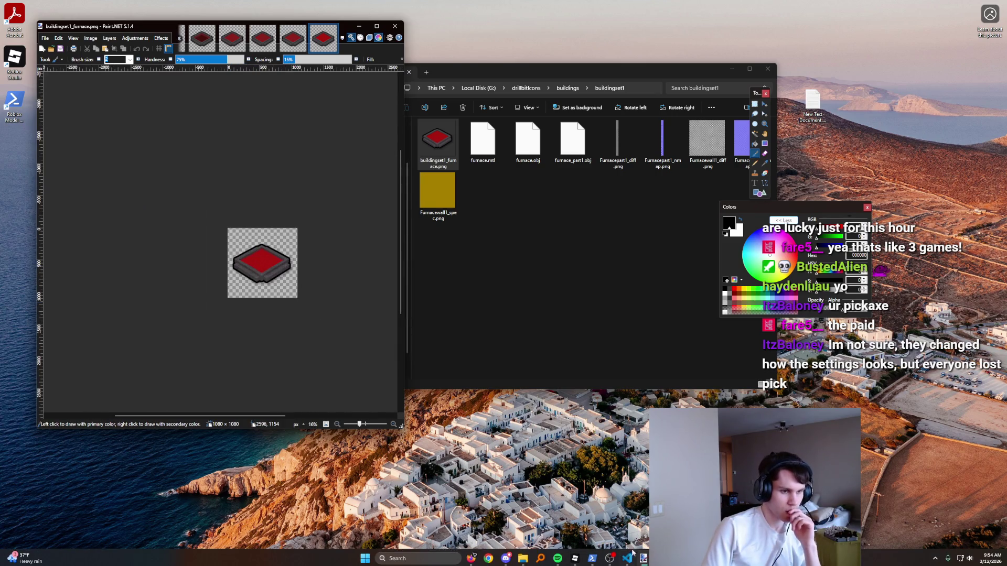
mouse_move(628, 557)
click(630, 506)
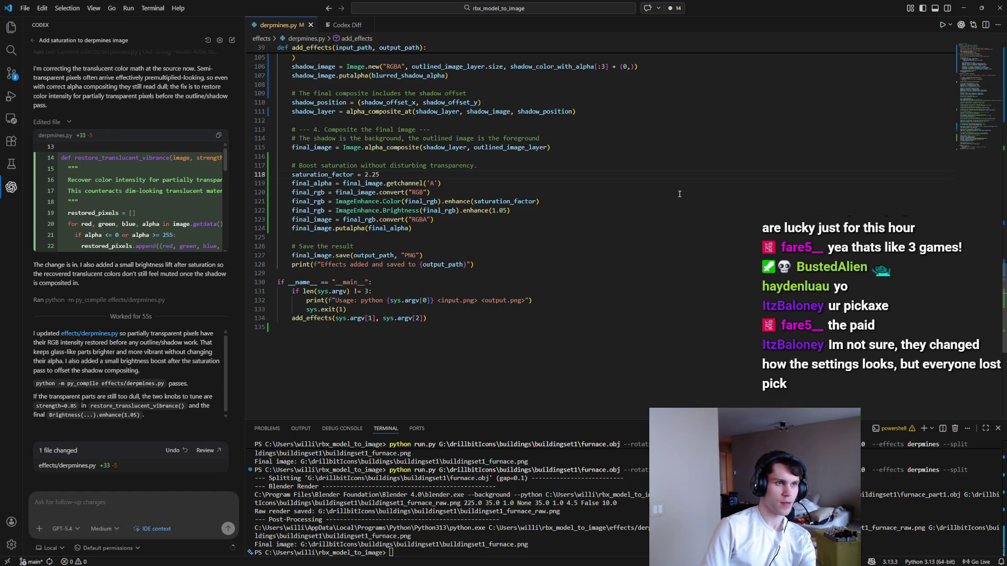
Step: Rerun the furnace render with saturation 2.25 and open the resulting PNG in Paint.NET
key(alt+Tab)
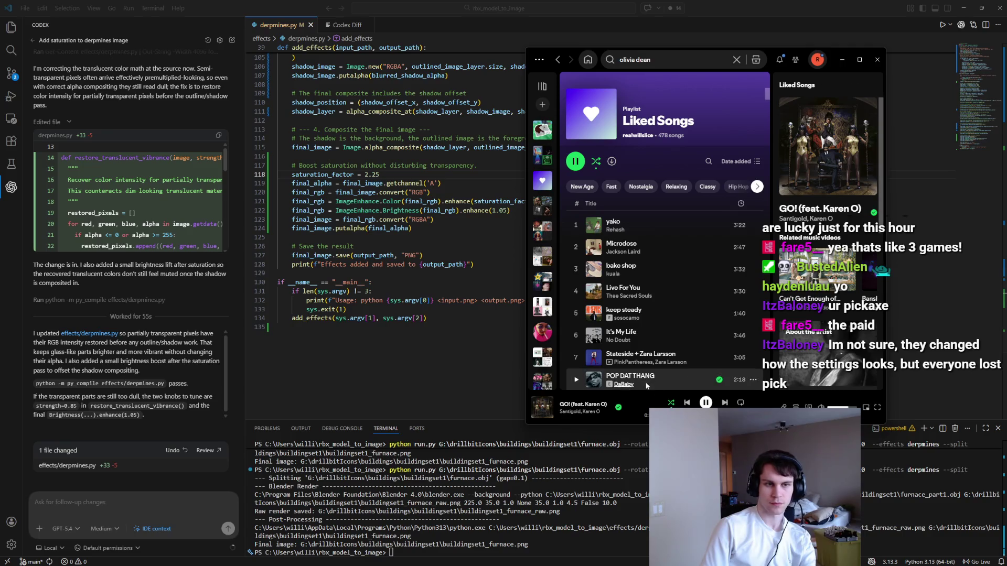
click(548, 554)
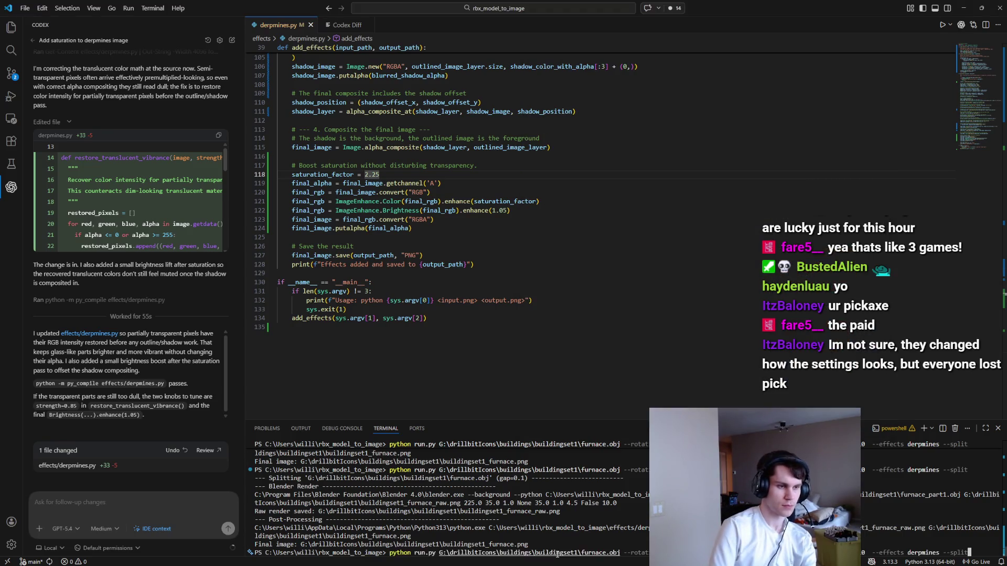
key(Up)
key(Return)
click(964, 8)
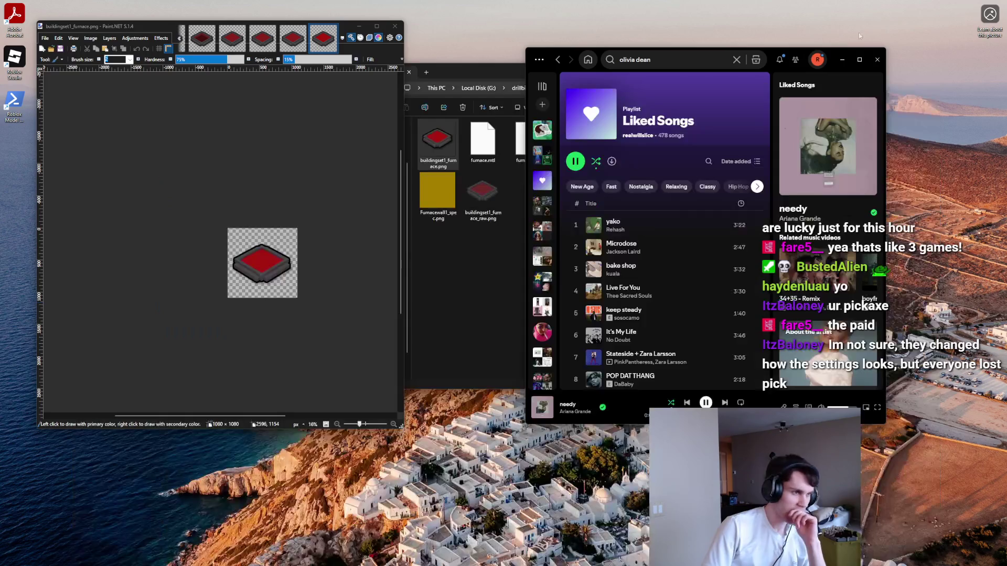
double_click(442, 149)
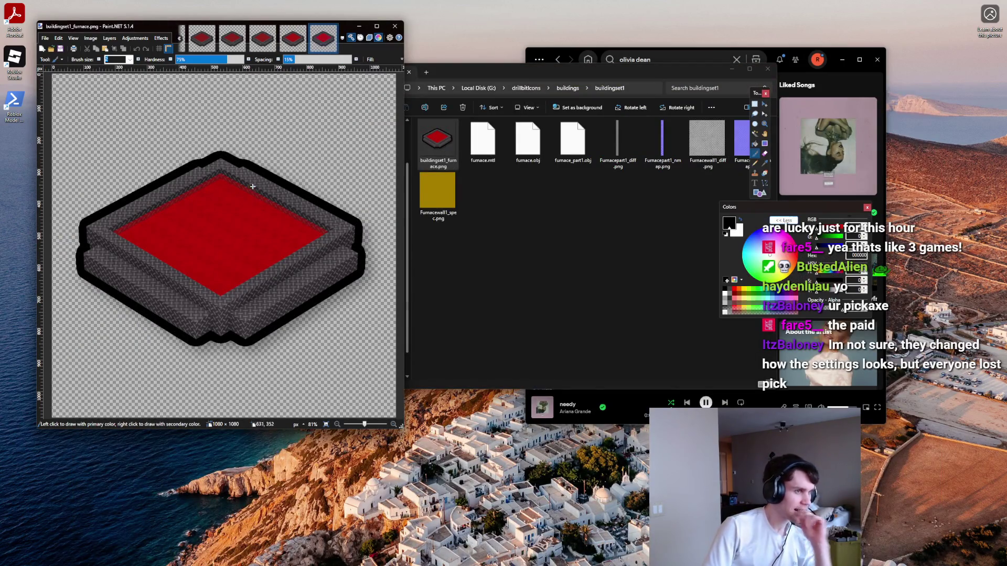
scroll(254, 229, down, 5)
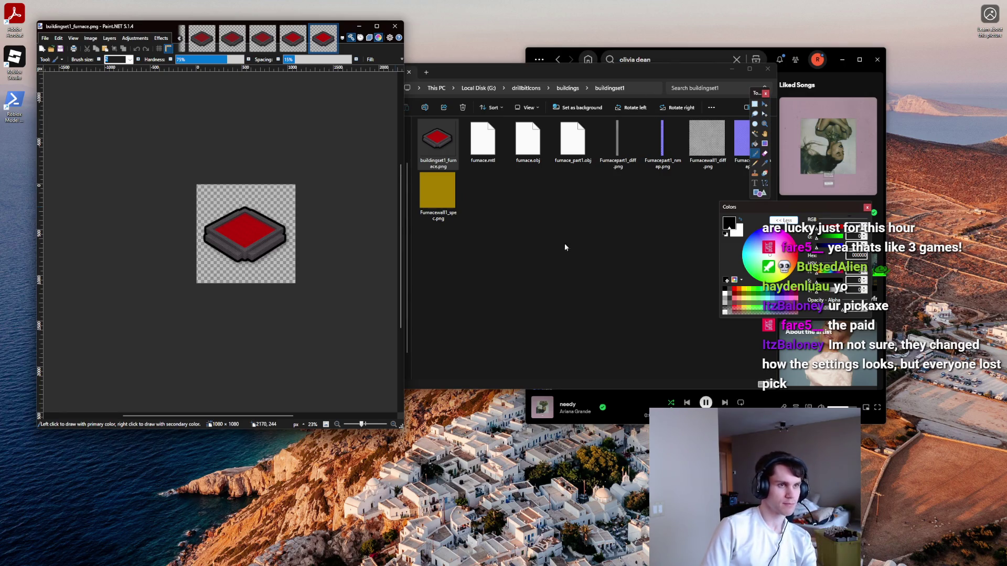
Step: In Roblox Studio, box-select the 16 building models and bring up their options menu
key(alt+Tab)
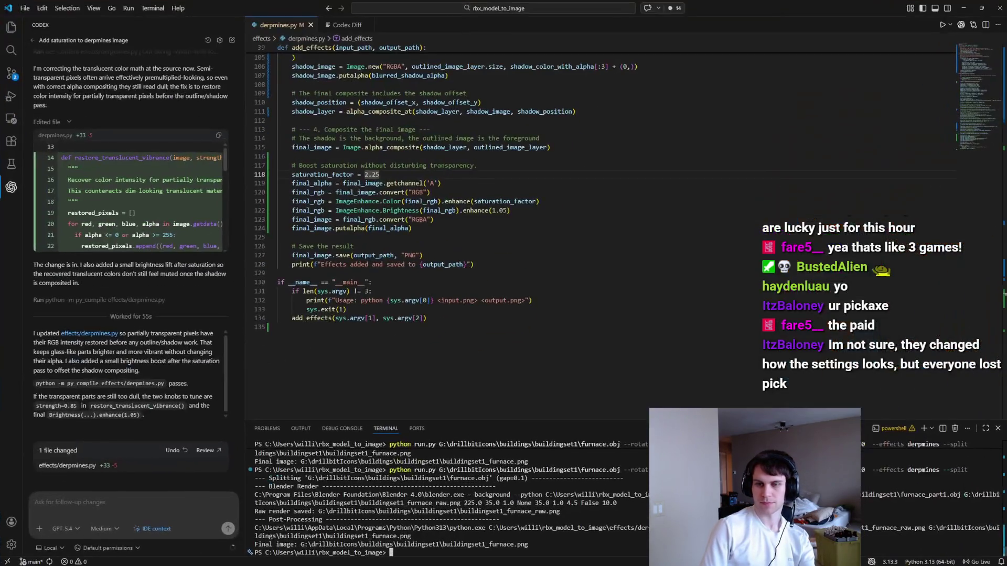
click(963, 8)
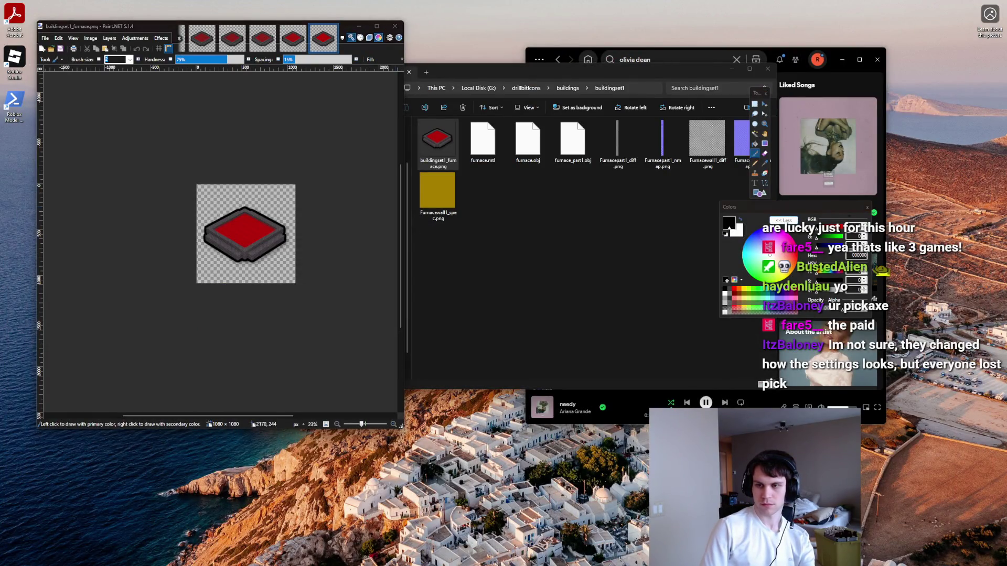
key(alt+Tab)
scroll(368, 134, down, 3)
mouse_move(331, 105)
mouse_down()
mouse_move(600, 252)
mouse_move(645, 289)
mouse_up()
right_click(888, 134)
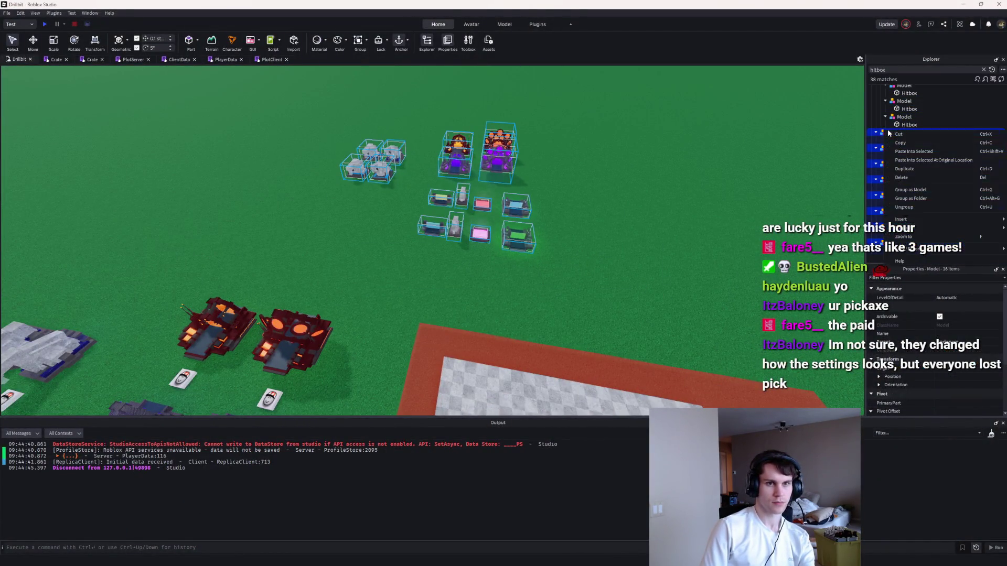
Step: Export the selected Roblox models to buildingset1 as models.obj
mouse_move(897, 248)
click(851, 265)
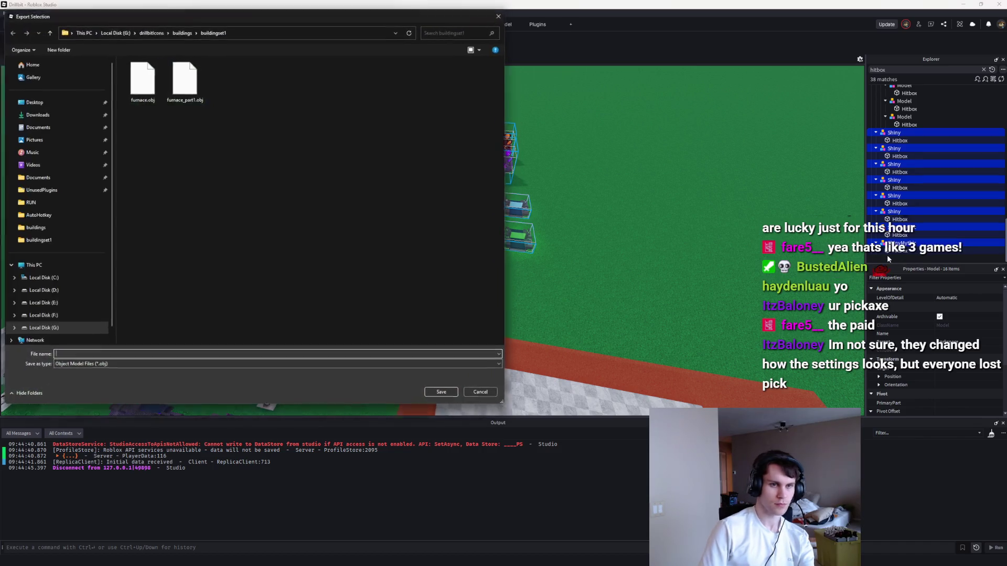
text(models)
key(Return)
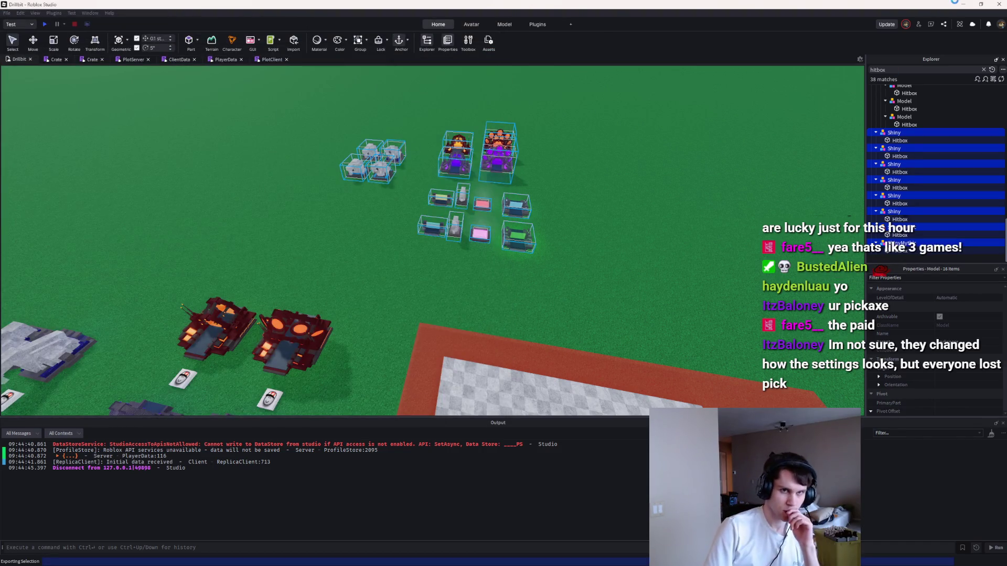
click(963, 4)
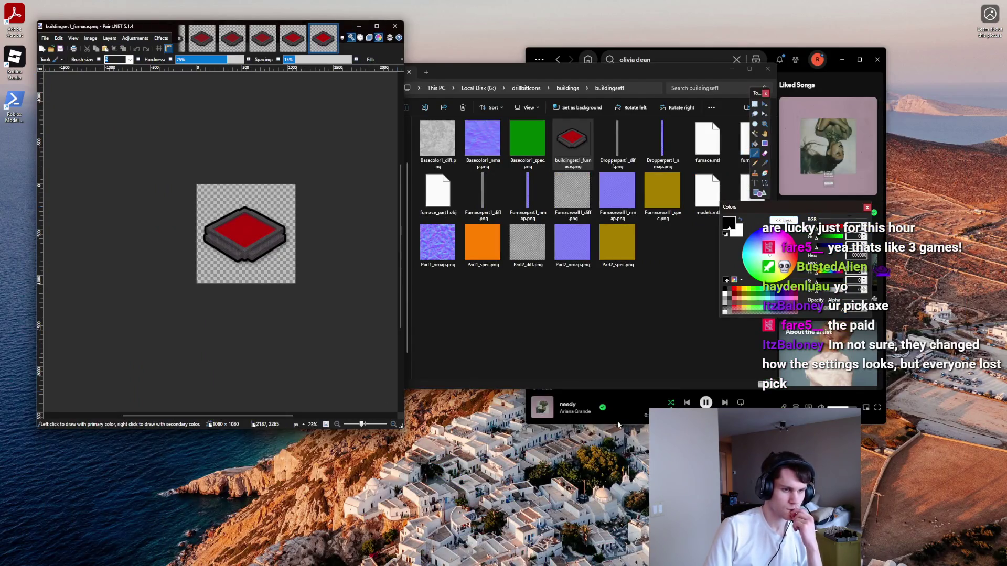
Step: Rerun run.py on models.obj instead of furnace.obj, then minimize VS Code
click(627, 562)
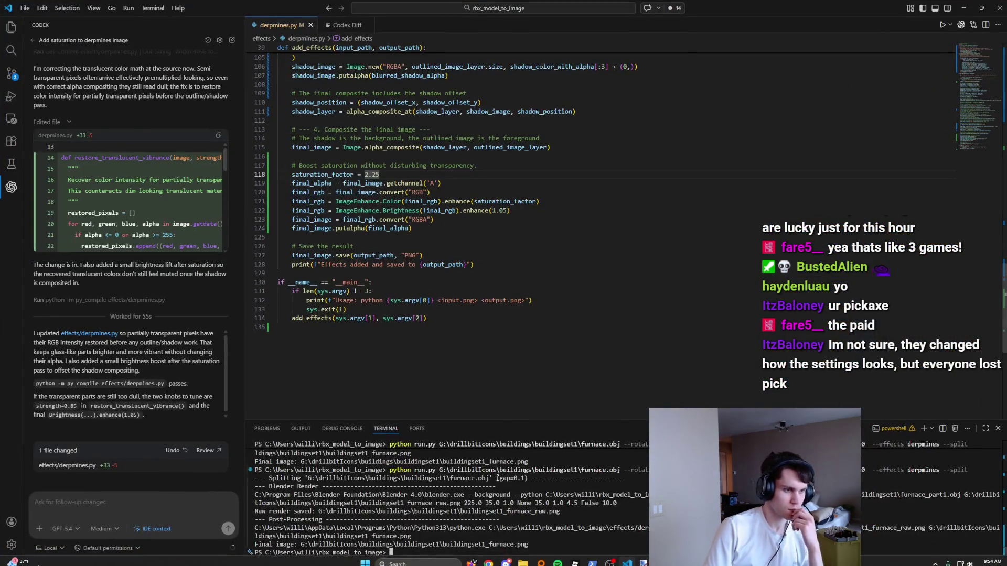
key(Up)
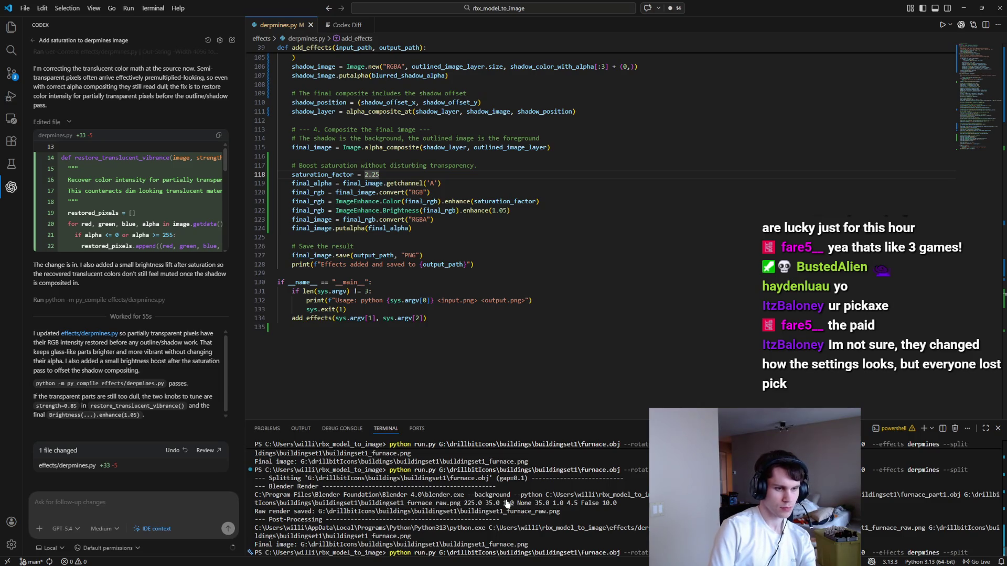
key(BackSpace)
key(BackSpace)
key(BackSpace)
text(models)
key(Return)
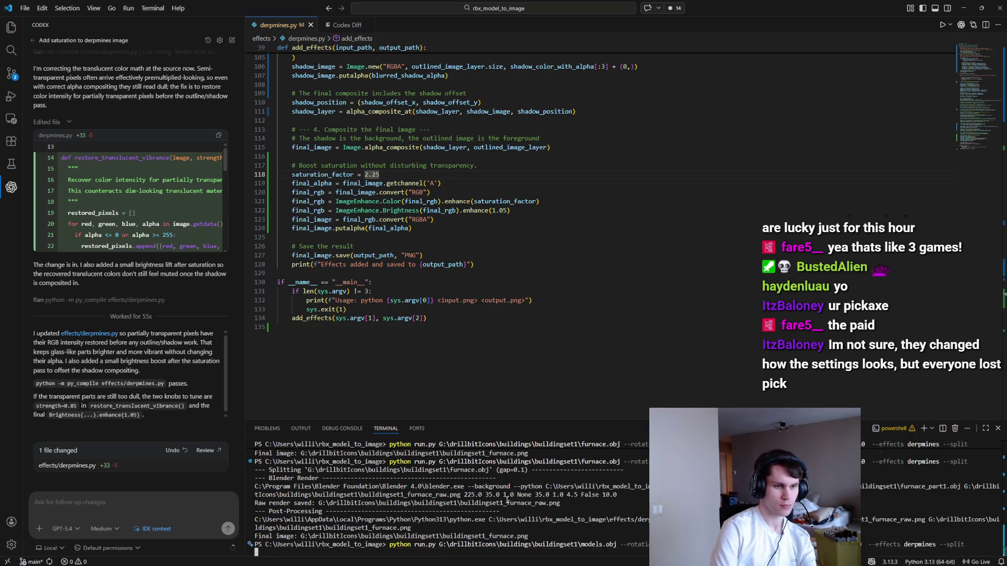
click(964, 8)
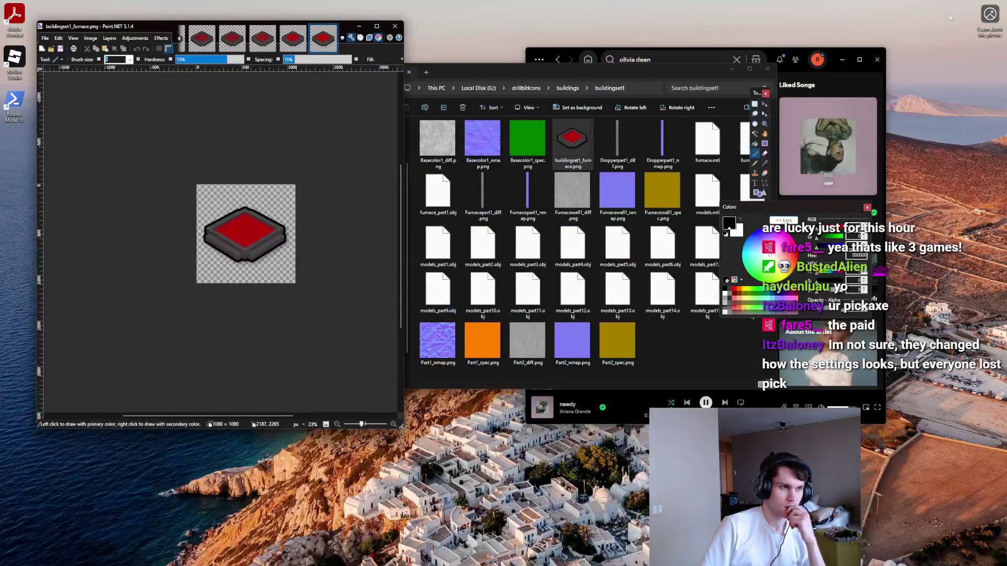
Step: Open buildingset1_models 14, 6, 13, 5 and 1 PNGs in Paint.NET
drag(649, 65, 650, 51)
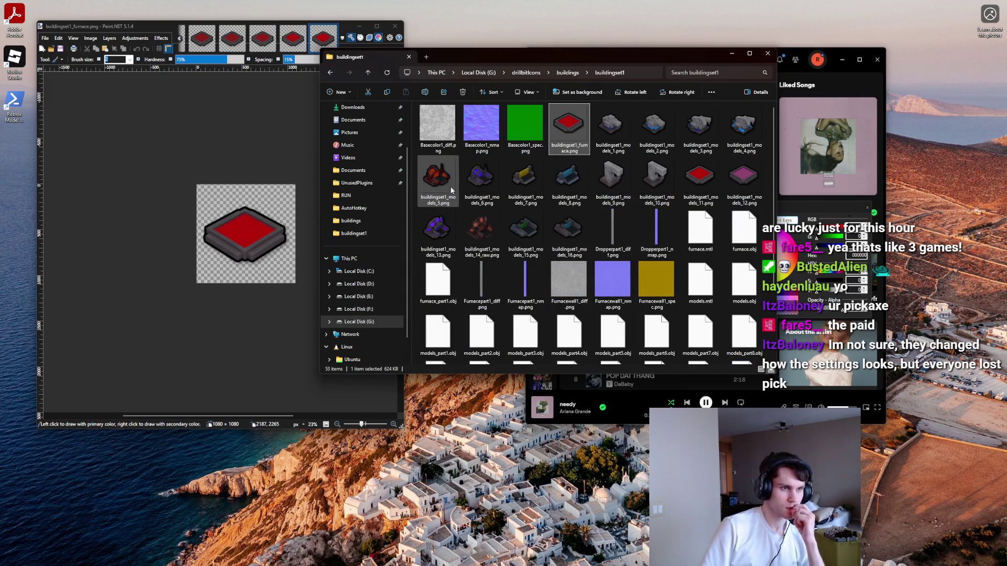
double_click(491, 232)
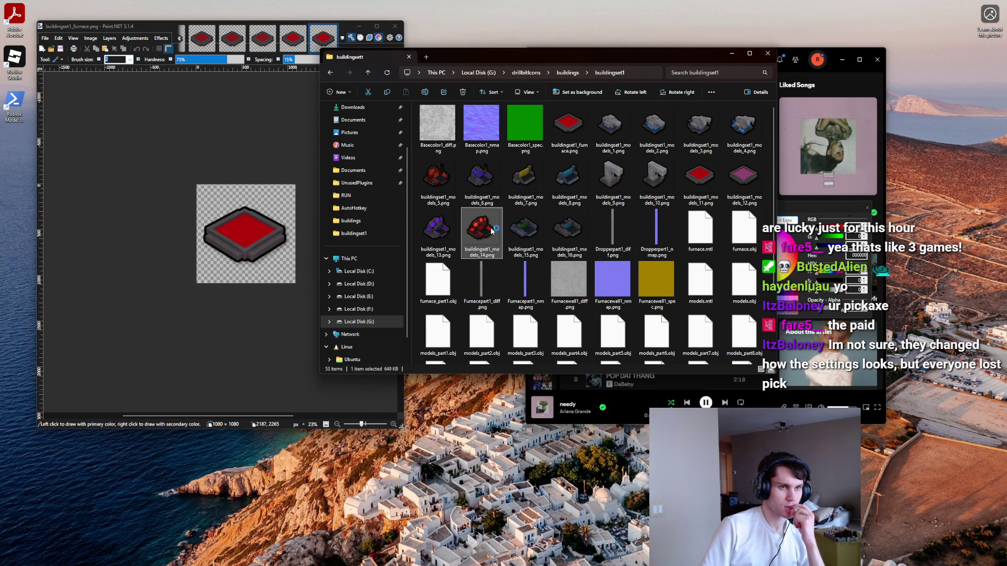
double_click(472, 189)
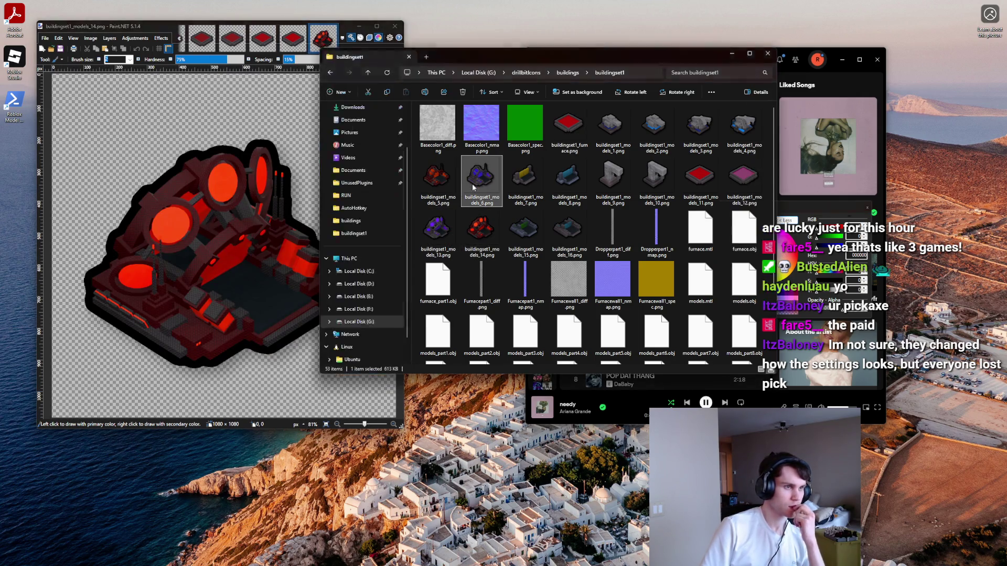
double_click(438, 231)
double_click(451, 177)
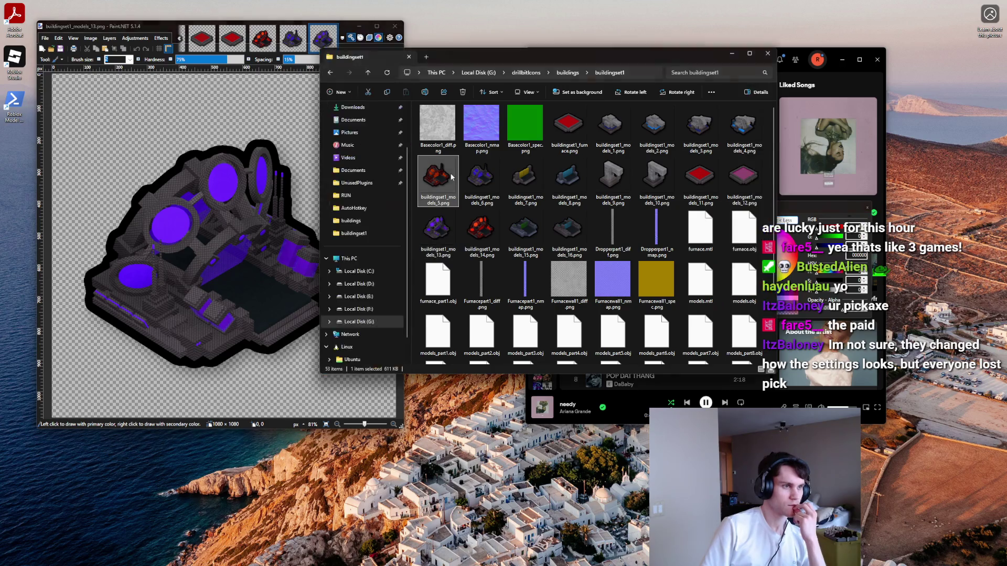
double_click(605, 124)
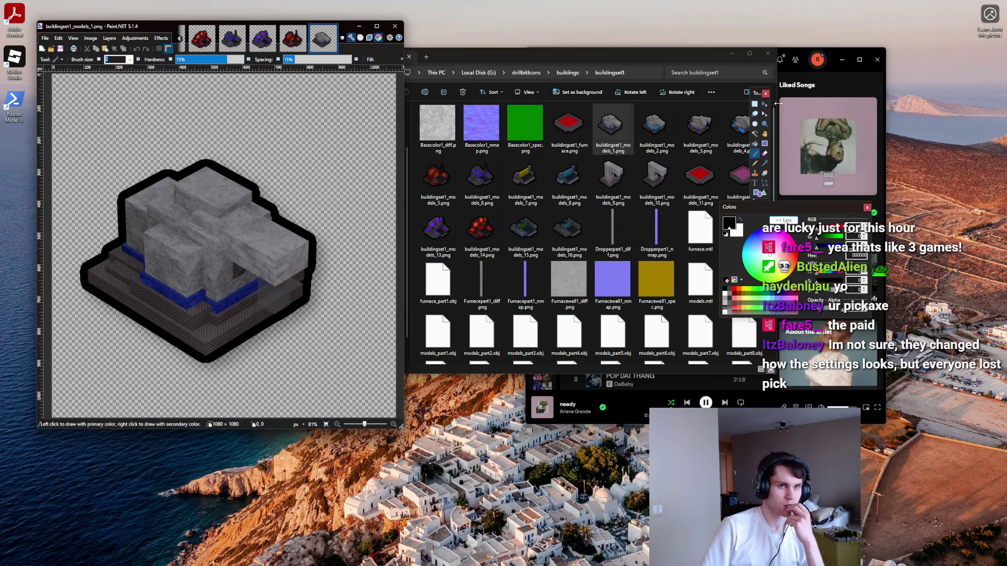
Step: Widen the folder window and open models 12, 13, 3, 4, 2, 1, 5, 6, 16 and 15 PNGs
drag(779, 103, 865, 105)
double_click(662, 173)
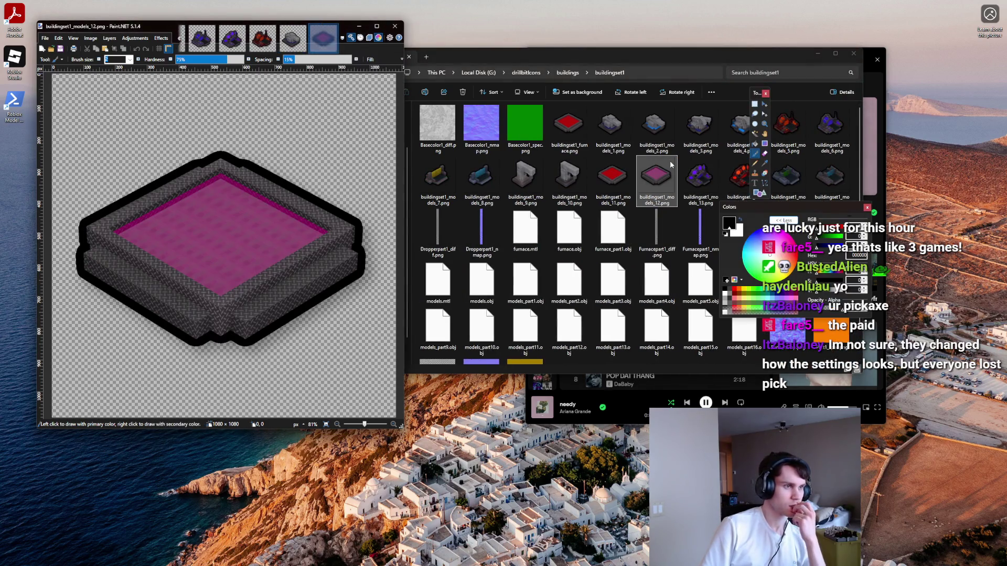
double_click(701, 179)
double_click(700, 126)
double_click(742, 129)
double_click(655, 125)
double_click(610, 133)
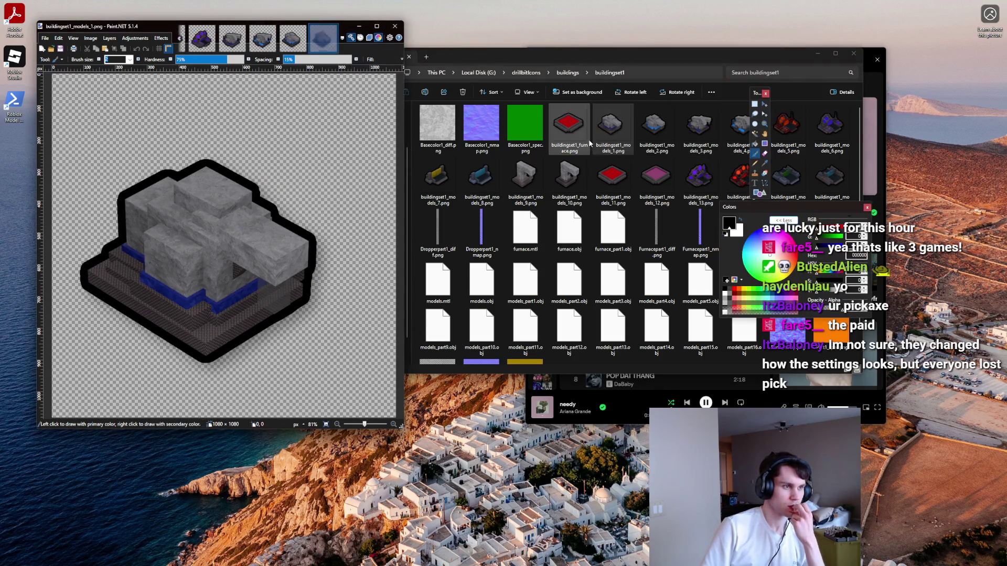
double_click(787, 128)
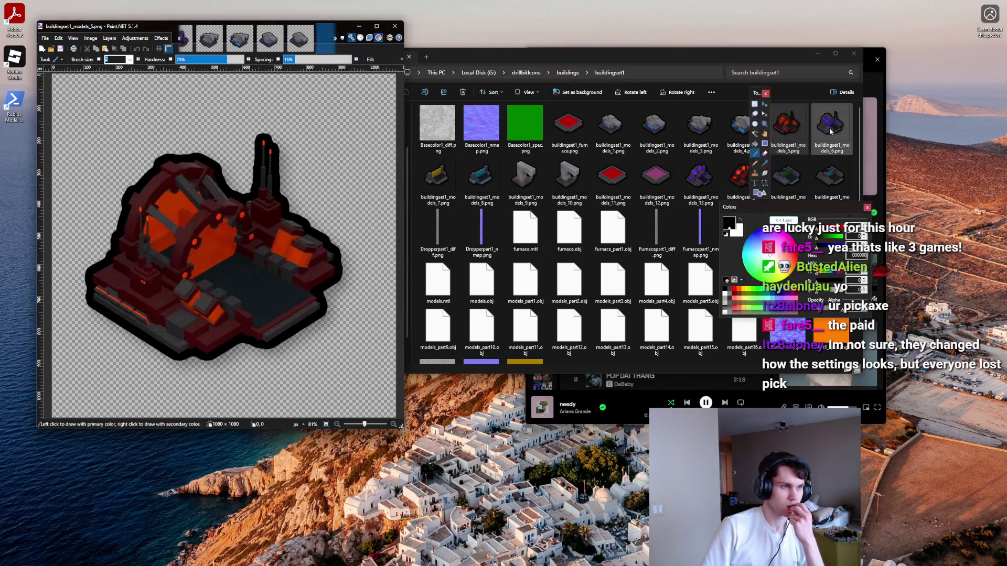
double_click(827, 139)
double_click(830, 176)
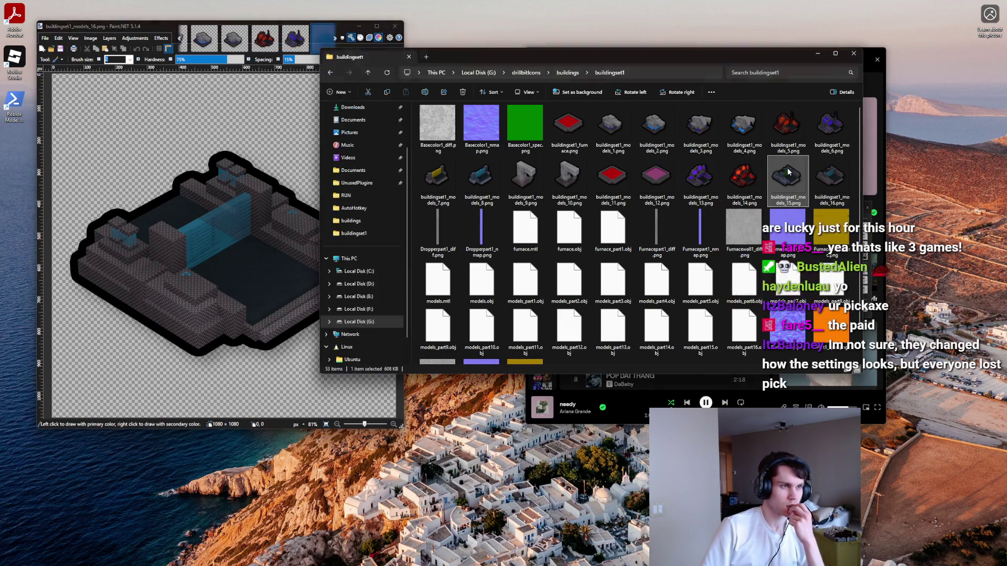
double_click(787, 177)
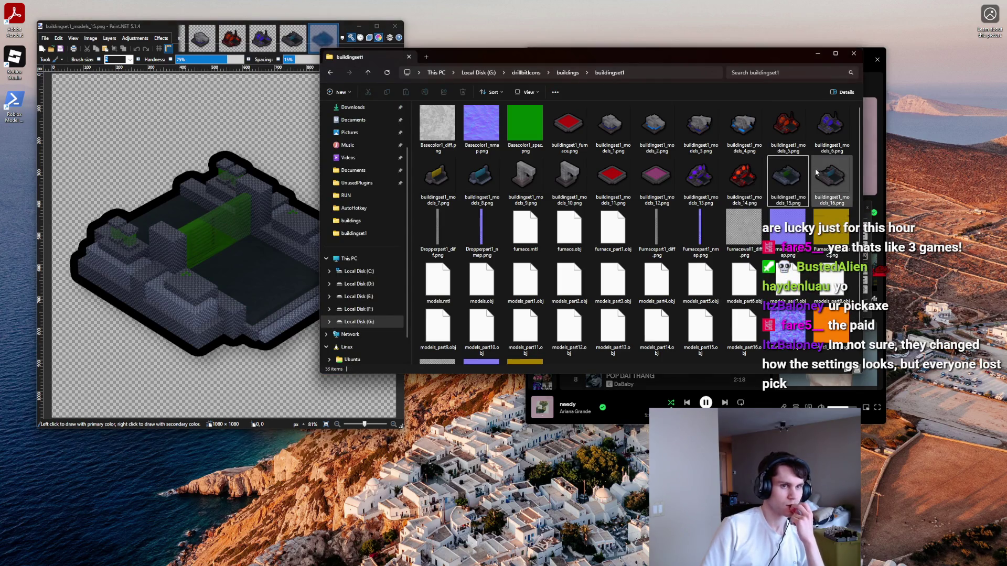
Step: Zoom the Paint.NET view, then move the Icon Generator window forward and enlarge it
scroll(187, 227, up, 3)
scroll(222, 250, up, 2)
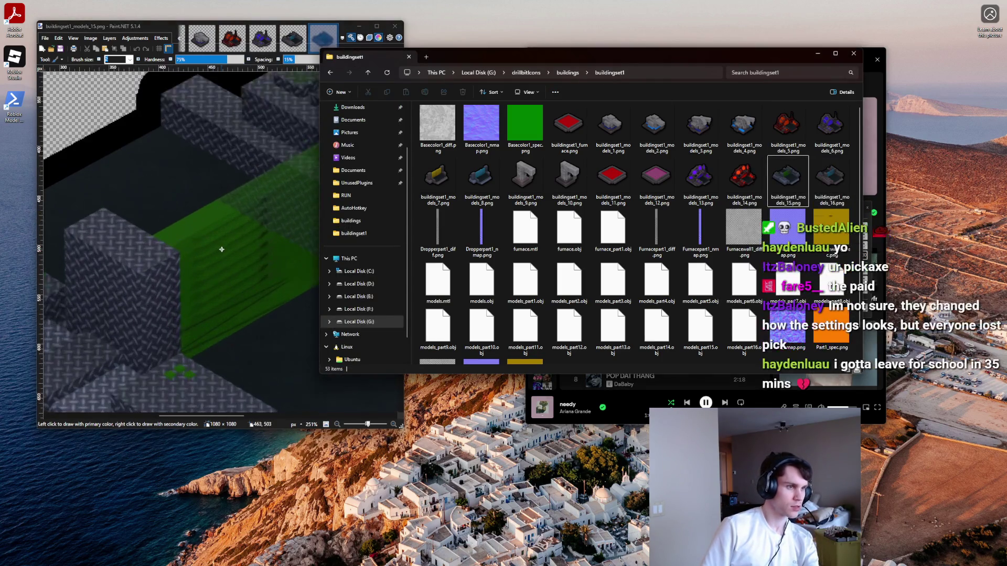
scroll(223, 249, down, 3)
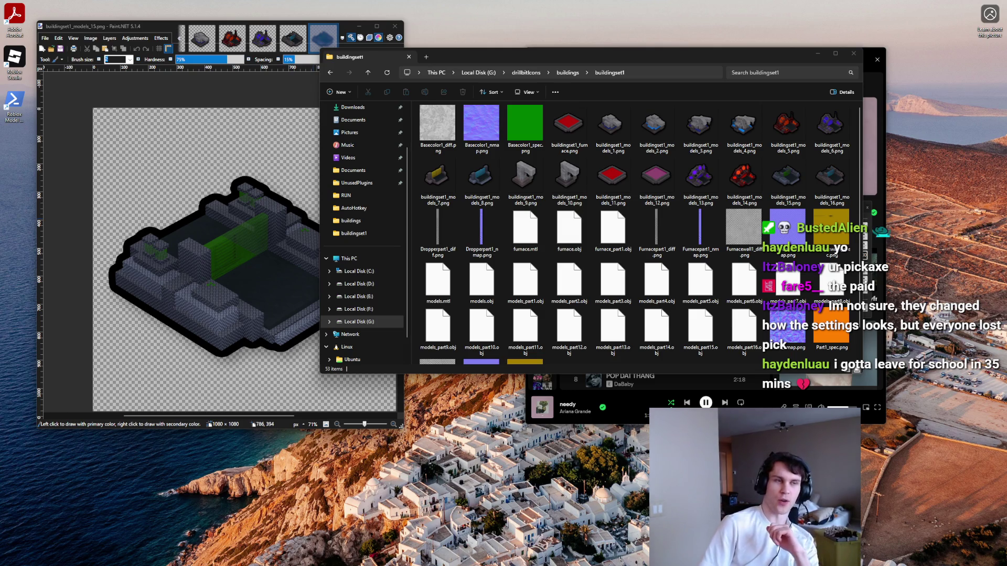
drag(637, 120, 267, 70)
drag(342, 278, 767, 550)
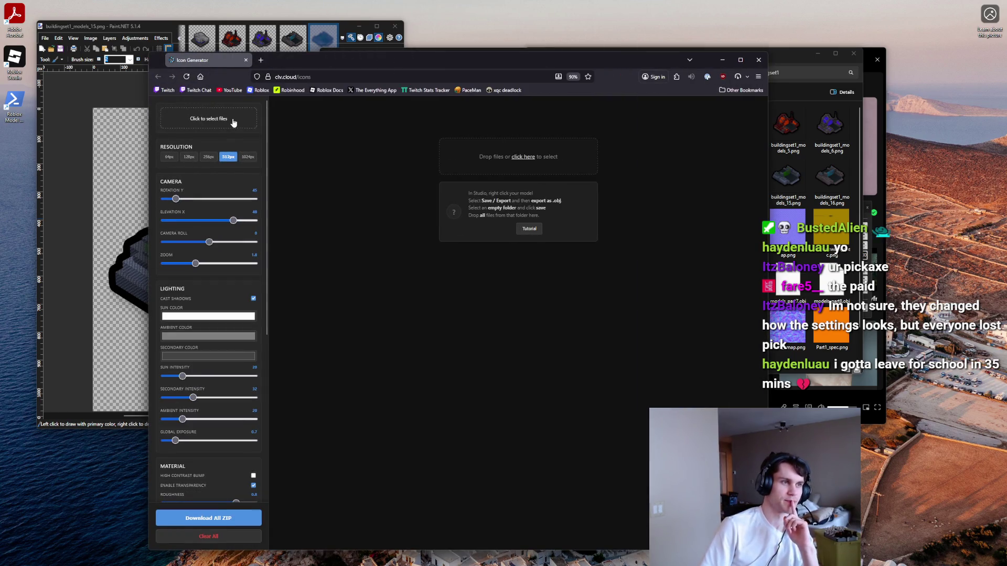
Step: Upload the buildingset1 files (furnace.mtl through Part2_spec plus texture maps) to render icons, then clear them
click(209, 118)
mouse_move(693, 385)
mouse_down()
mouse_move(282, 206)
mouse_move(216, 200)
mouse_up()
ctrl+click(685, 175)
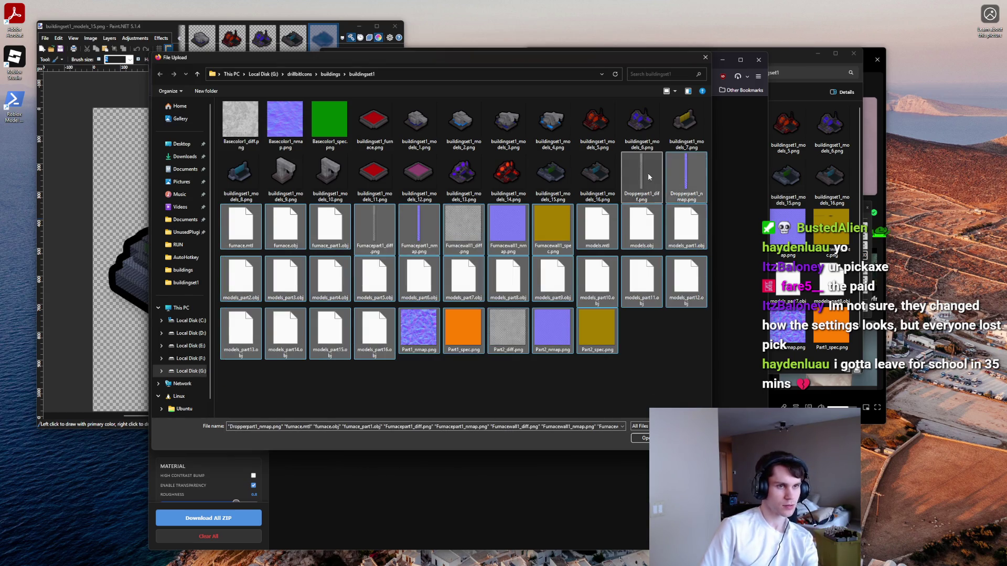
ctrl+click(648, 177)
ctrl+click(330, 121)
ctrl+click(273, 118)
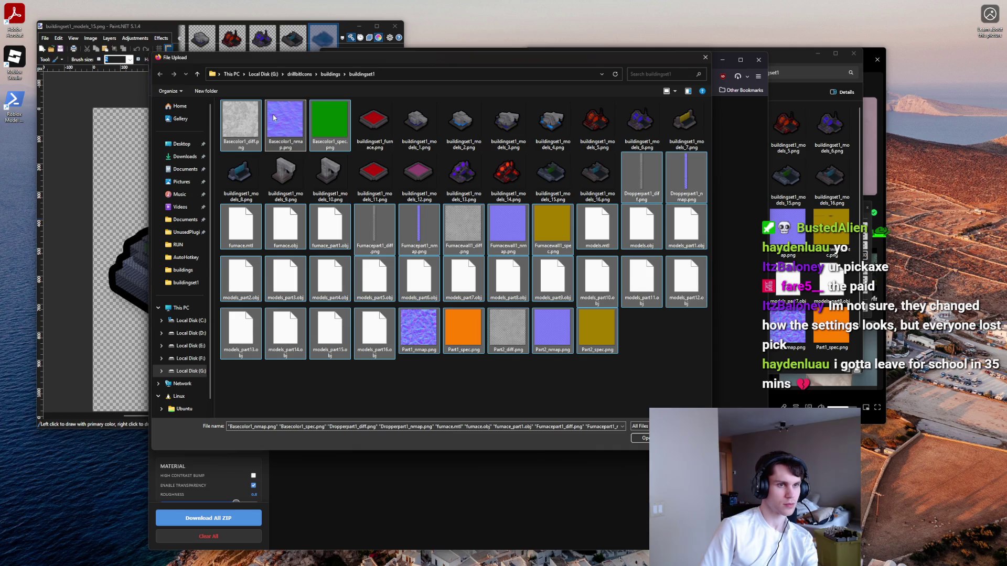
click(641, 439)
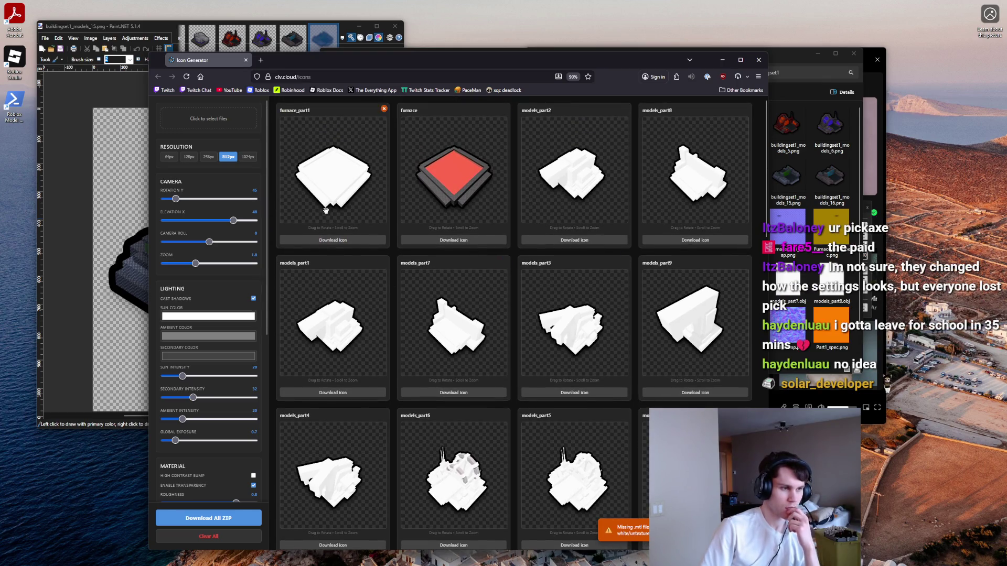
click(237, 537)
Step: Upload nearly all buildingset1 files again, clear the icons, and switch to Roblox Studio
click(237, 116)
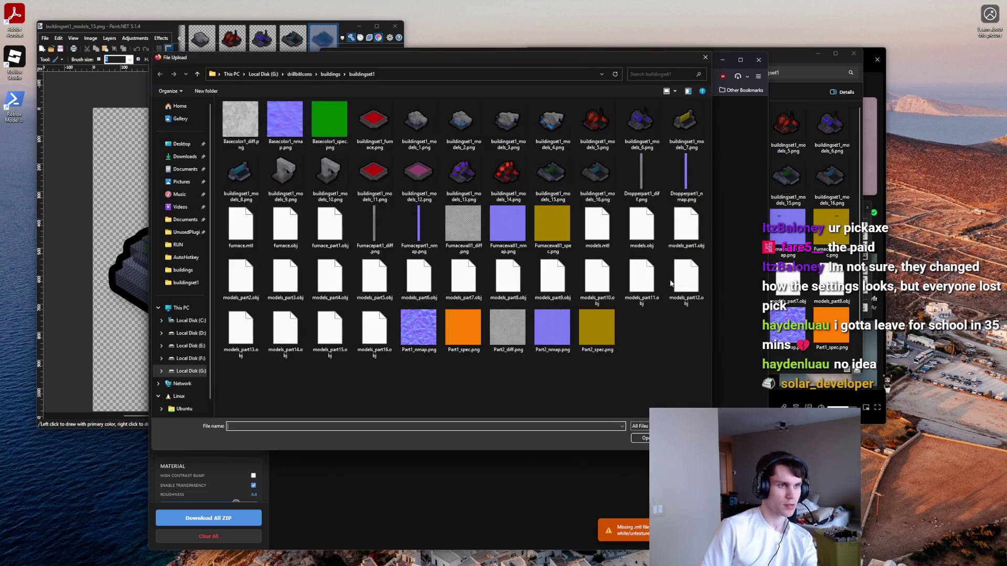
mouse_move(706, 377)
mouse_down()
mouse_move(340, 157)
mouse_move(221, 124)
mouse_up()
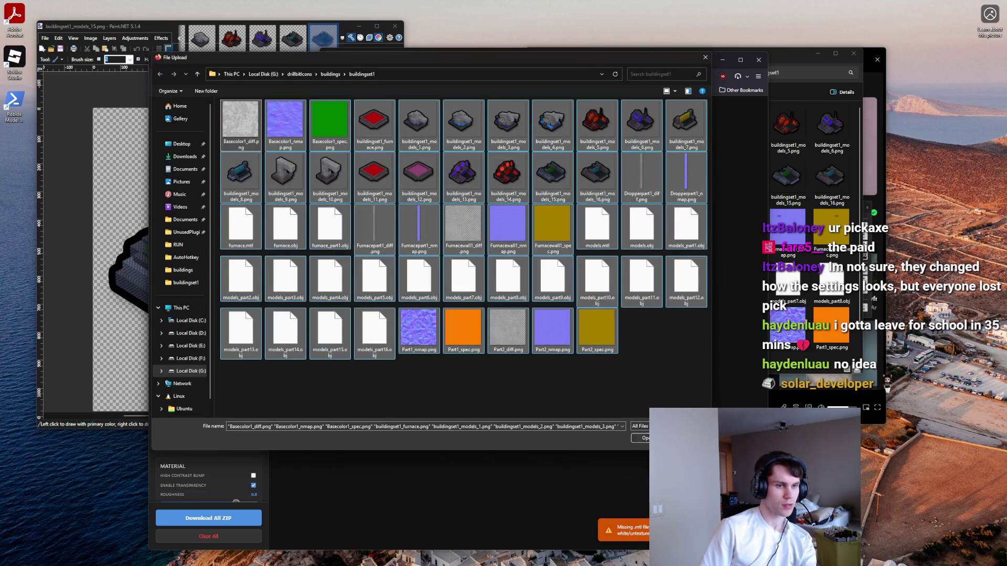
key(Return)
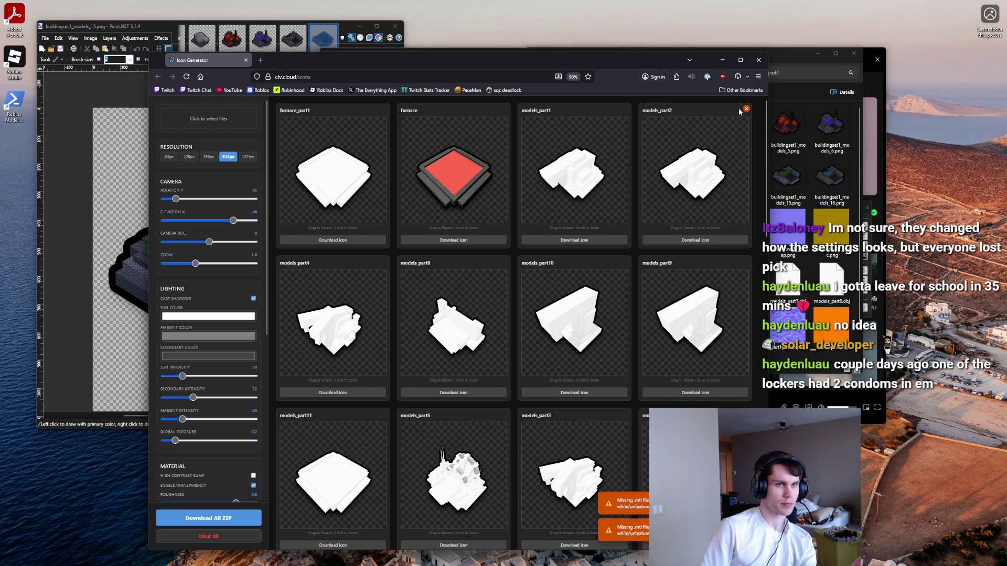
click(247, 536)
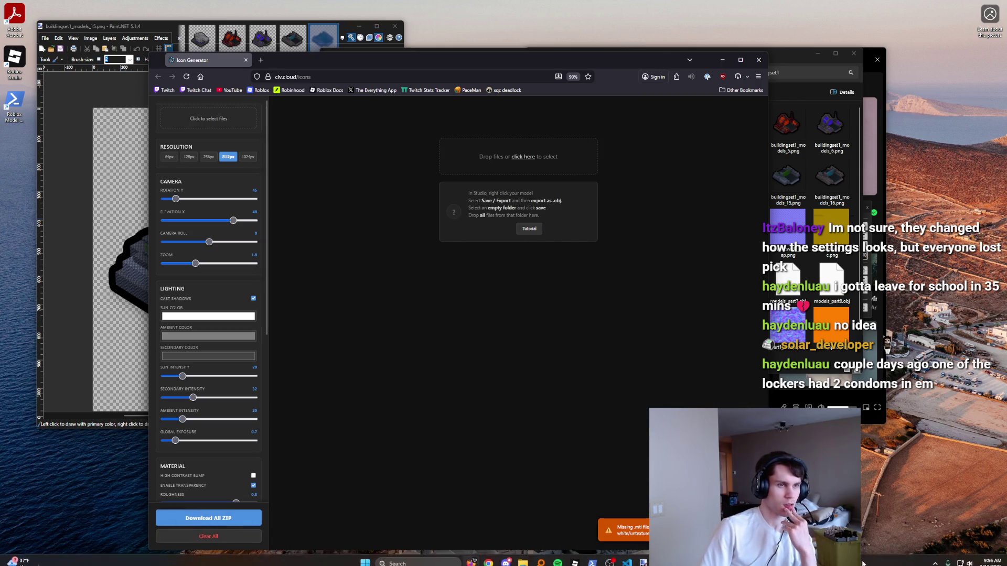
mouse_move(575, 558)
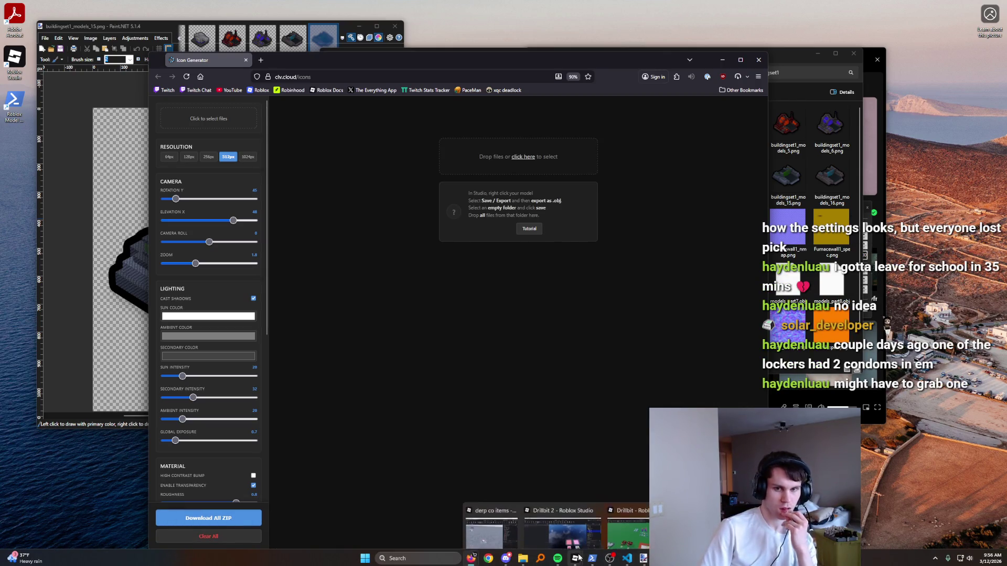
click(628, 518)
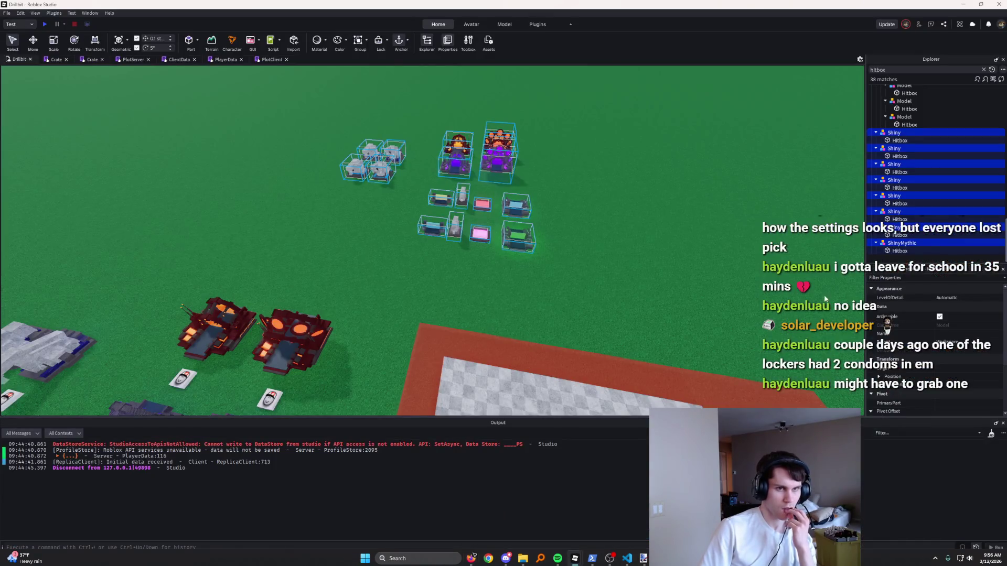
Step: Delete every file in the buildingset1 folder
click(525, 559)
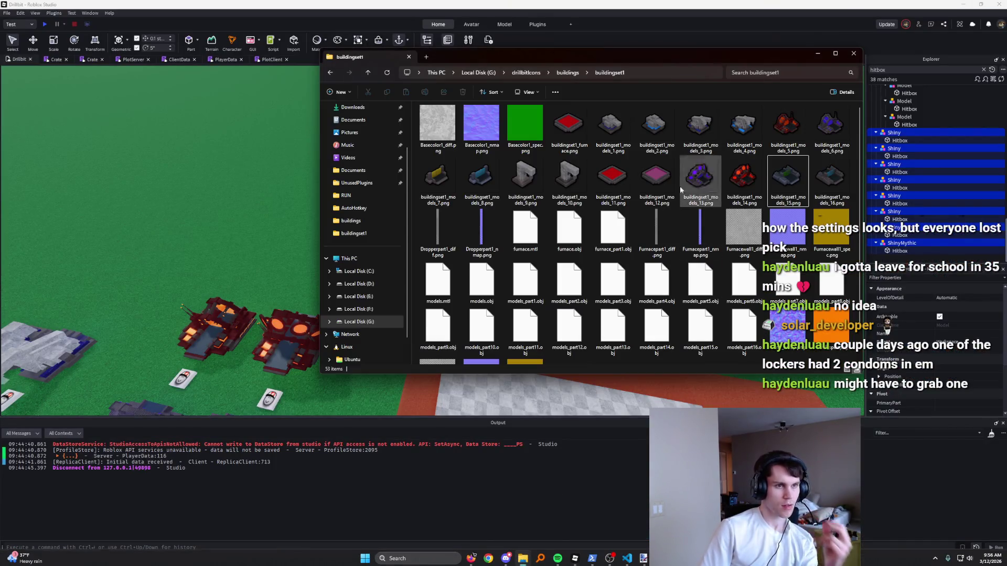
key(ctrl+a)
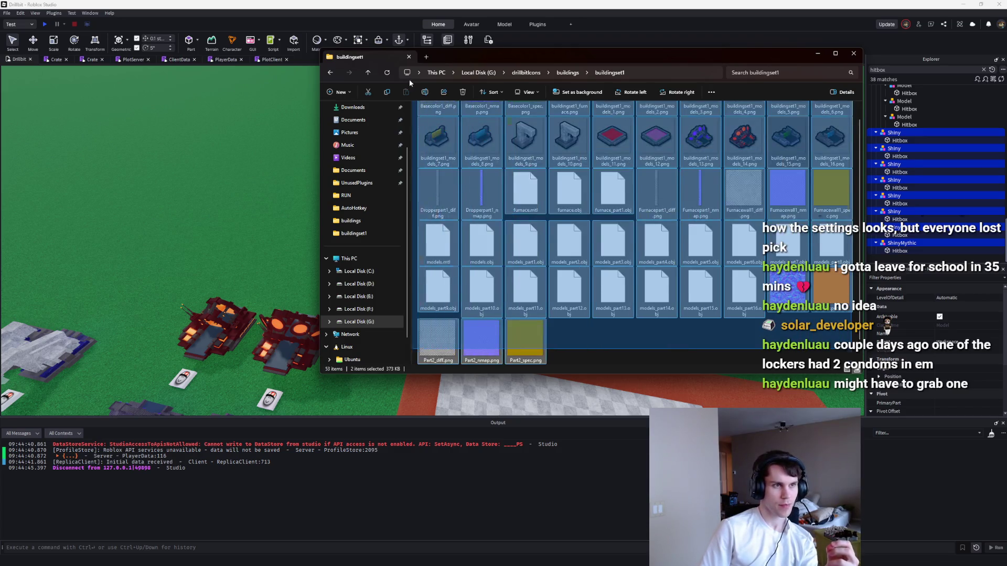
key(Delete)
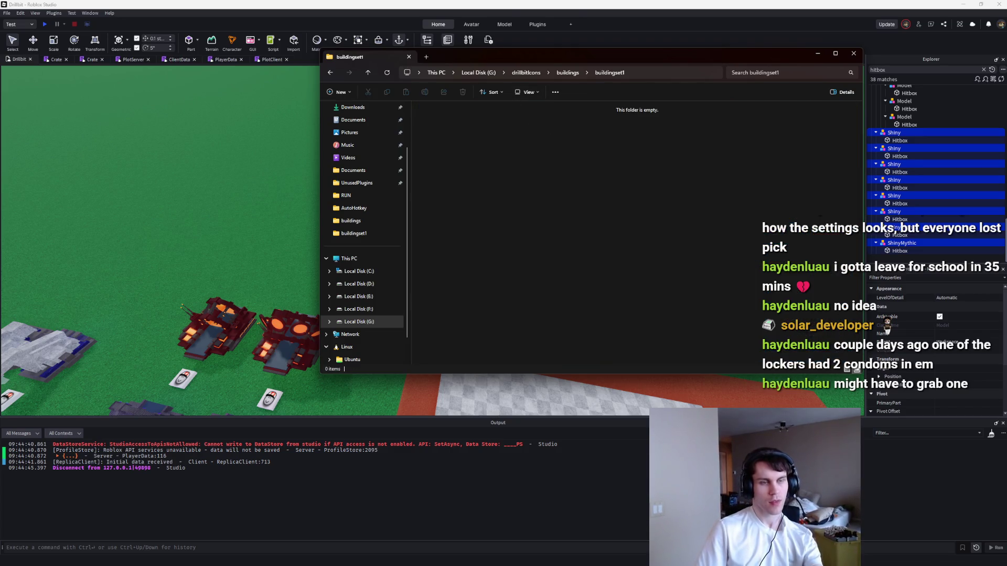
click(525, 560)
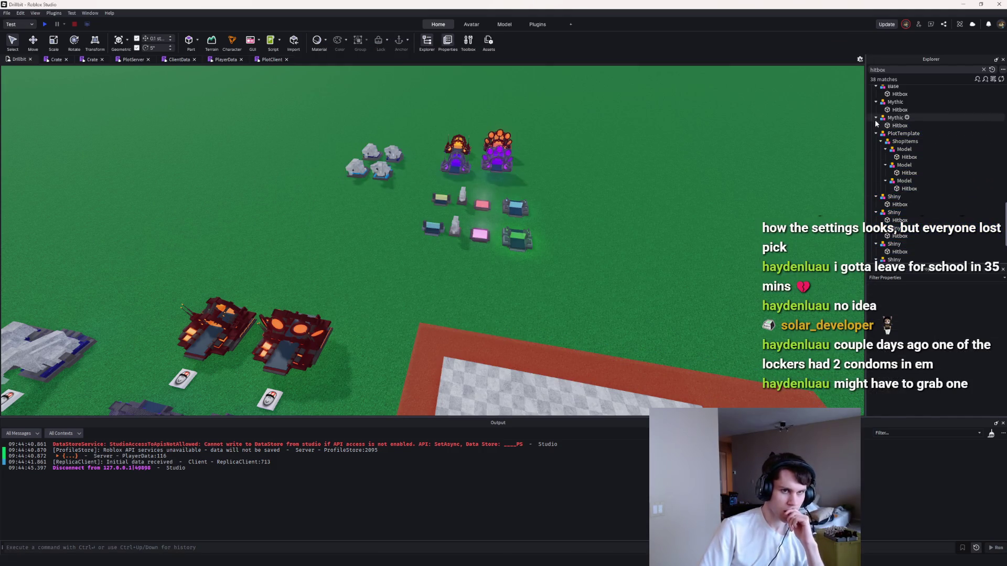
Step: Box-select a single crate model in Roblox Studio and export it as models.obj
key(ctrl+a)
right_click(891, 117)
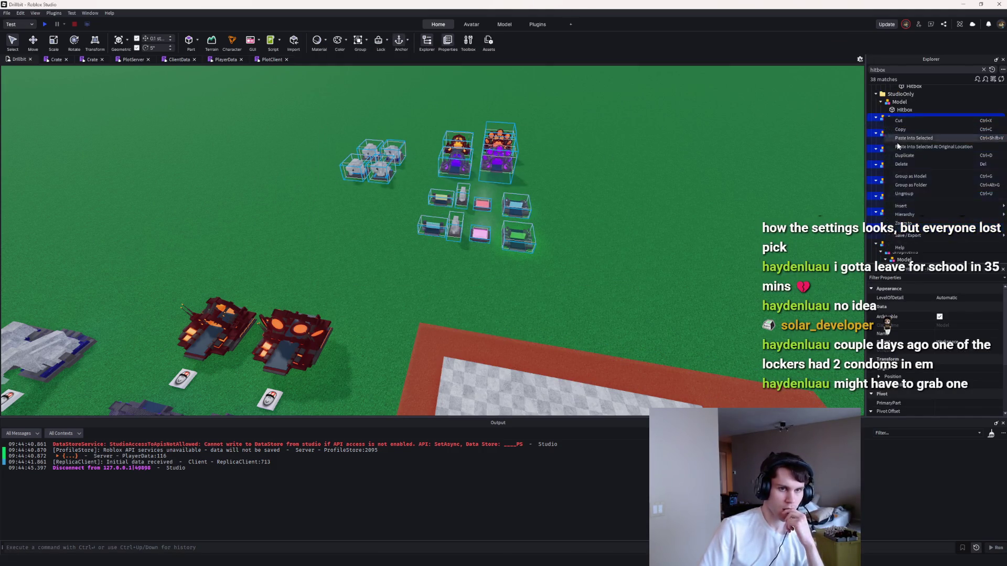
mouse_move(907, 237)
mouse_move(601, 286)
mouse_down()
mouse_move(319, 96)
mouse_move(613, 218)
mouse_move(478, 176)
mouse_up()
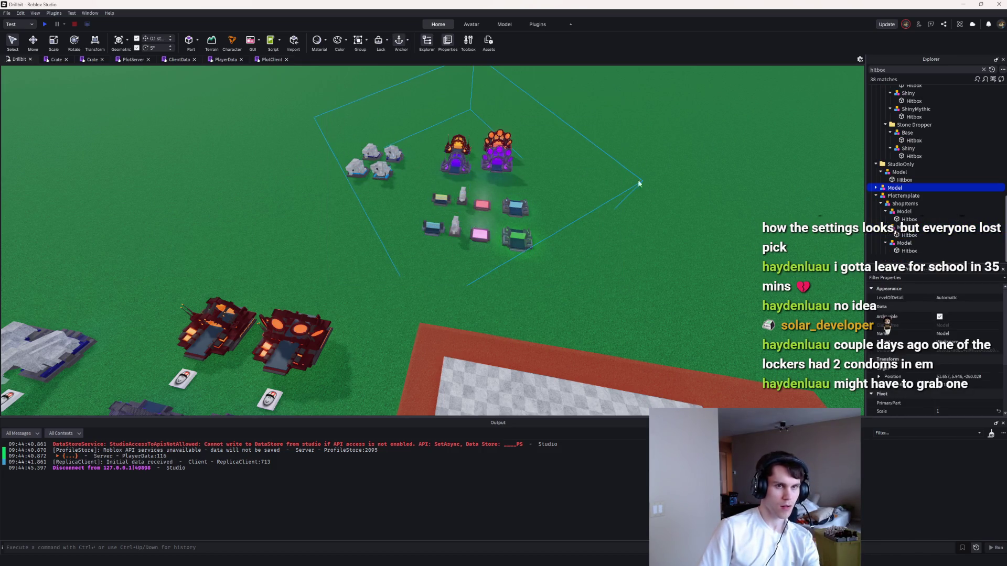
right_click(895, 187)
mouse_move(925, 339)
click(861, 356)
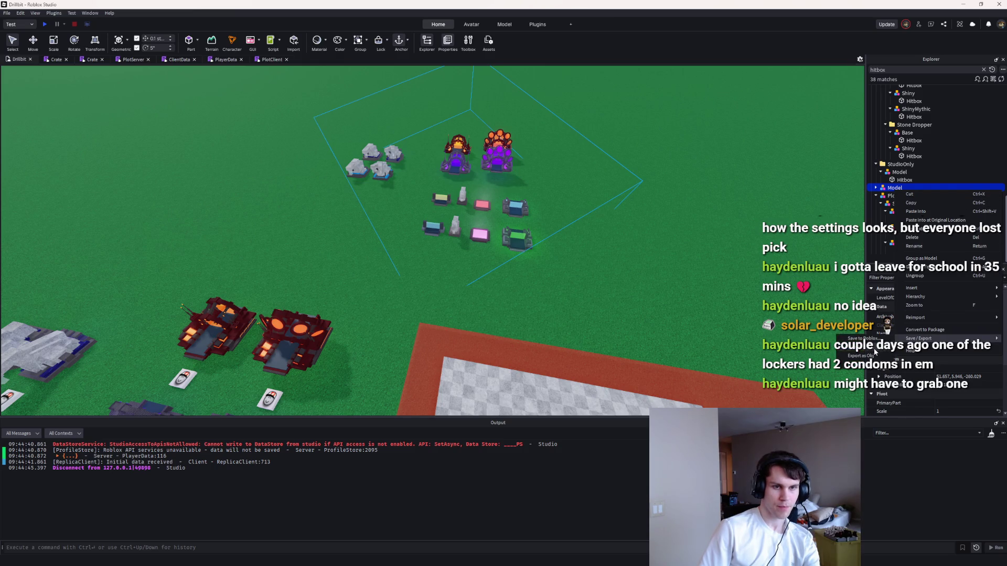
text(models)
key(Return)
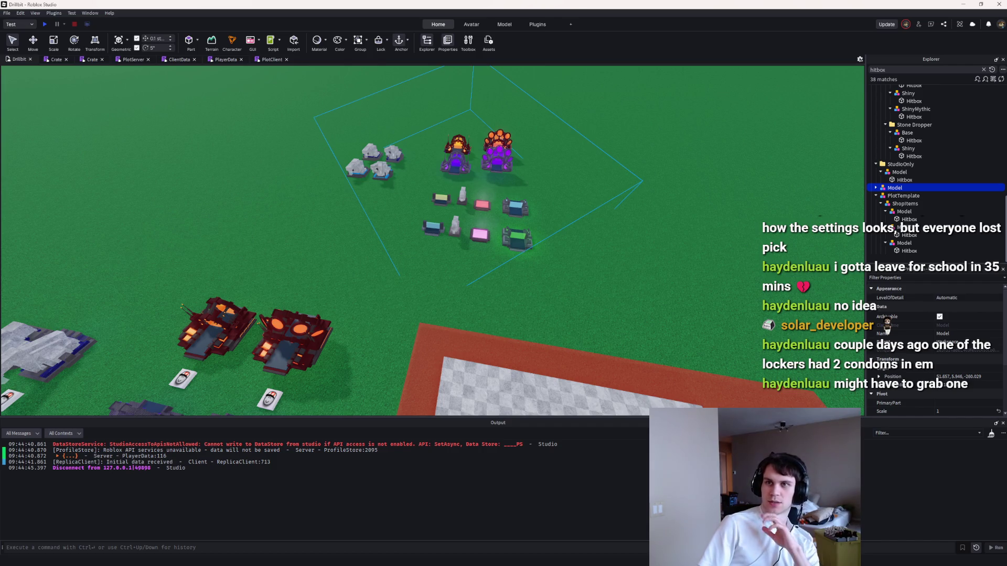
Step: Dismiss the music player popup, minimise Roblox Studio, and bring up the buildingset1 folder
key(alt+Tab)
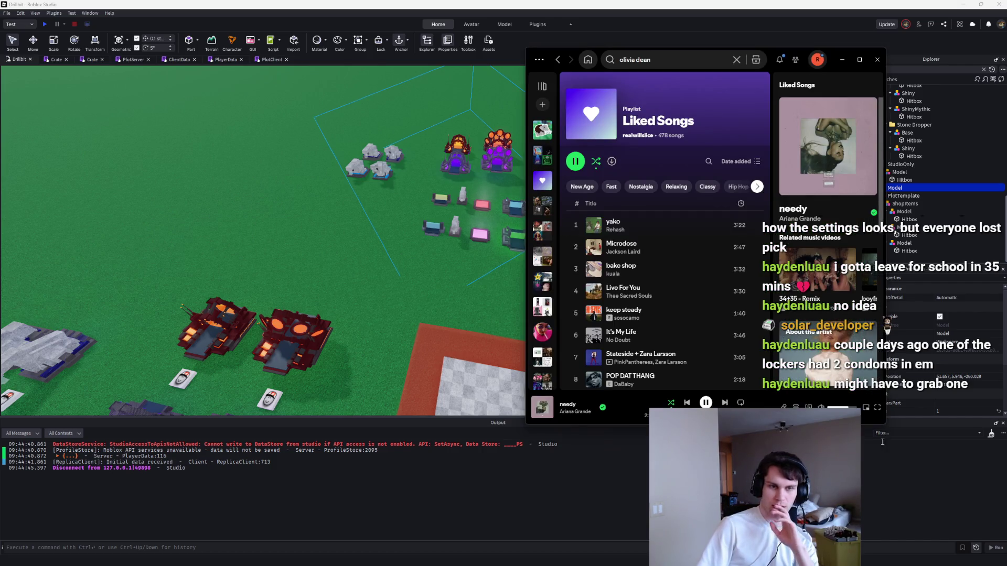
click(430, 311)
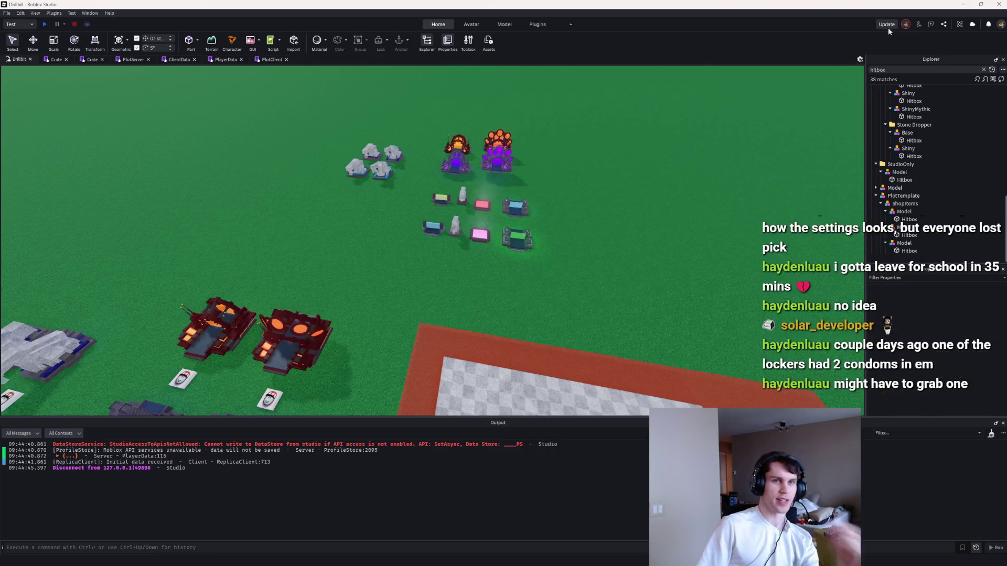
click(964, 4)
click(436, 347)
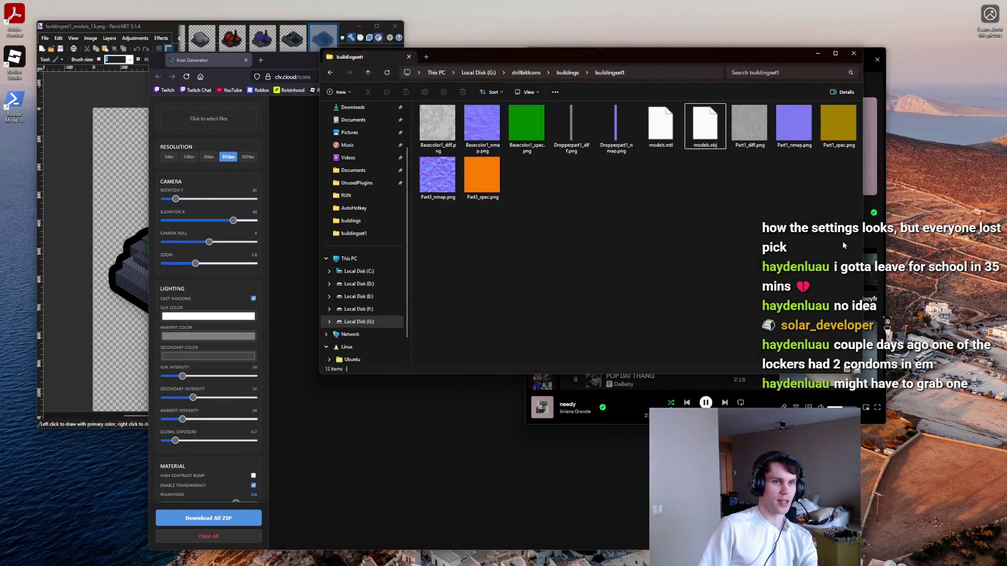
Step: Upload the exported buildingset1 model files to Icon Generator for rendering
mouse_move(848, 244)
mouse_down()
mouse_move(549, 103)
mouse_move(418, 108)
mouse_up()
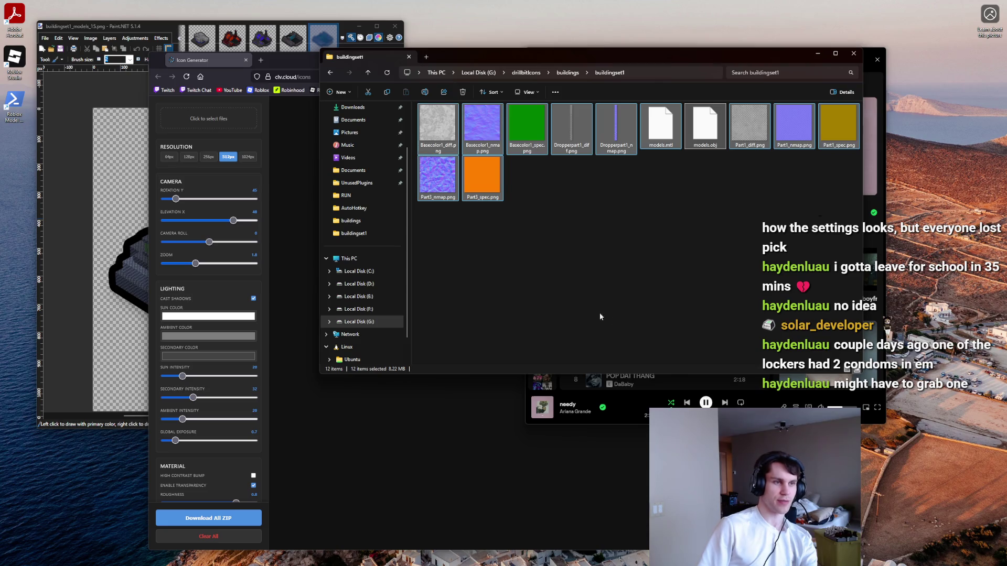
click(193, 126)
mouse_move(680, 213)
mouse_down()
mouse_move(712, 207)
mouse_move(341, 99)
mouse_move(223, 100)
mouse_up()
click(640, 439)
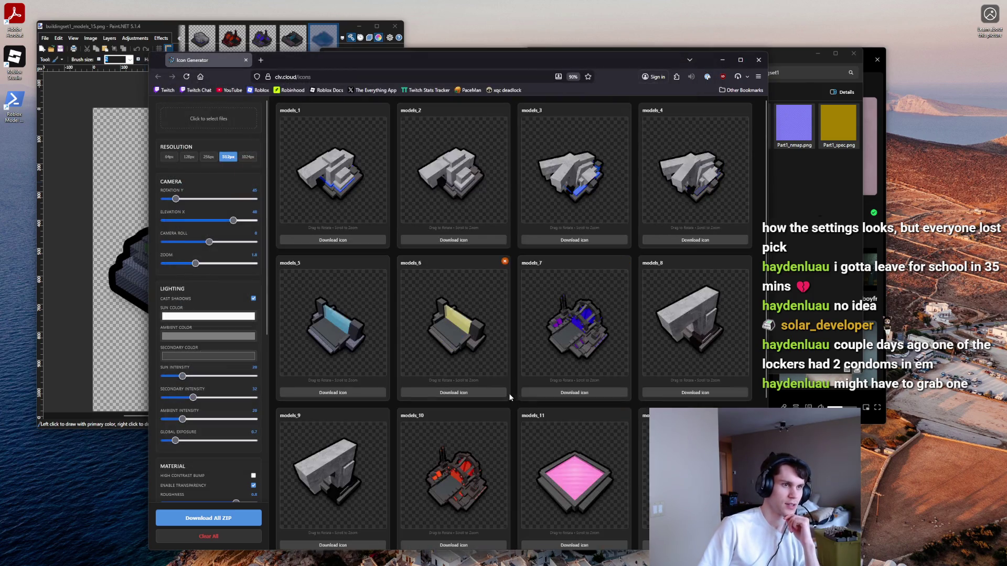
Step: Adjust camera roll and rotation, raise sun intensity to about 32, and turn off cast shadows
scroll(458, 349, down, 3)
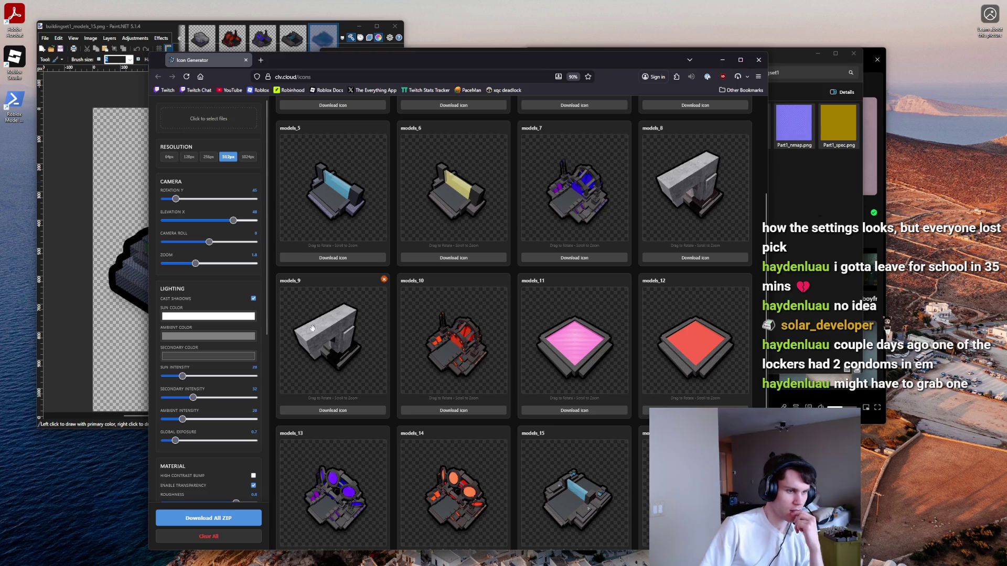
mouse_move(209, 243)
mouse_down()
mouse_move(229, 226)
mouse_move(221, 229)
mouse_up()
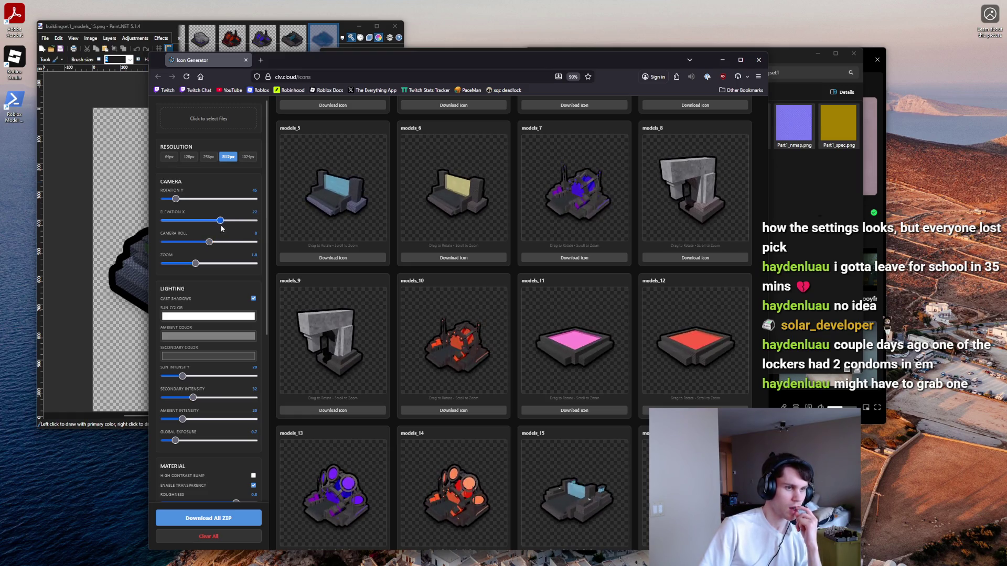
drag(175, 198, 244, 198)
drag(183, 377, 193, 378)
drag(209, 247, 210, 248)
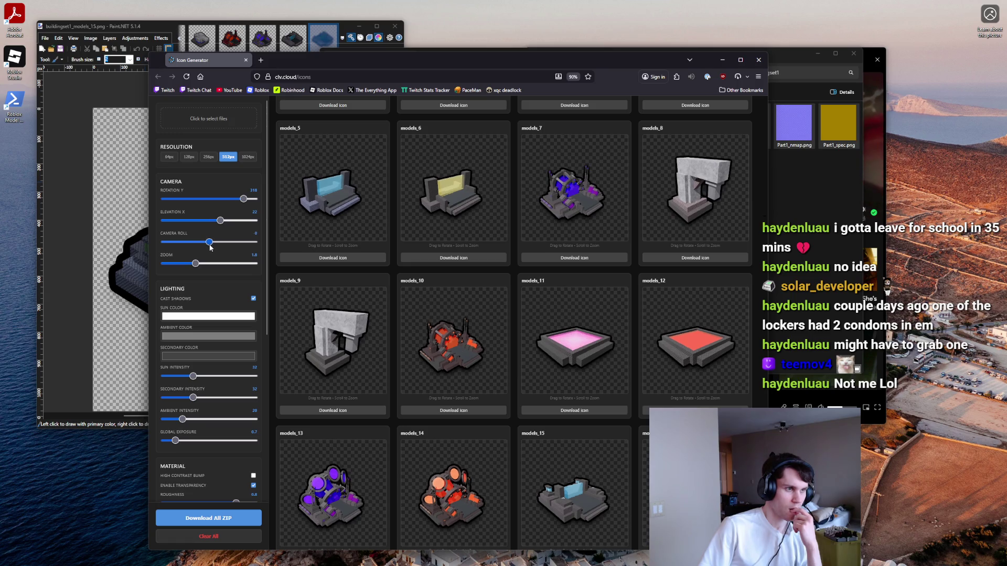
click(253, 300)
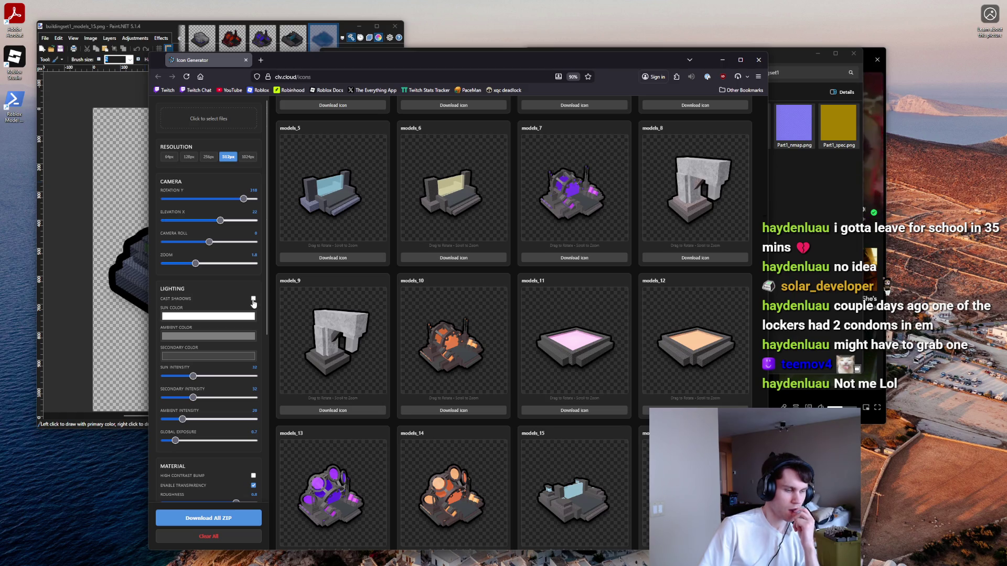
Step: Raise saturation to its maximum of 2 and nudge the camera roll
scroll(241, 367, down, 3)
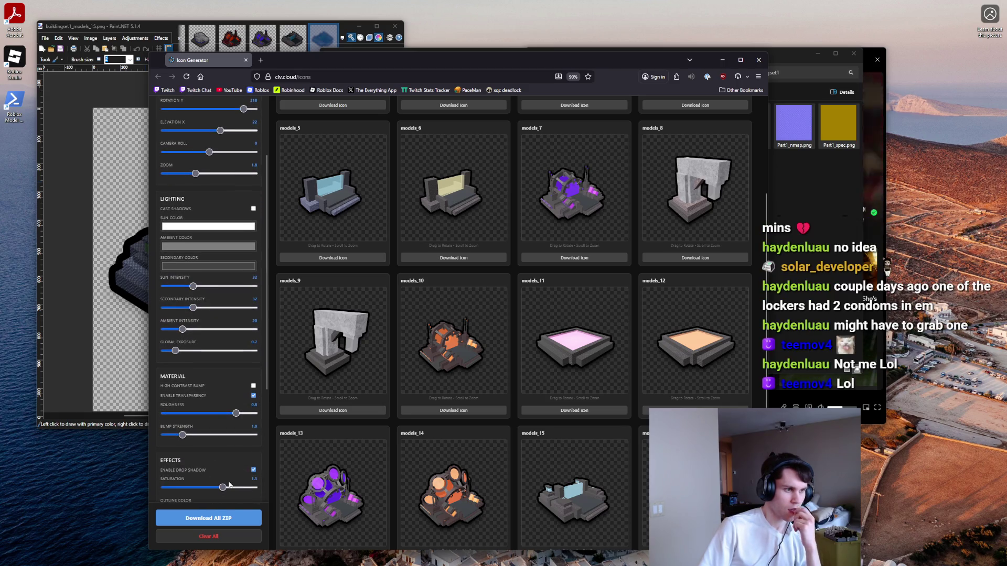
drag(253, 490, 260, 490)
scroll(206, 263, up, 2)
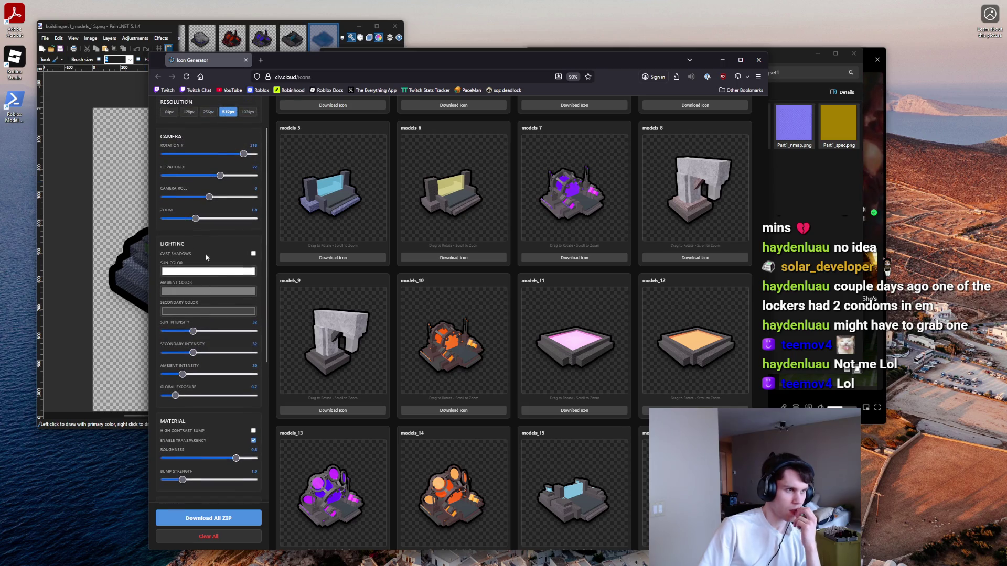
drag(211, 201, 210, 201)
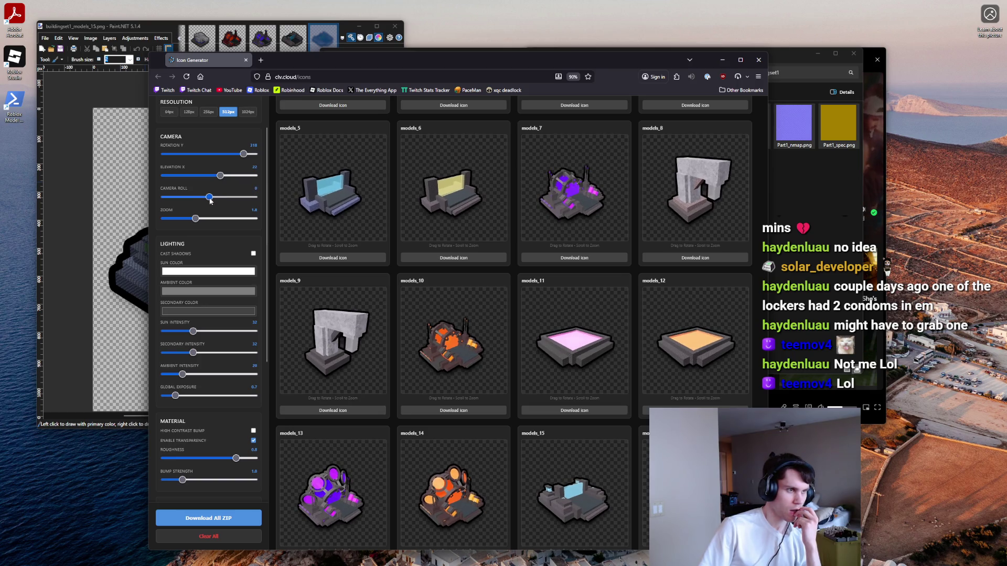
Step: Try a grey sun colour, then discard it to keep the sun white
click(244, 270)
click(322, 84)
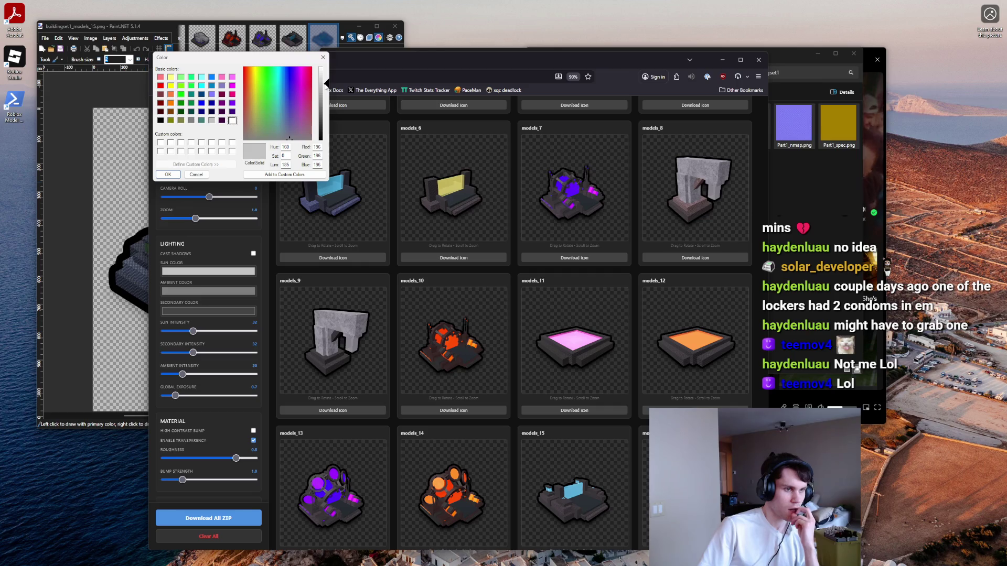
click(322, 59)
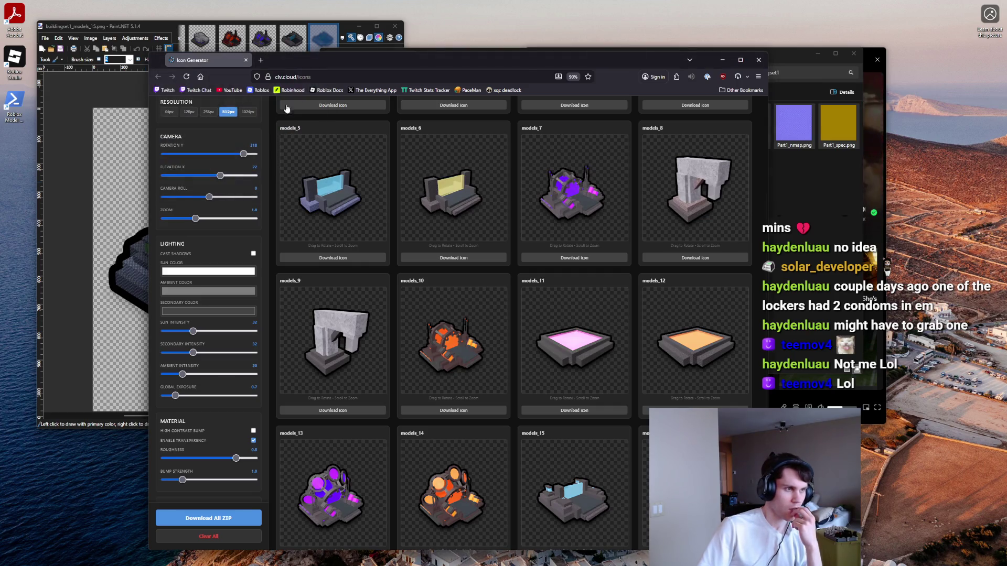
click(204, 273)
click(323, 57)
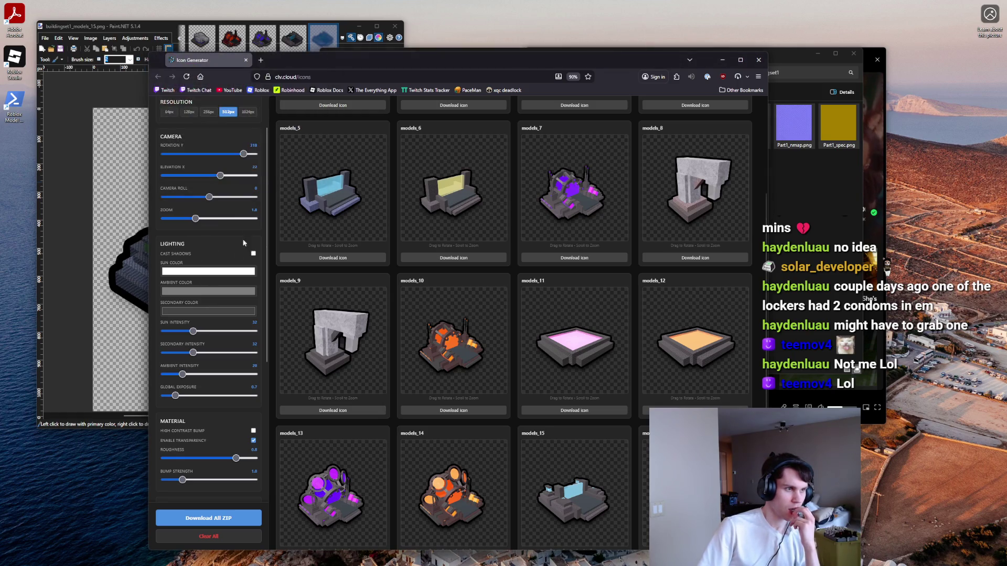
Step: Darken the secondary light colour to near black
click(208, 310)
click(305, 110)
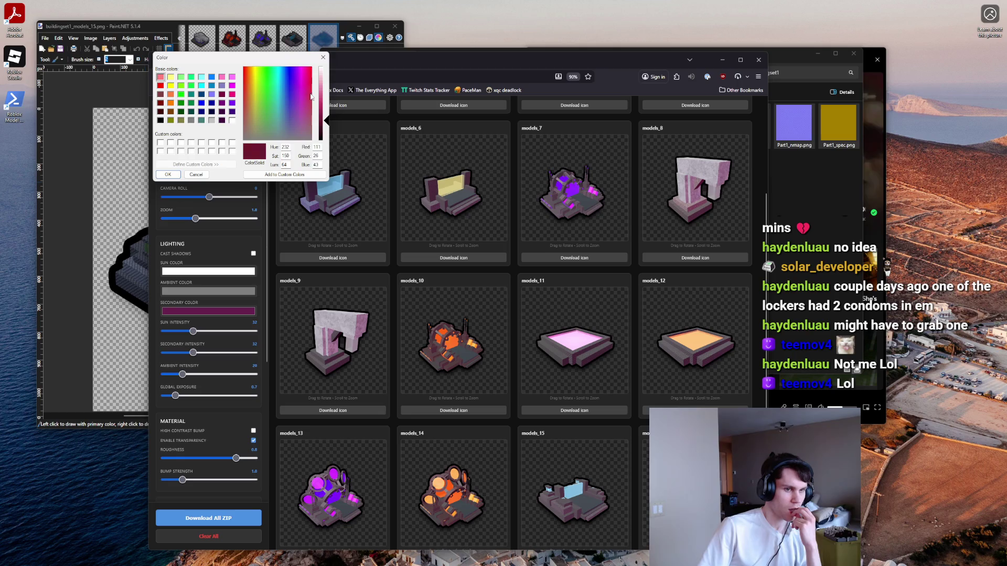
click(285, 137)
drag(325, 129, 325, 70)
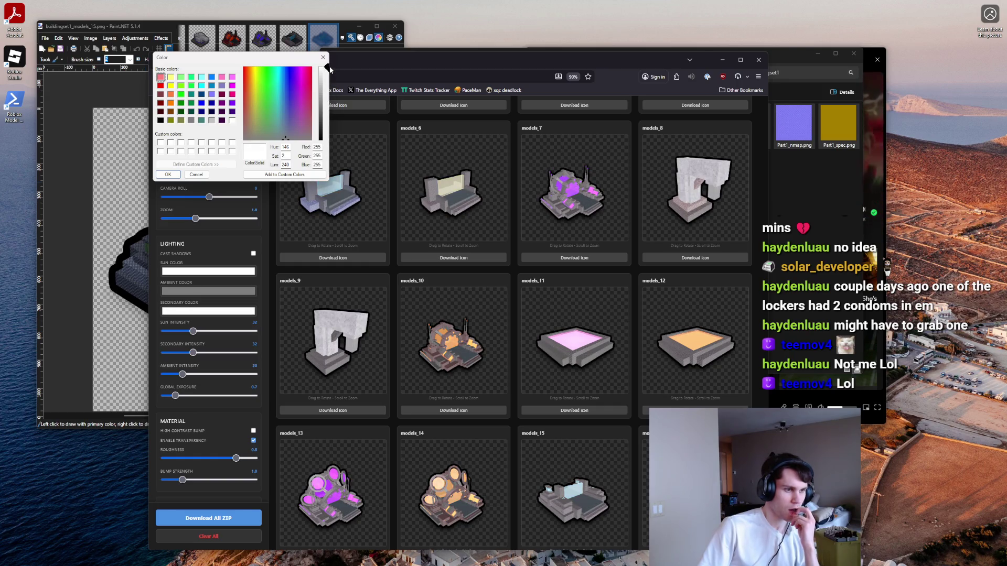
drag(330, 70, 330, 141)
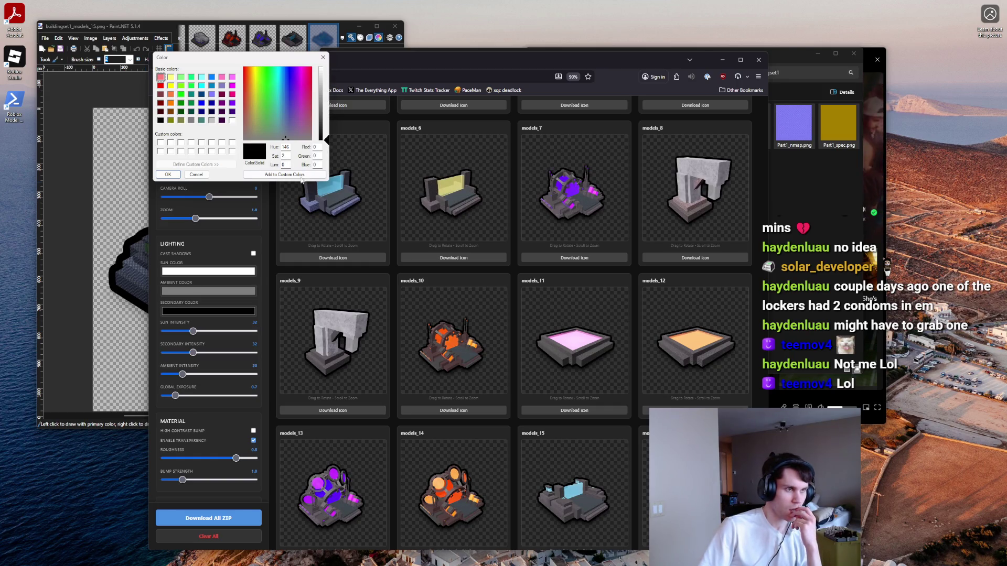
click(168, 174)
Step: Set the ambient colour to black, leaving the sun colour white
click(222, 293)
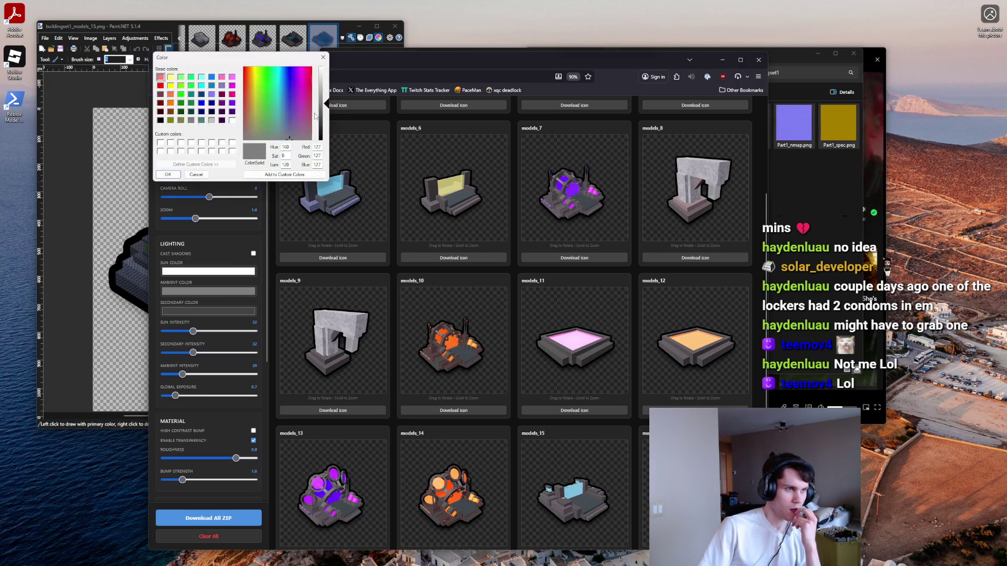
drag(327, 104, 325, 140)
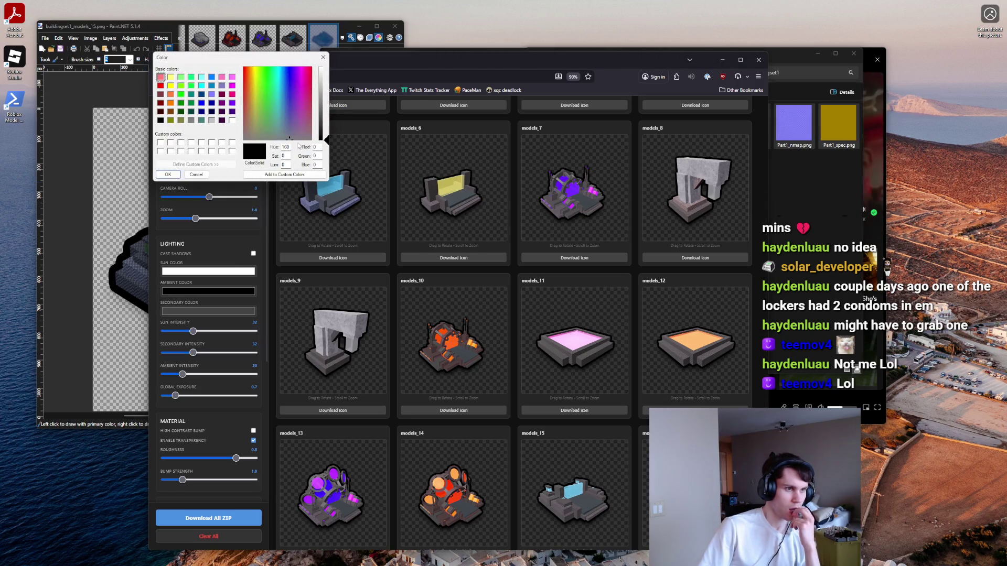
click(173, 178)
click(209, 271)
mouse_move(325, 67)
mouse_down()
mouse_move(326, 141)
mouse_move(331, 69)
mouse_up()
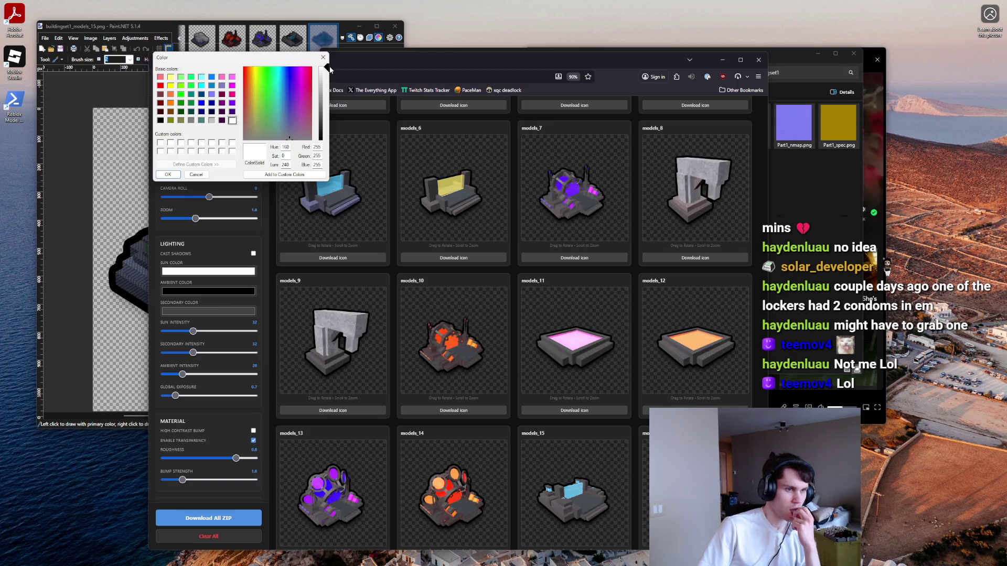
click(168, 174)
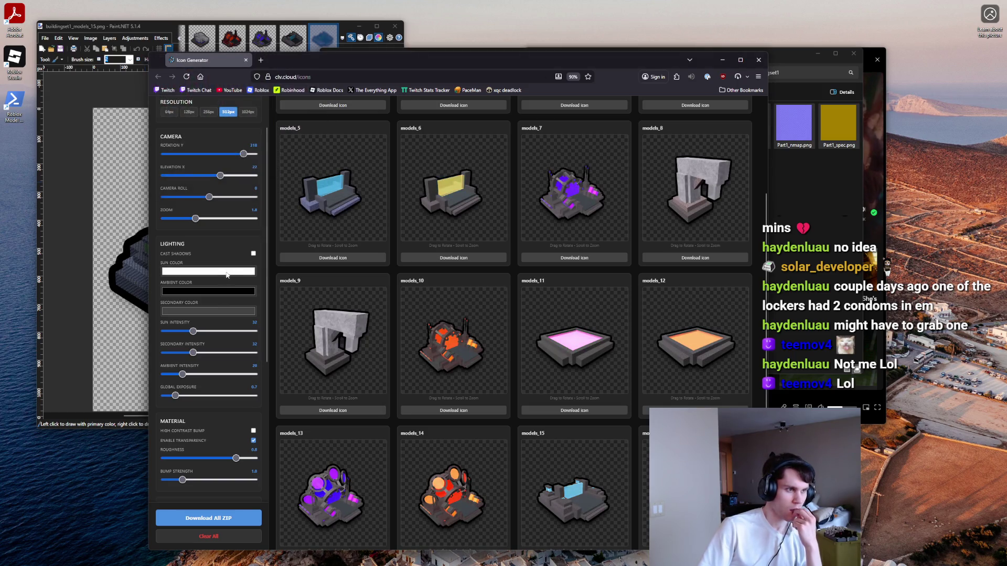
Step: Adjust the secondary light colour to dark grey
click(210, 311)
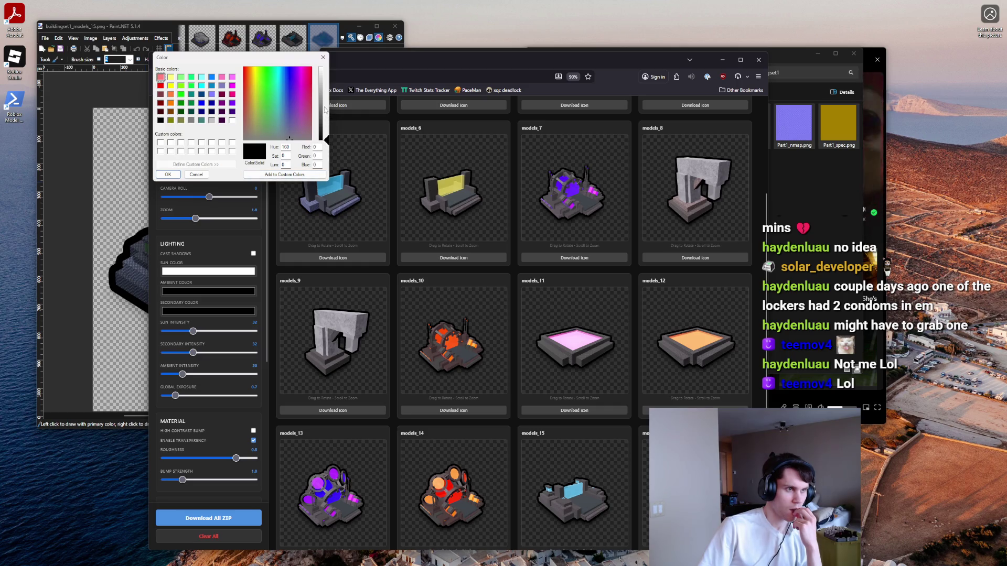
drag(324, 109, 325, 141)
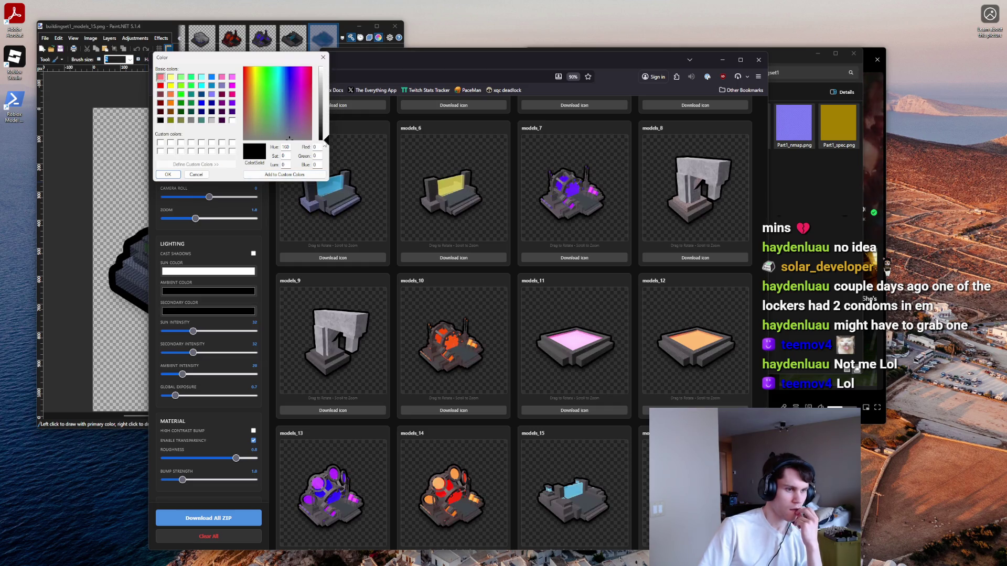
mouse_move(326, 135)
mouse_down()
mouse_move(325, 101)
mouse_move(326, 116)
mouse_up()
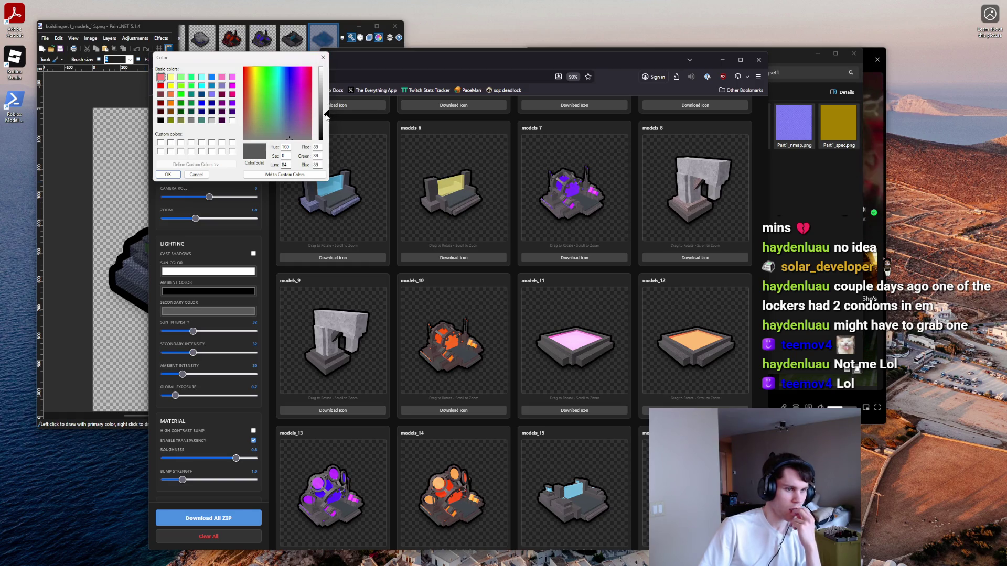
click(167, 176)
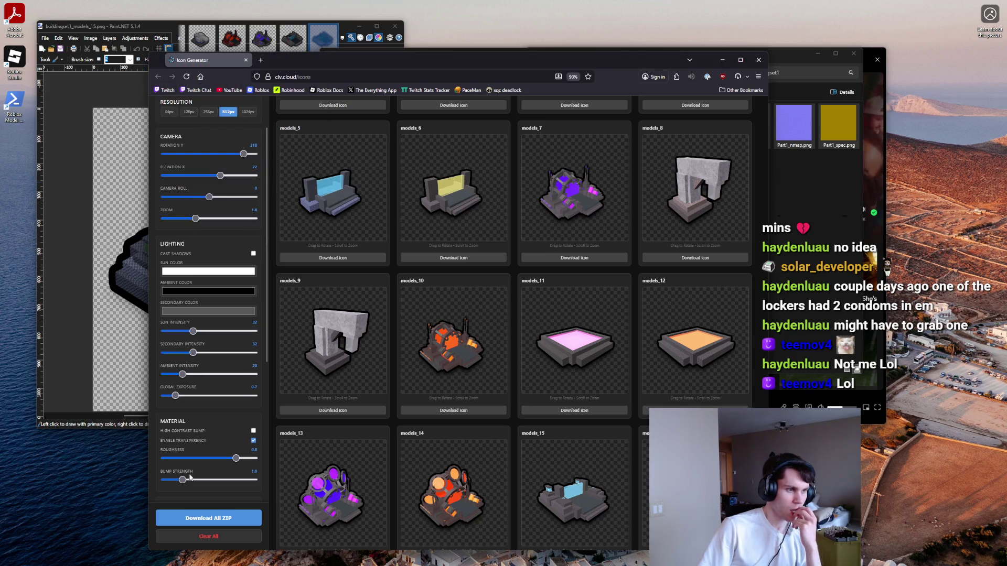
Step: Drop bump strength to 0, then raise it to the maximum 5, and turn transparency off
drag(169, 480, 131, 475)
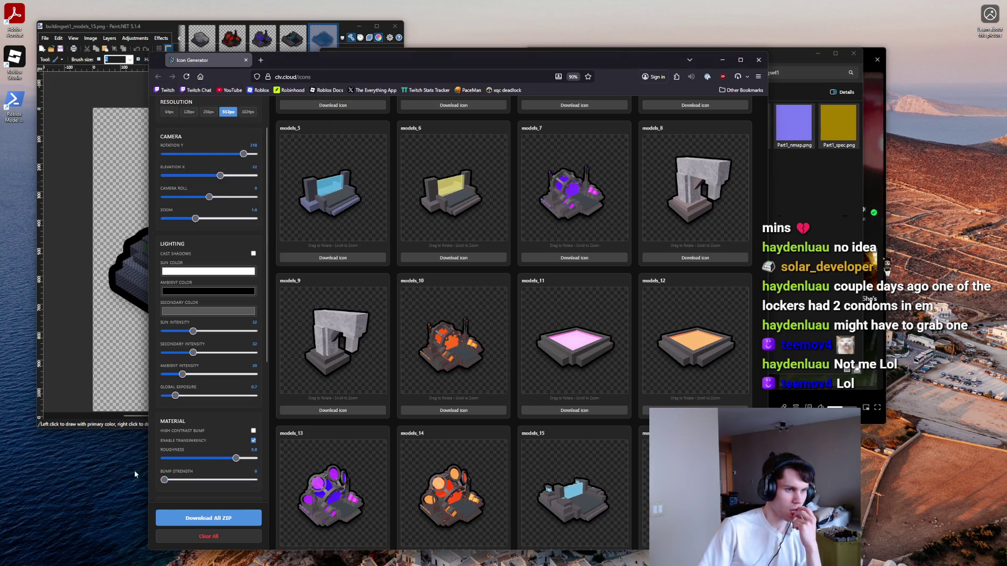
drag(217, 489, 273, 491)
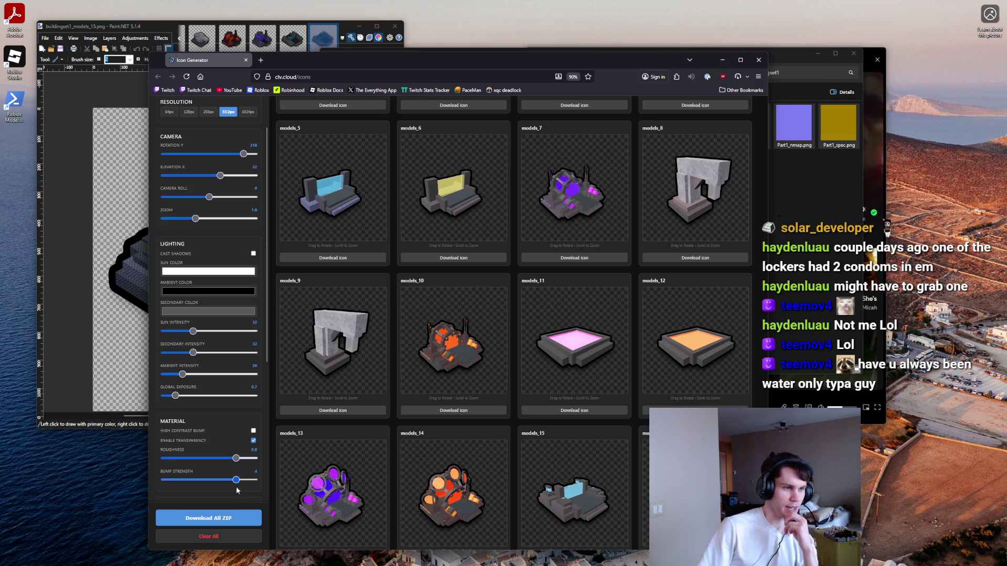
click(254, 442)
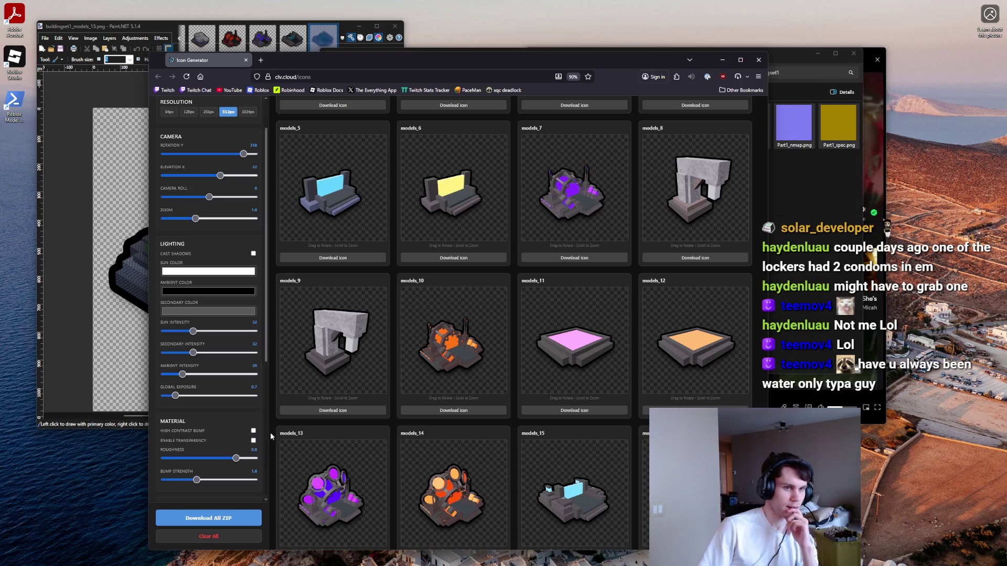
Step: Reset camera roll to 0, nudge the elevation up, and zoom the camera out so icons render smaller
click(212, 197)
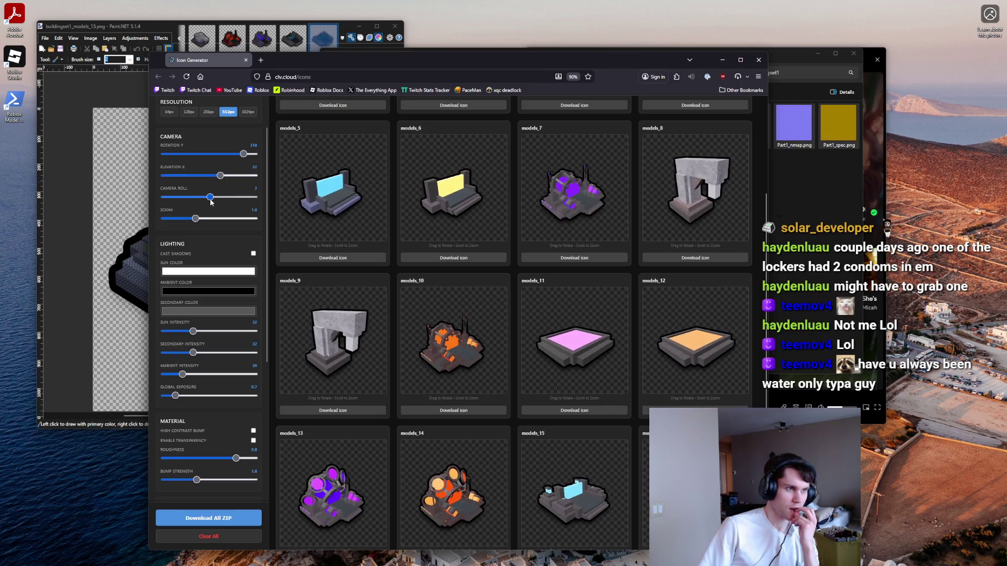
click(209, 197)
click(226, 176)
drag(226, 181, 228, 181)
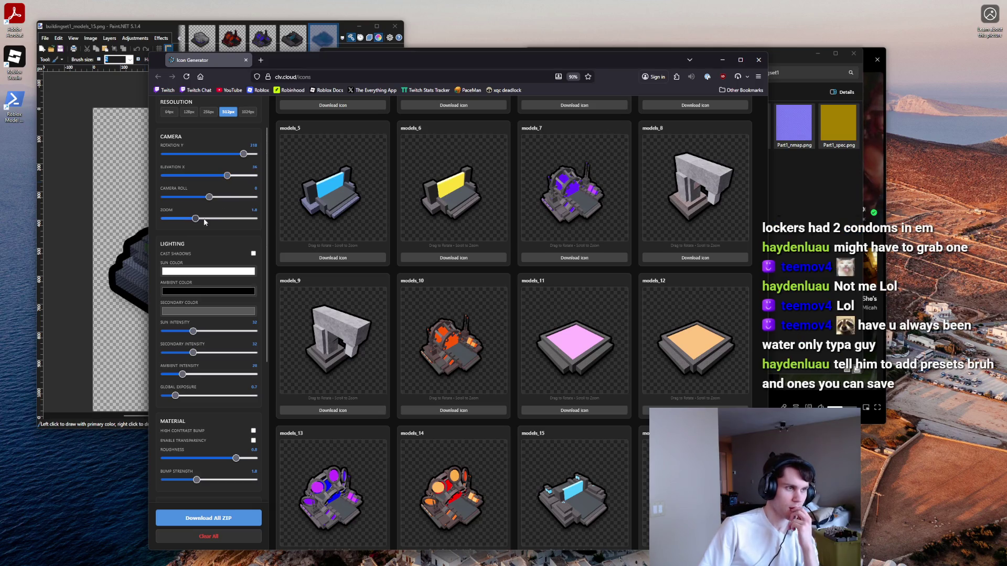
drag(196, 220, 244, 160)
click(209, 199)
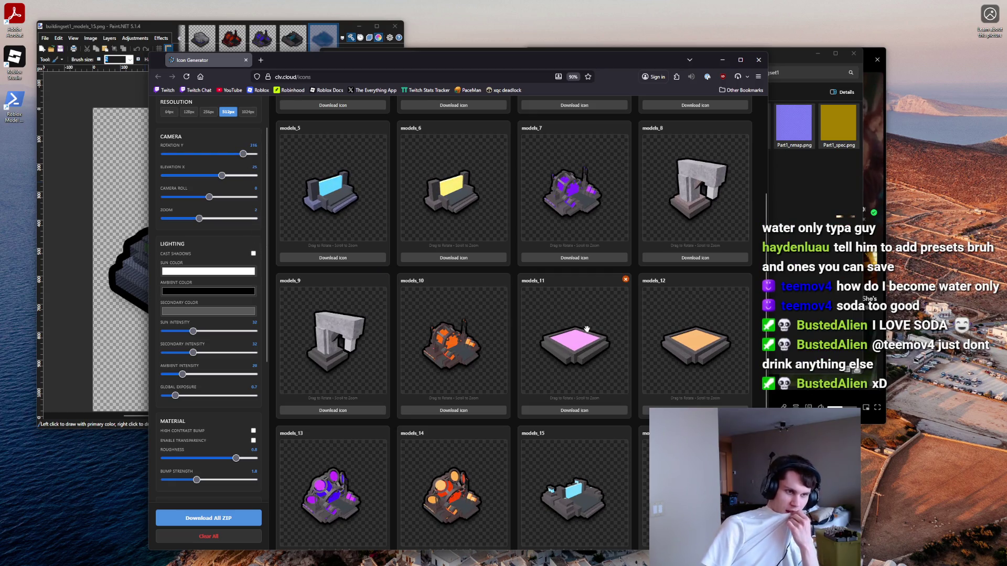
scroll(755, 352, down, 1)
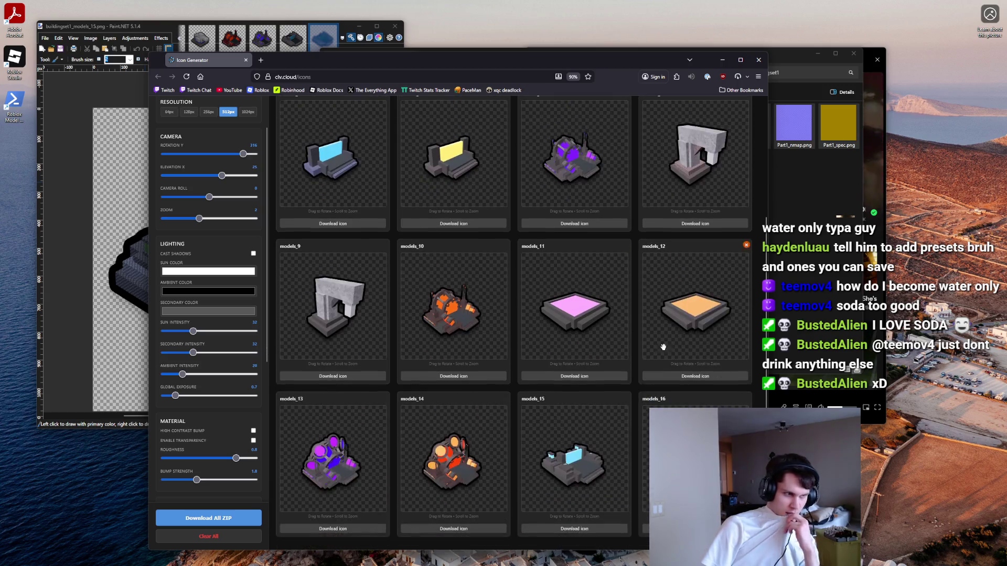
Step: Lower global exposure, zoom in, tilt the camera higher, and rotate all models to a new angle
drag(177, 400, 173, 400)
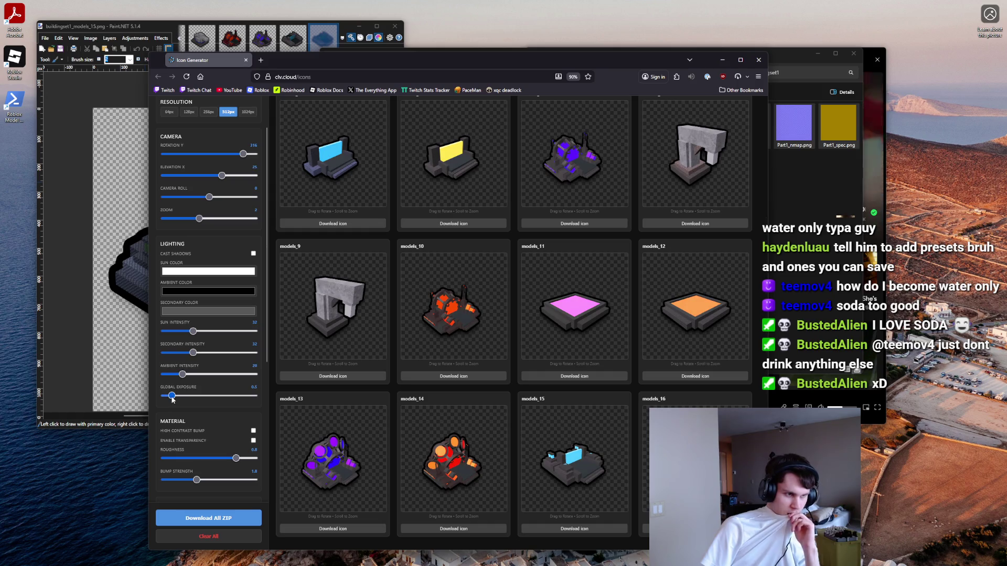
drag(199, 218, 210, 202)
drag(222, 175, 227, 178)
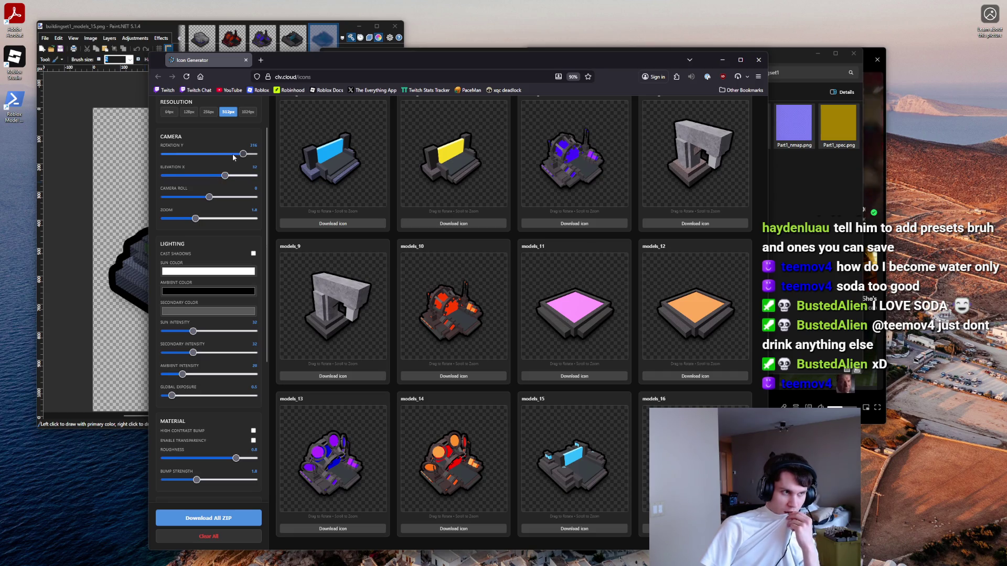
drag(243, 155, 227, 177)
drag(680, 145, 682, 140)
drag(332, 286, 332, 281)
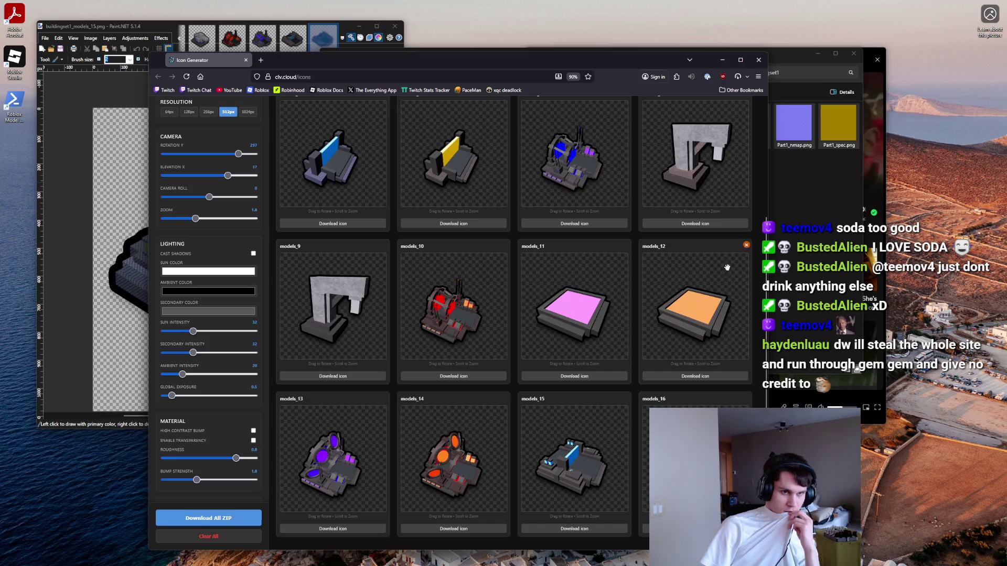
Step: Raise the sun and secondary light intensities to brighten the icons
key(alt+Tab)
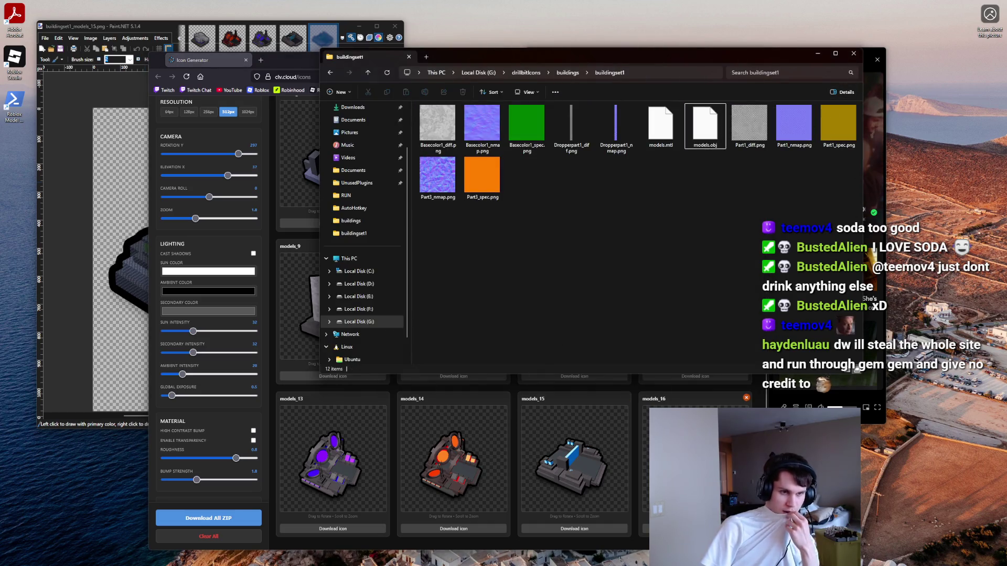
key(alt+Tab)
scroll(514, 325, up, 3)
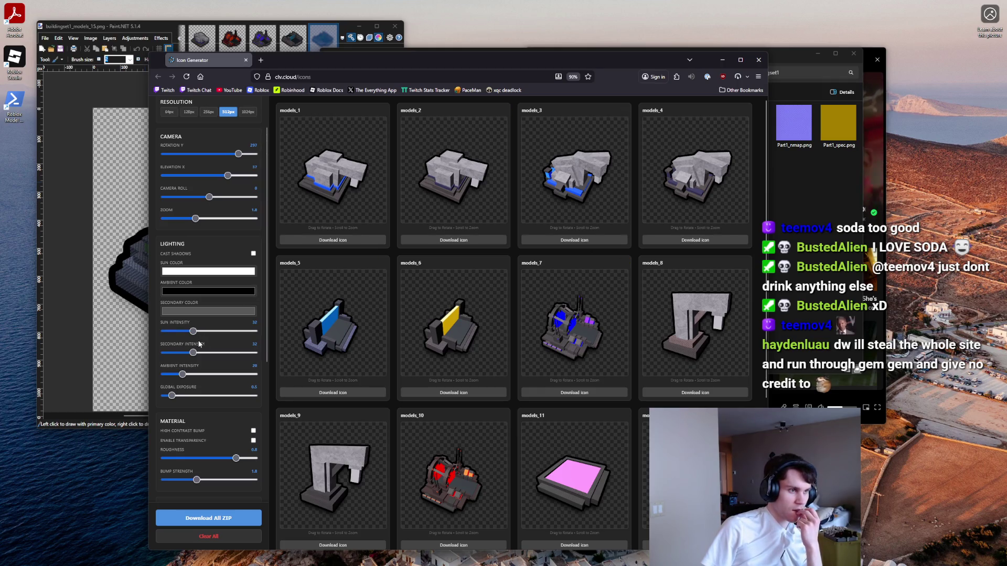
drag(190, 331, 197, 332)
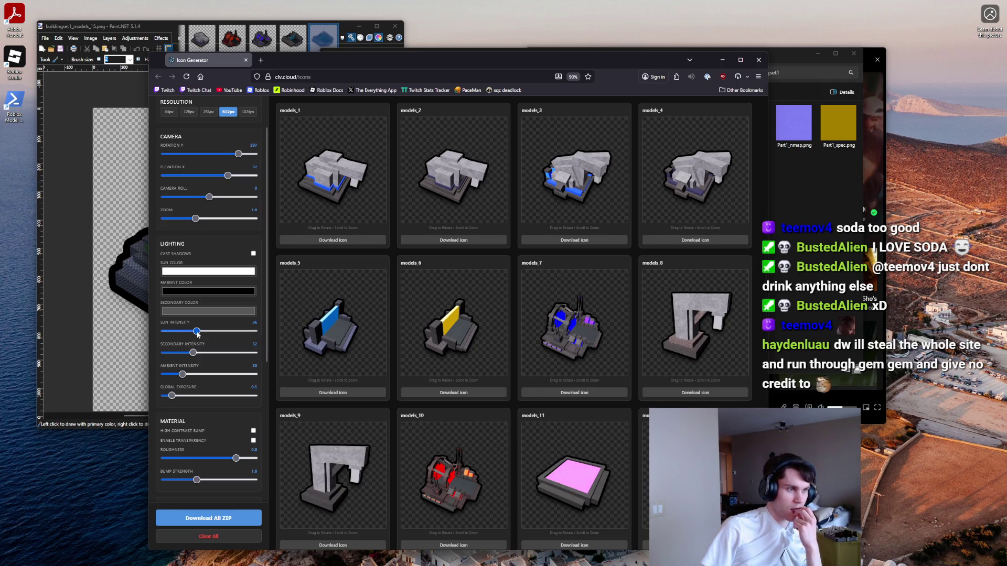
click(195, 353)
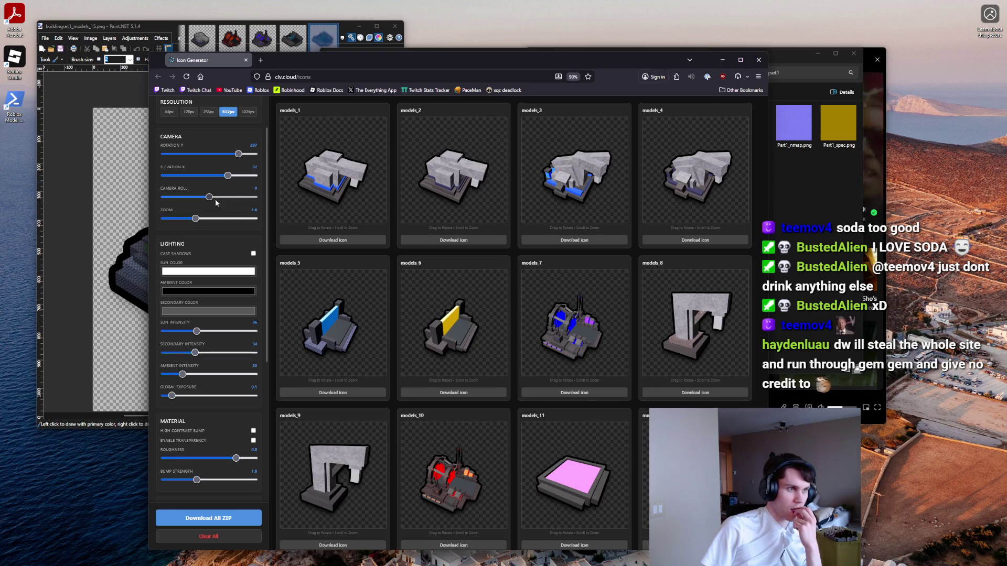
Step: Reset camera roll to 0, lower elevation to 28, zoom in, rotate the models, and close the browser
drag(209, 197, 208, 198)
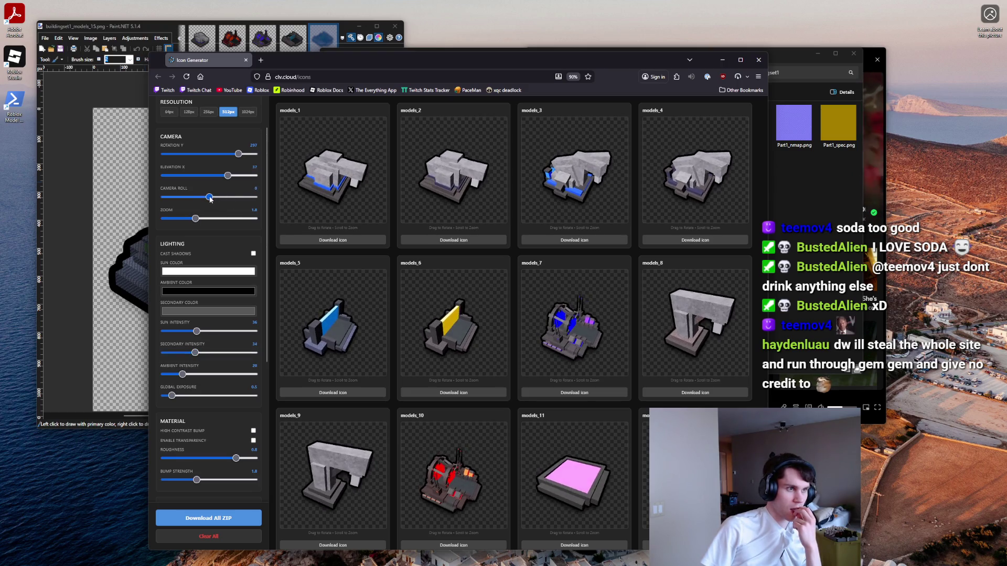
click(209, 197)
click(224, 176)
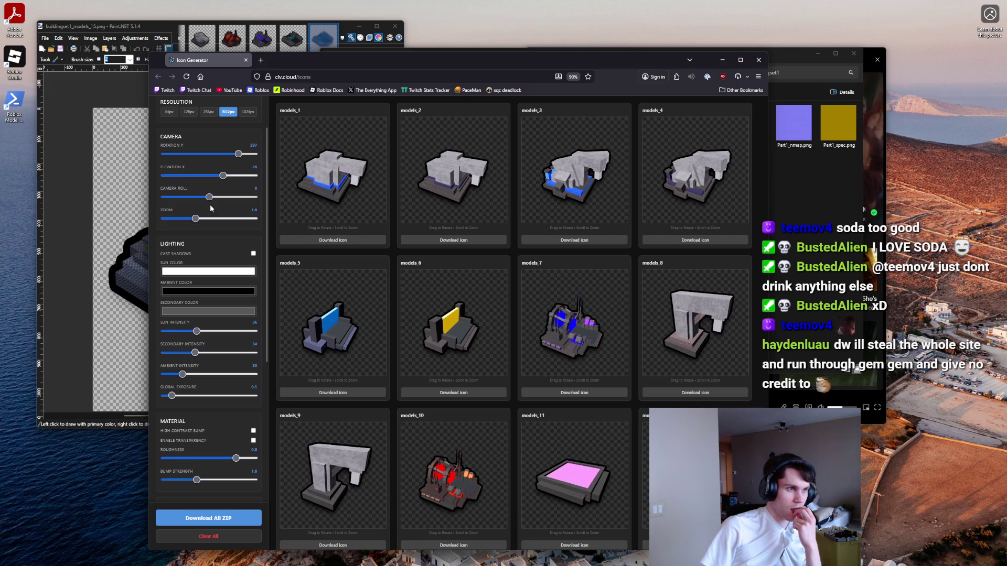
drag(195, 219, 189, 218)
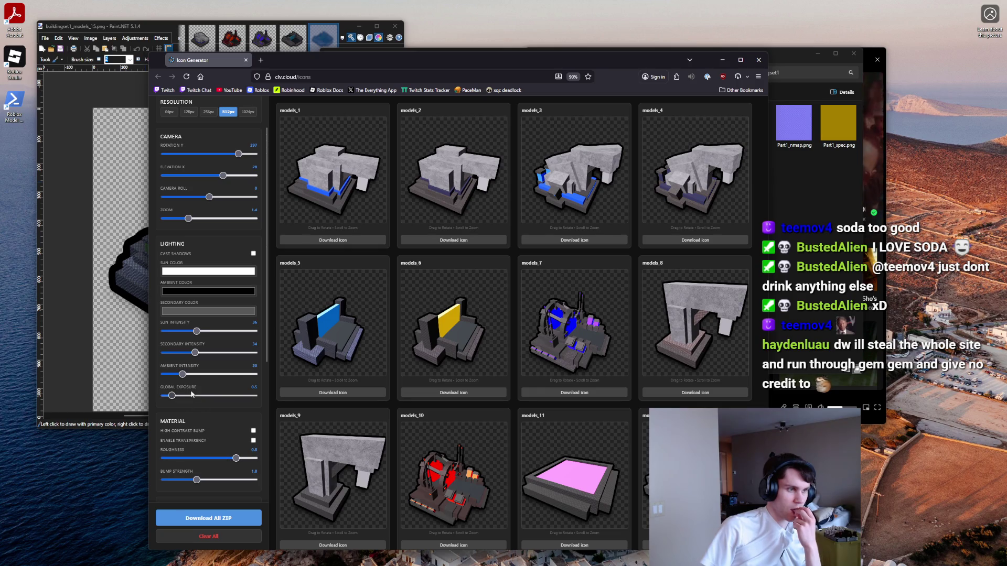
drag(239, 153, 244, 154)
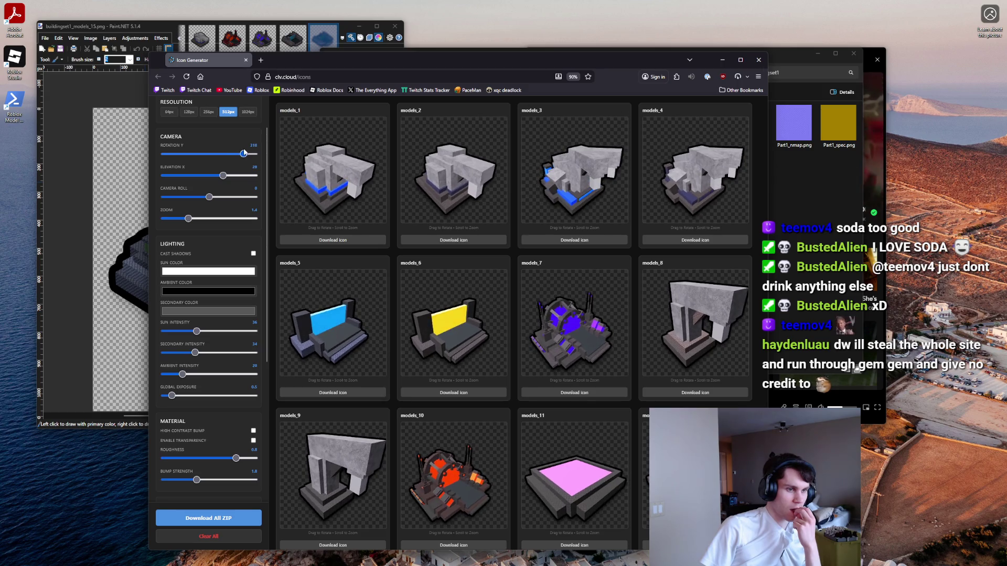
click(752, 61)
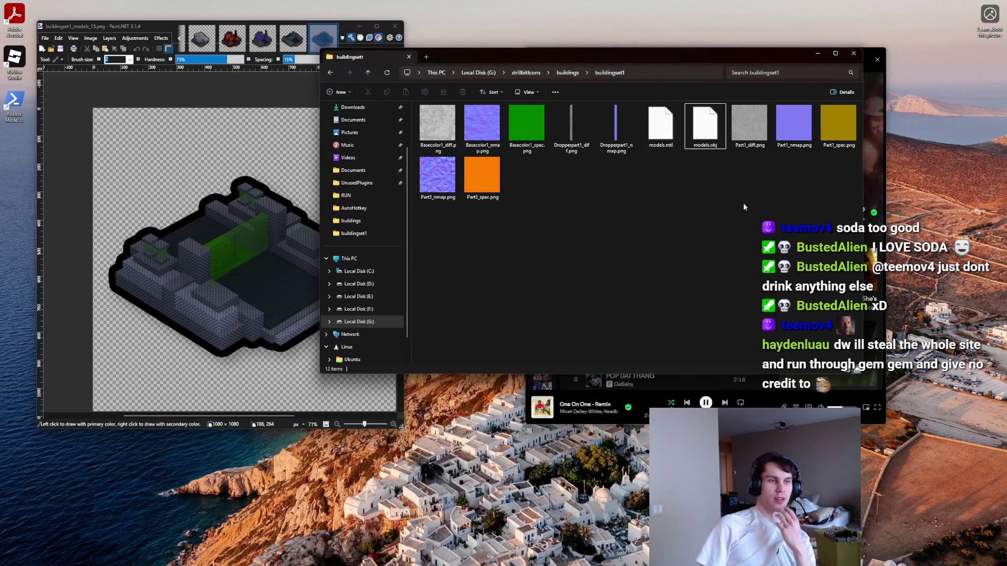
Step: Discard all pending source-control changes, reverting both changed files including derpmines.py
click(592, 558)
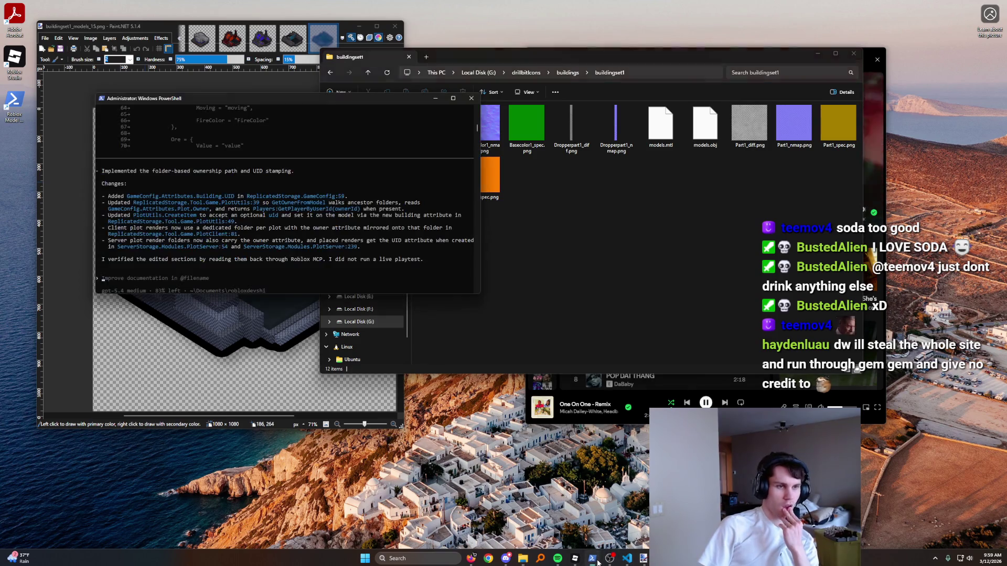
click(622, 558)
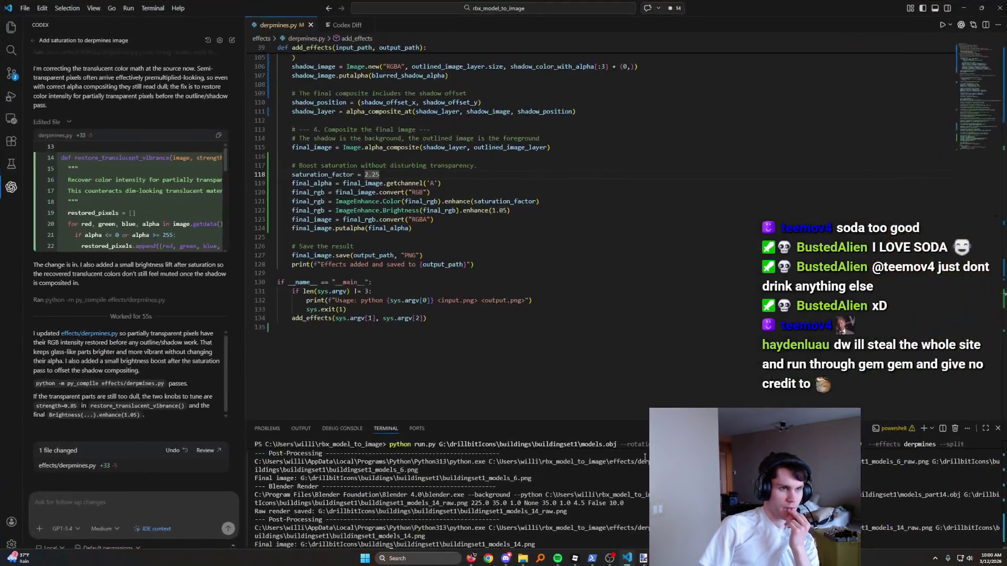
click(12, 73)
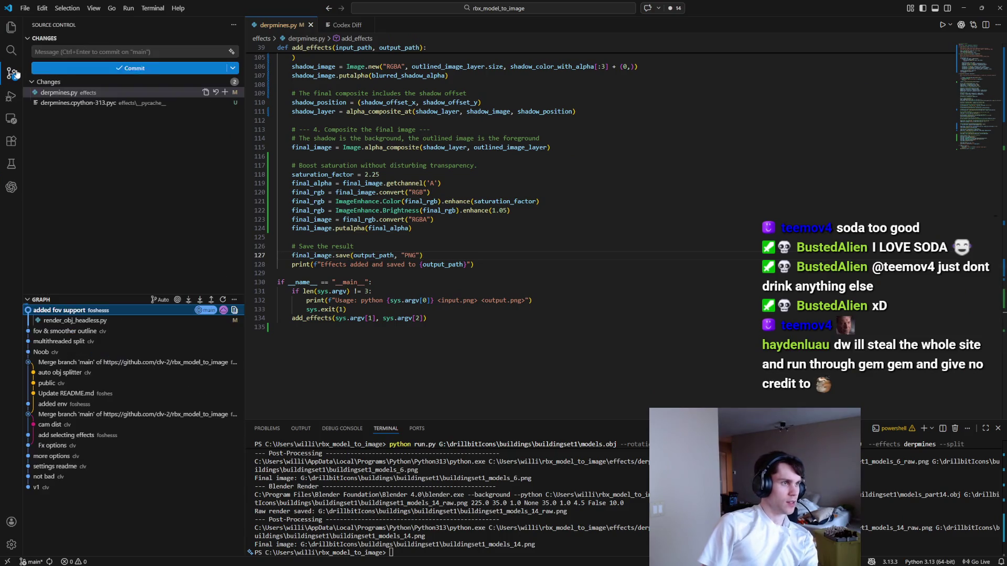
right_click(78, 95)
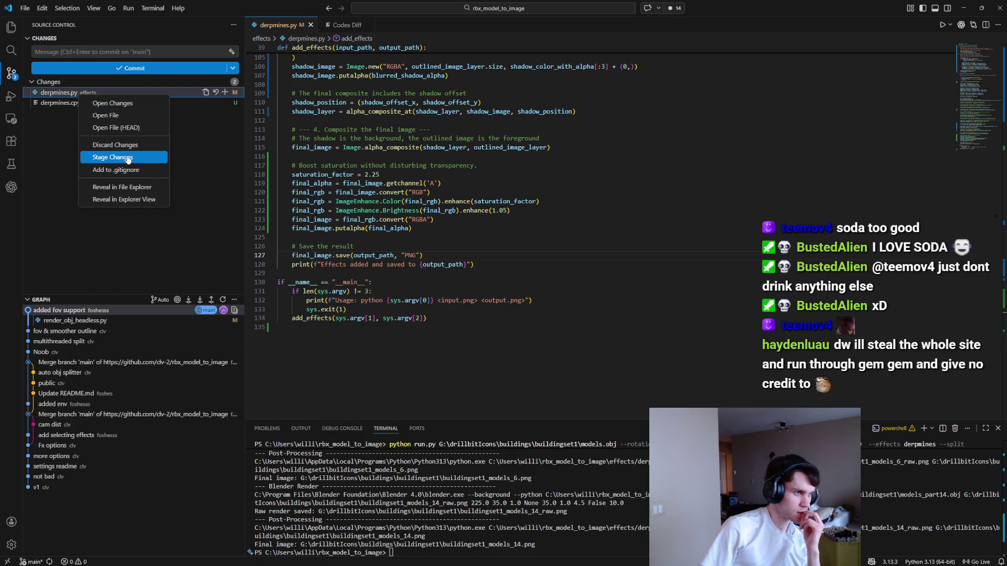
right_click(78, 83)
click(99, 101)
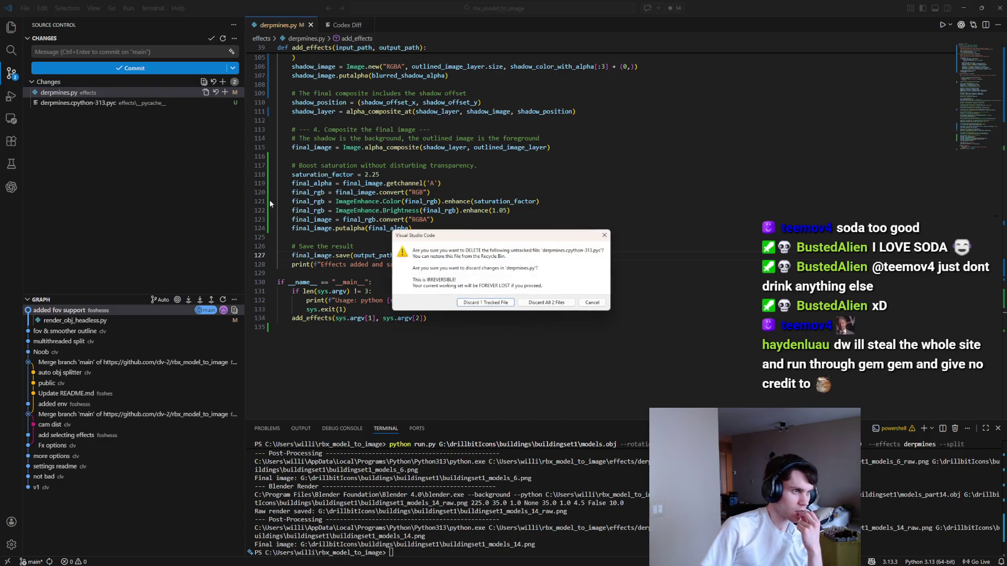
click(539, 304)
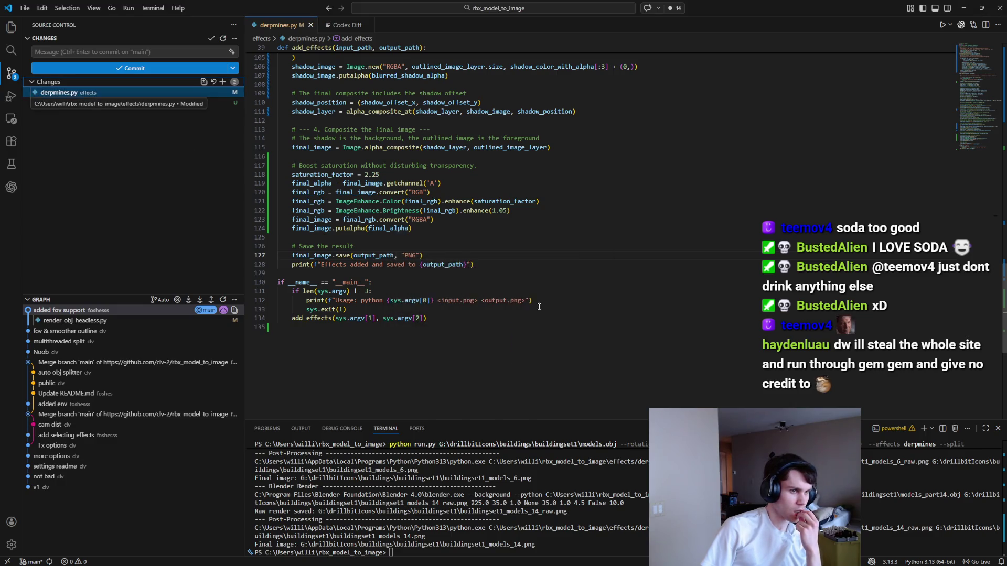
Step: Rerun the previous render command in the terminal to regenerate the buildingset1 icons
click(588, 492)
key(Up)
key(Return)
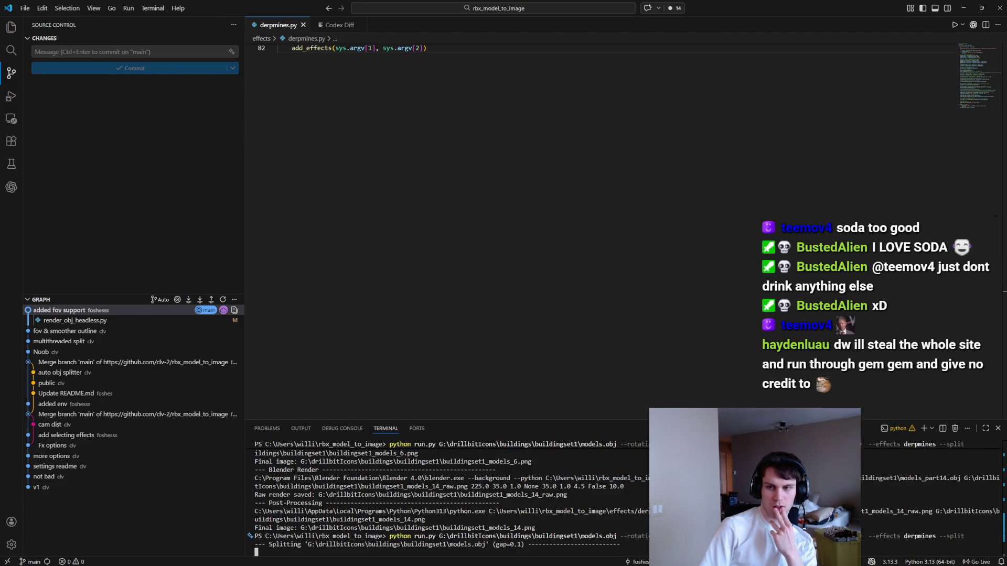
key(alt+Tab)
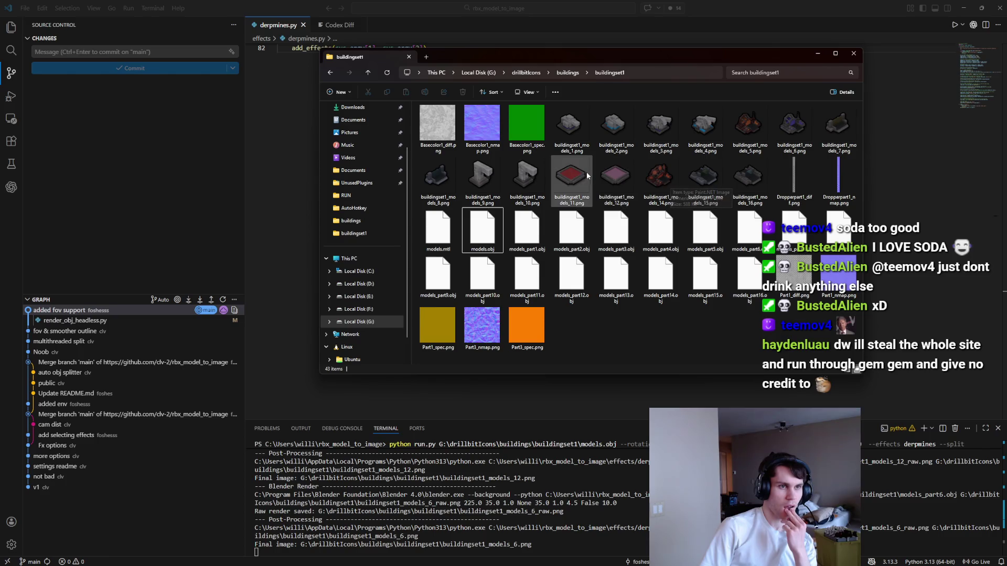
Step: Open buildingset1_models_11.png in Paint.NET, zoom in on its red floor, and undo a test stroke
double_click(585, 175)
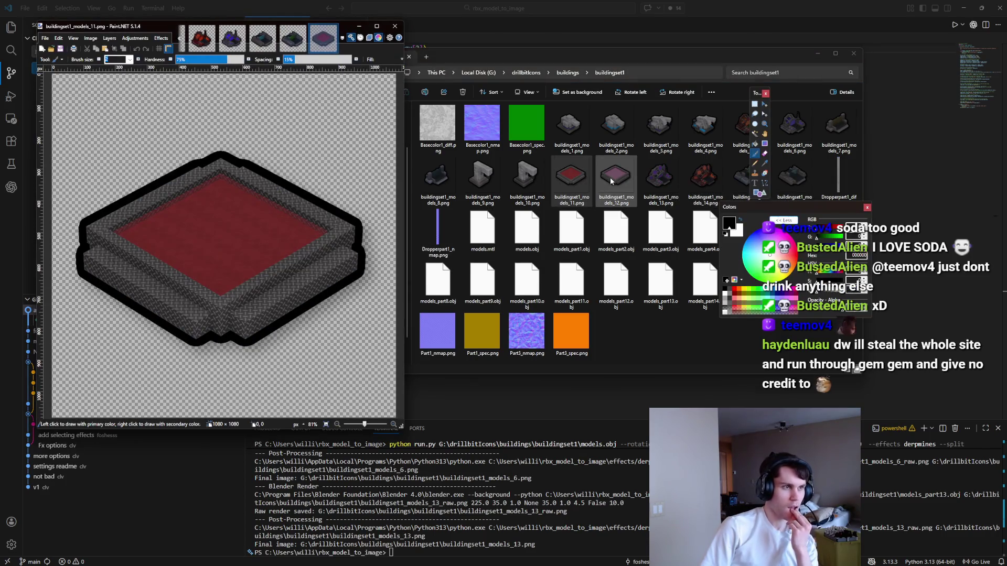
scroll(183, 247, up, 5)
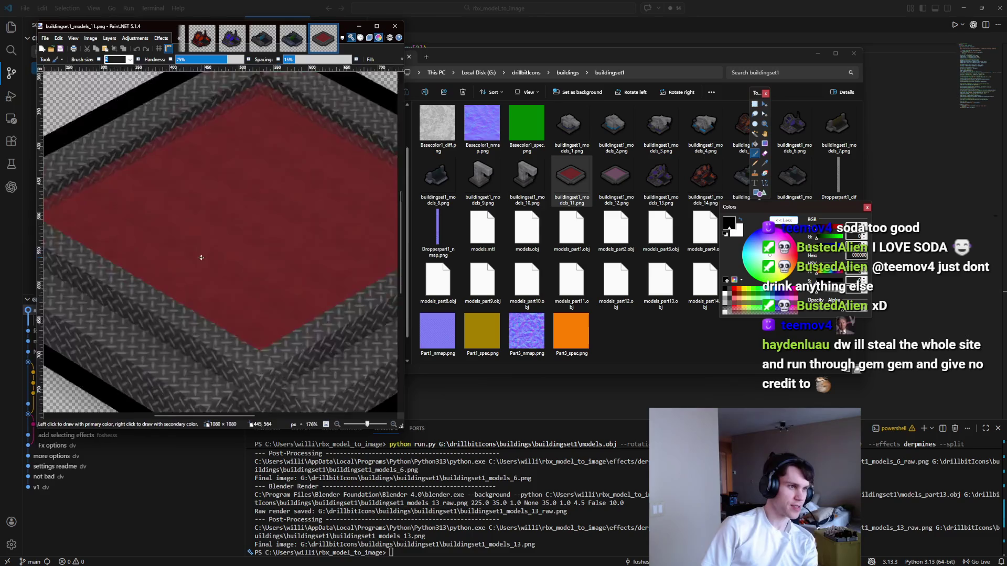
mouse_move(243, 165)
mouse_down()
mouse_move(147, 296)
mouse_move(224, 212)
mouse_up()
key(ctrl+z)
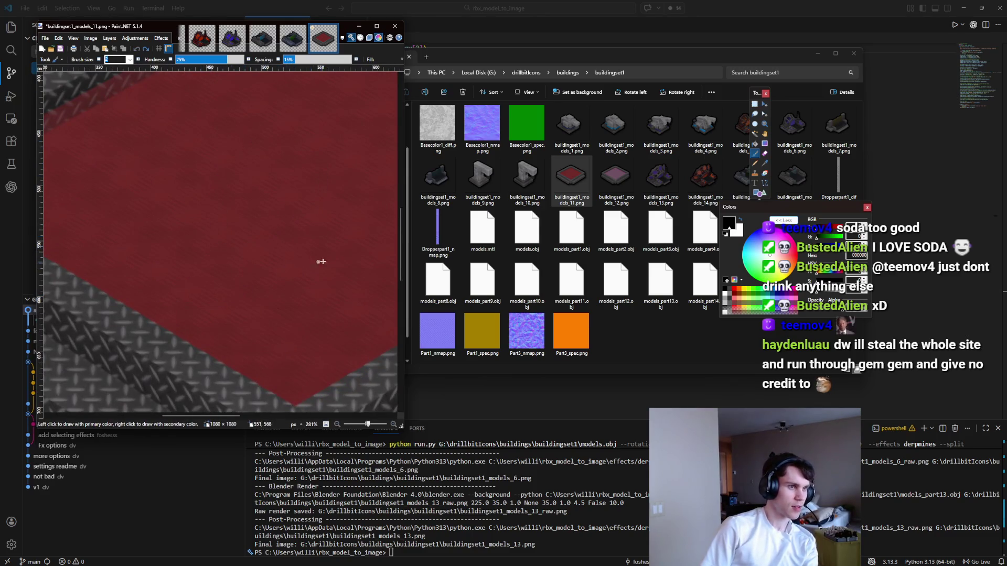
click(447, 508)
text(Some transparent pa)
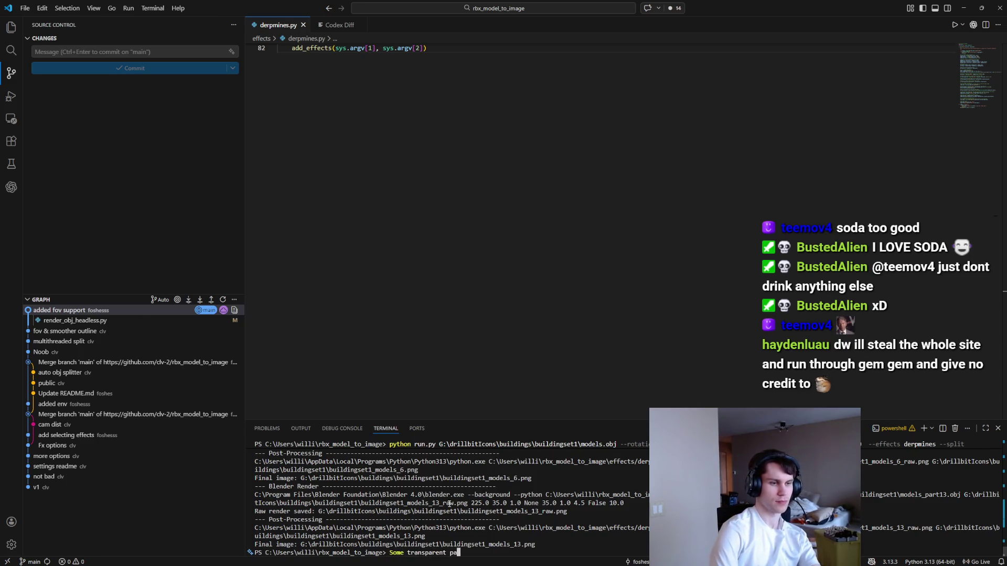
Step: Ask Codex to remove the unwanted transparent-part pattern from render_obj_headless.py, then bring up the buildingset1 folder
key(ctrl+BackSpace)
key(ctrl+BackSpace)
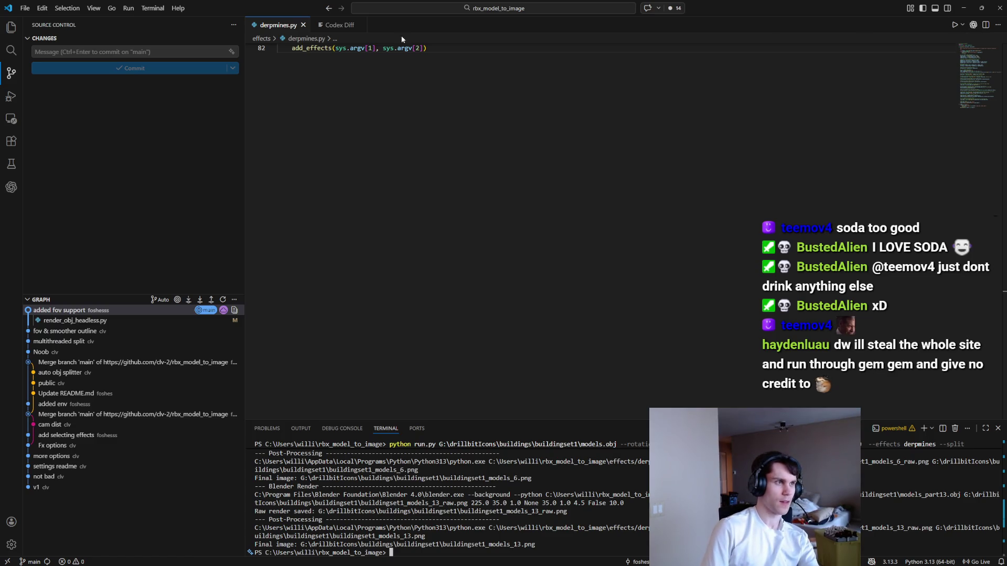
scroll(359, 141, up, 3)
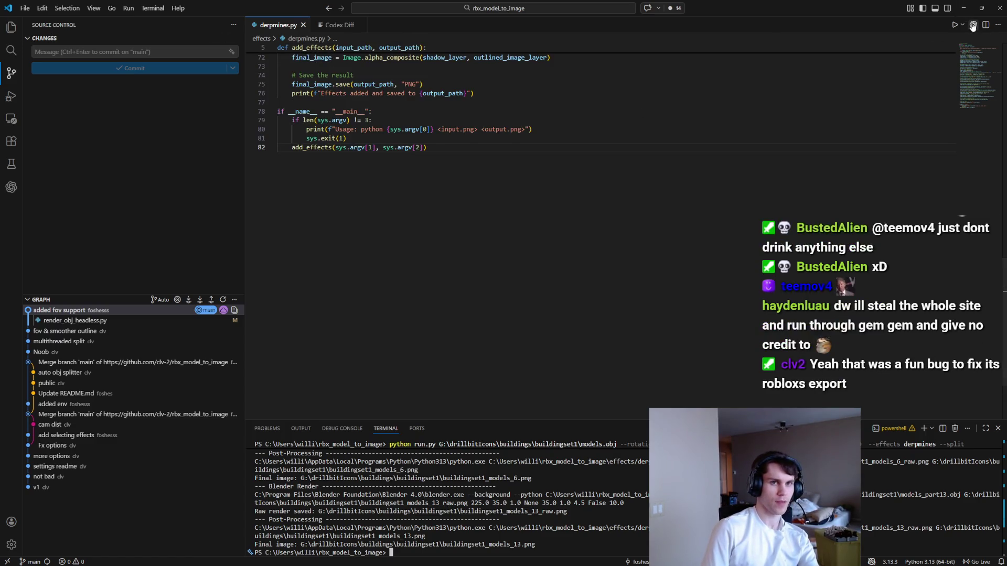
text(So)
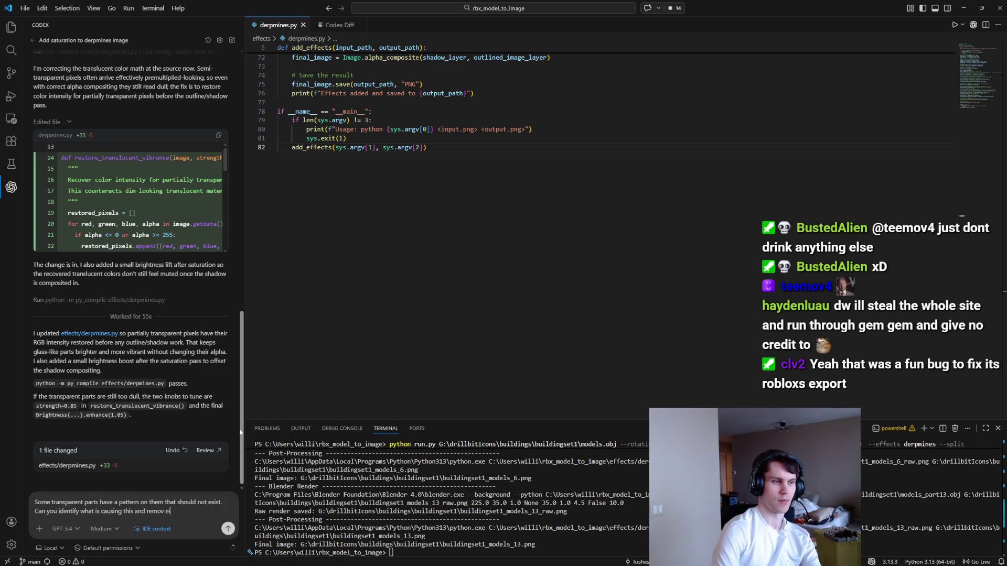
text(it)
key(Return)
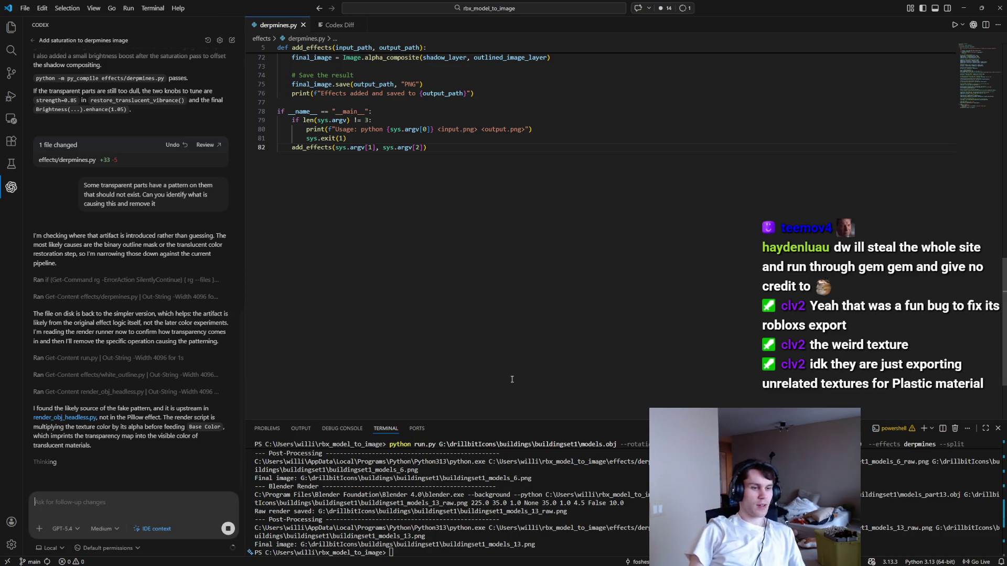
mouse_move(595, 553)
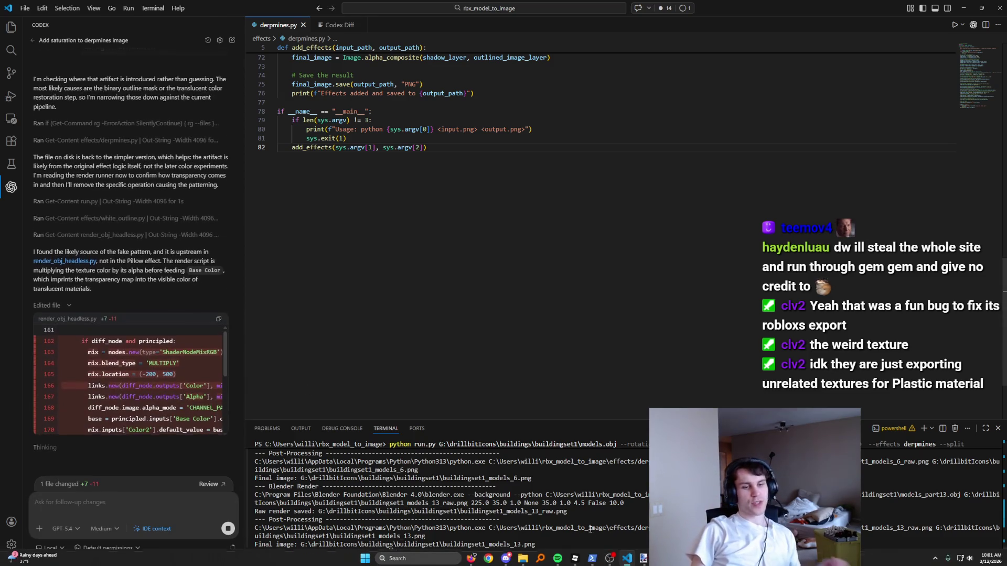
click(523, 551)
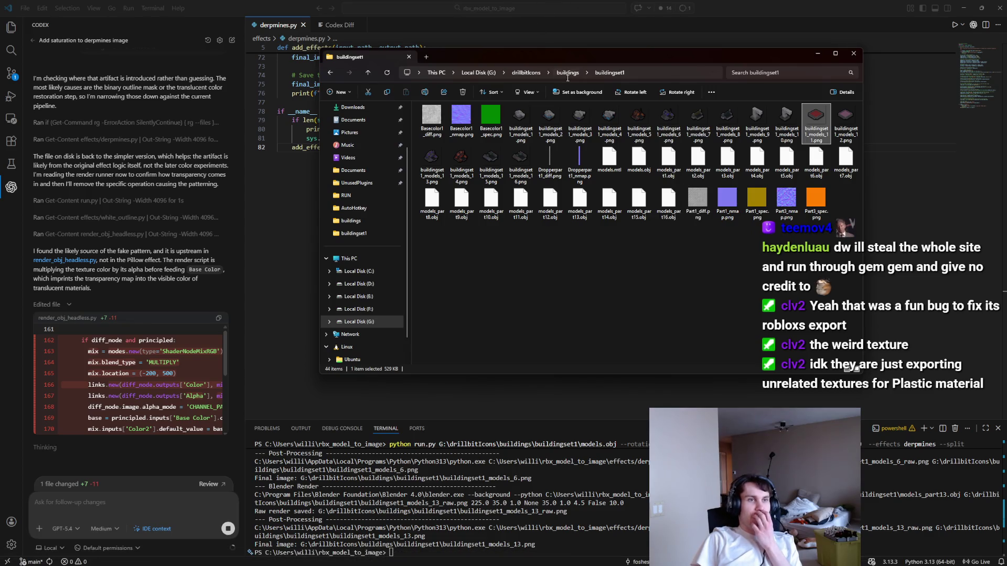
Step: Go up to the buildings folder, select the furnace files and textures, and open buildings_furnace_2.png
click(567, 72)
scroll(656, 171, down, 1)
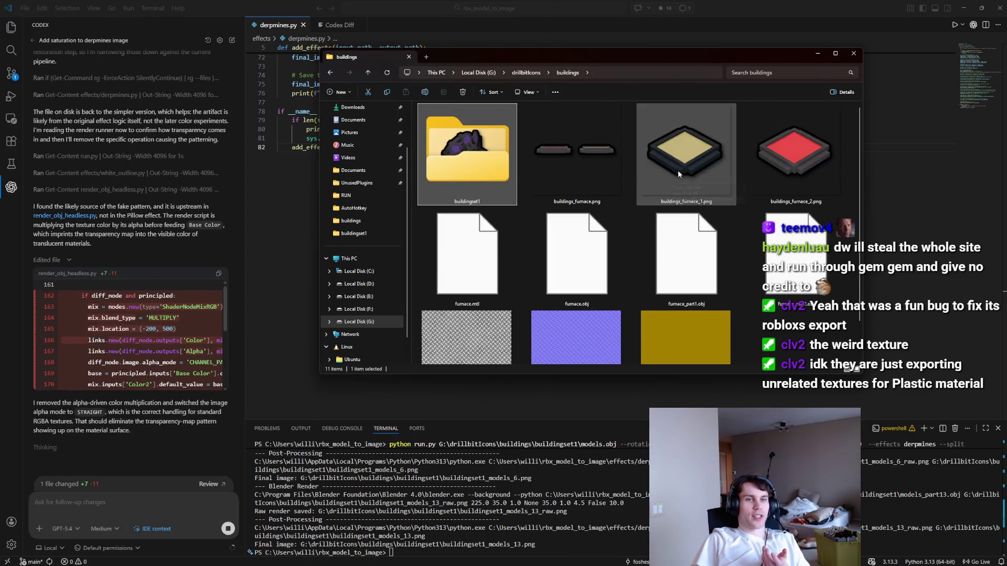
mouse_move(805, 333)
mouse_down()
mouse_move(458, 226)
mouse_move(520, 235)
mouse_move(682, 158)
mouse_move(760, 97)
mouse_move(780, 304)
mouse_move(470, 213)
mouse_up()
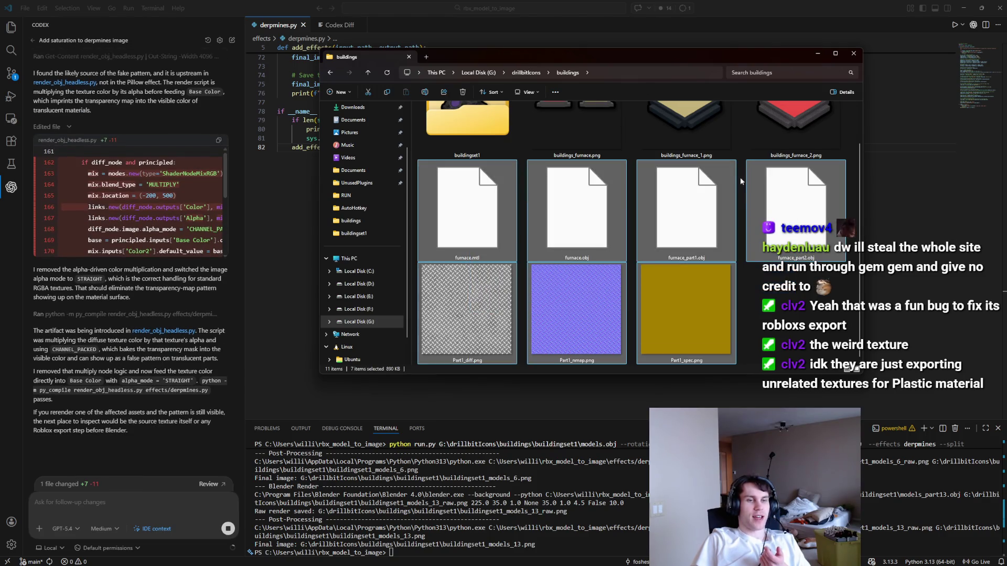
scroll(728, 219, up, 1)
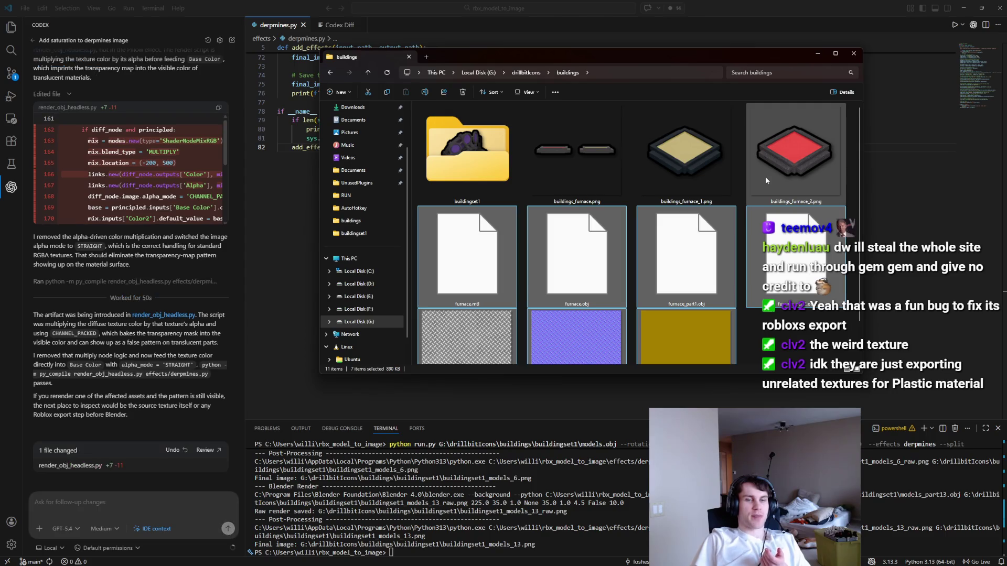
double_click(782, 156)
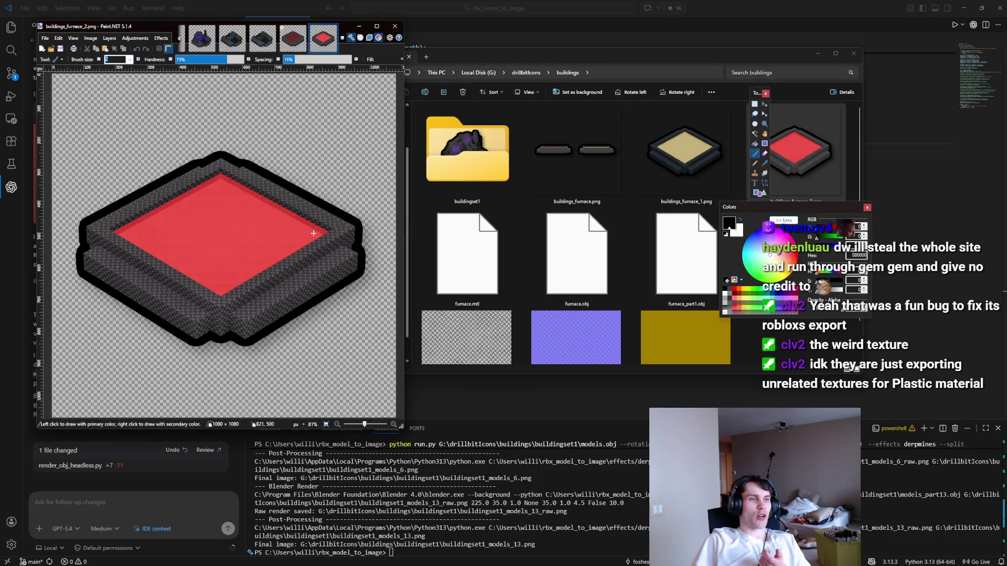
Step: Inspect the red floor of buildings_furnace_2.png, undoing a test stroke so the image stays unedited
scroll(237, 235, up, 5)
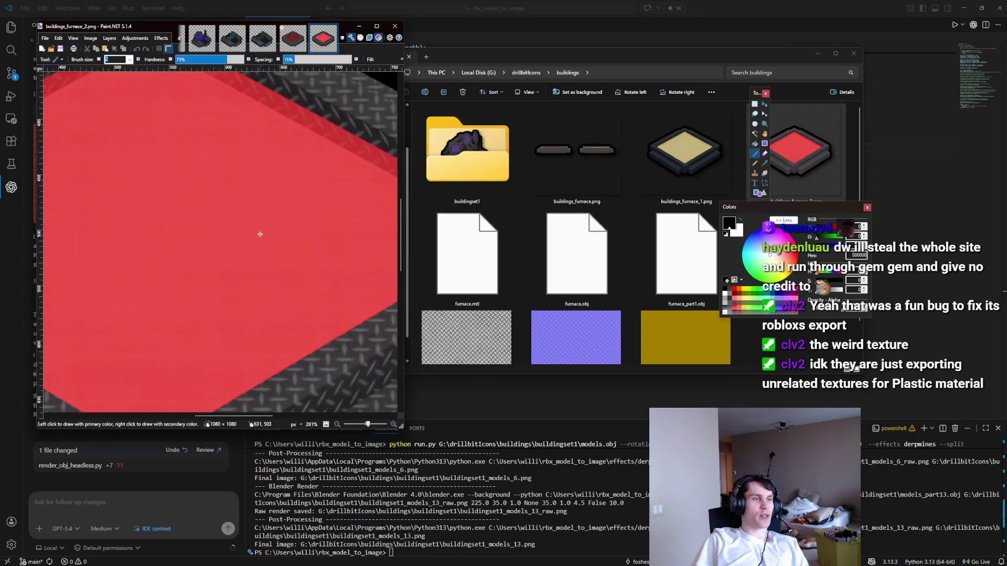
scroll(262, 234, down, 2)
mouse_move(206, 140)
mouse_down()
mouse_move(100, 212)
mouse_move(83, 273)
mouse_up()
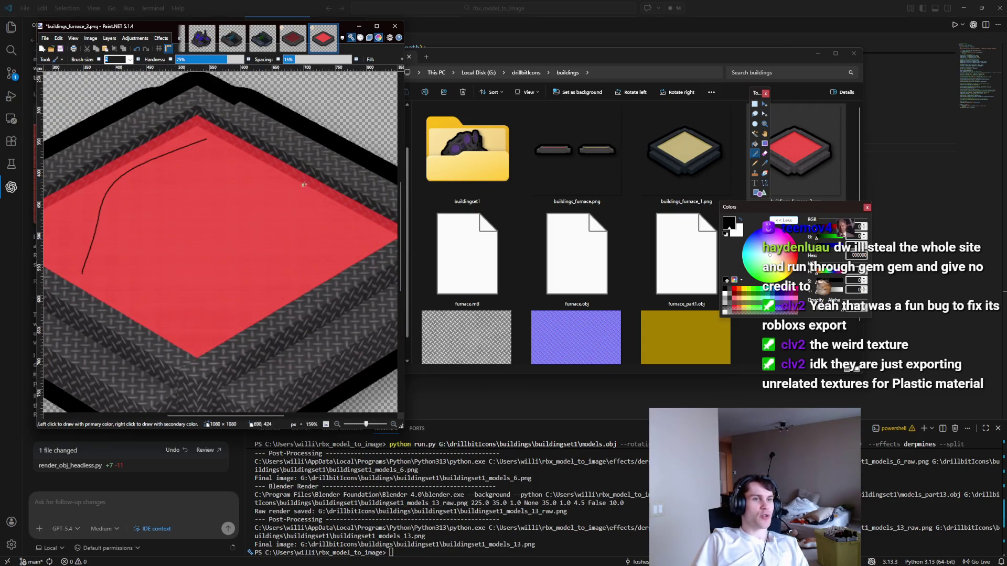
key(ctrl+z)
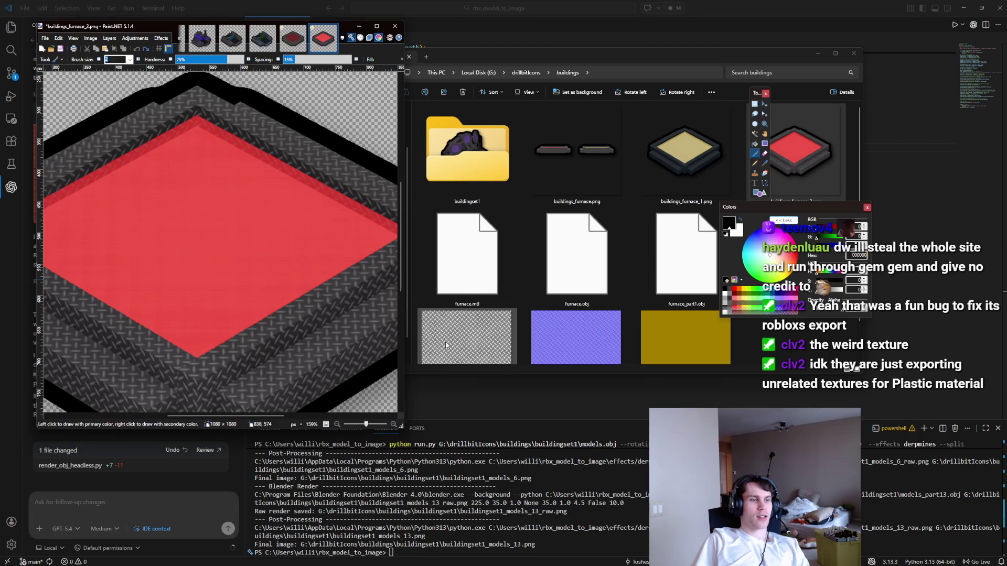
Step: Open the yellow-floored buildings_furnace_1.png alongside it for comparison
scroll(267, 351, down, 5)
scroll(267, 352, down, 3)
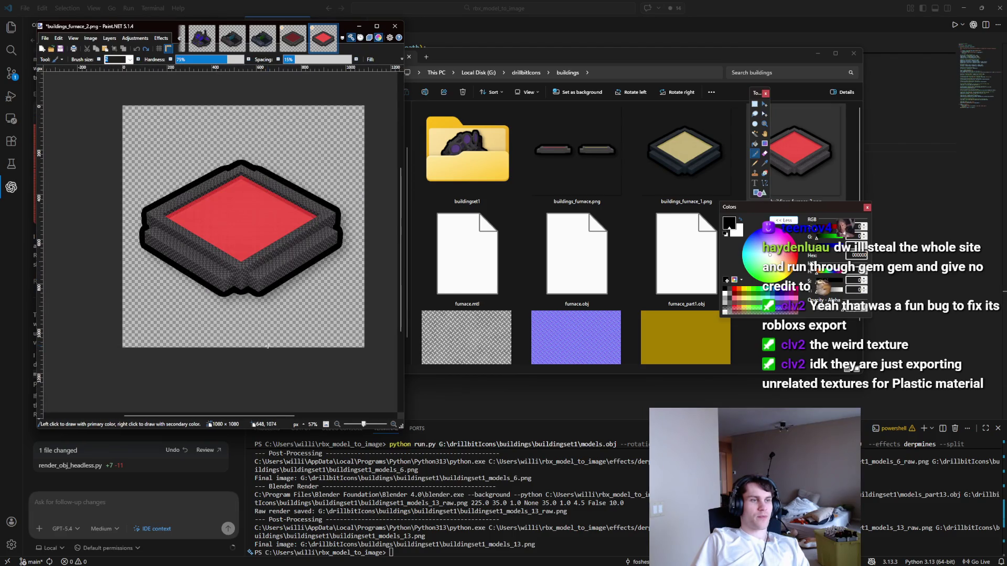
scroll(267, 346, up, 2)
double_click(686, 152)
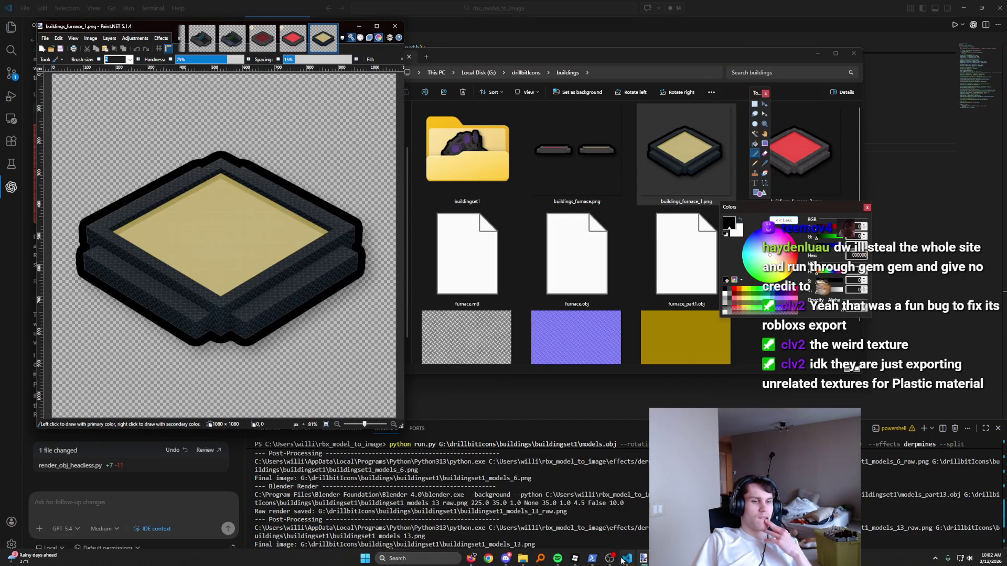
click(624, 559)
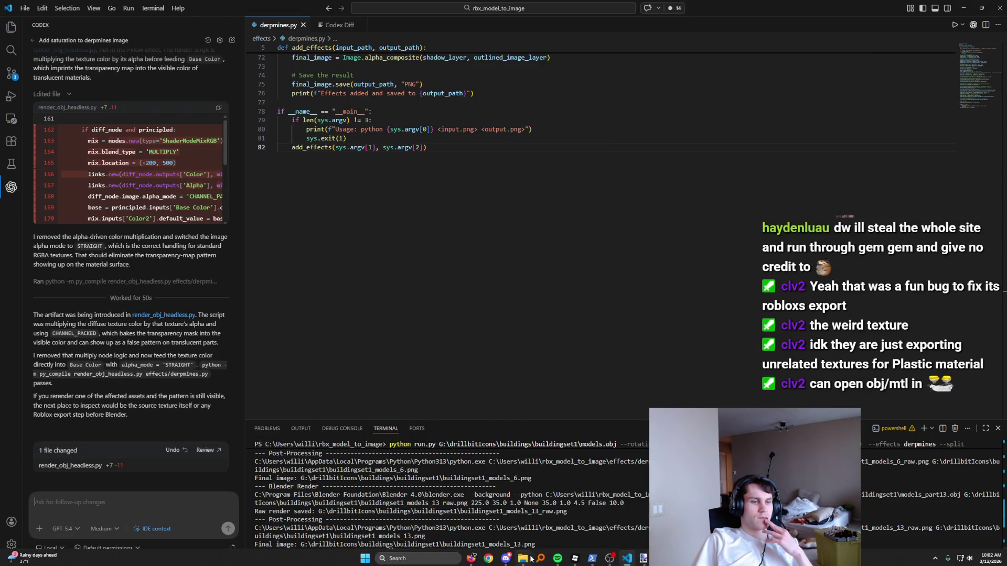
Step: Open furnace.mtl from the buildings folder, making Visual Studio Code the default app for .mtl files
mouse_move(570, 559)
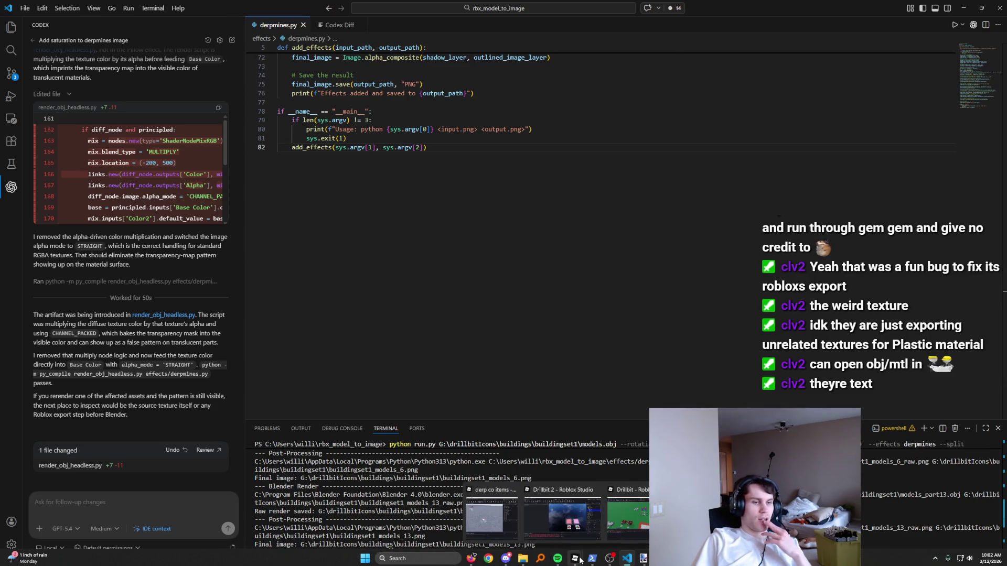
click(526, 557)
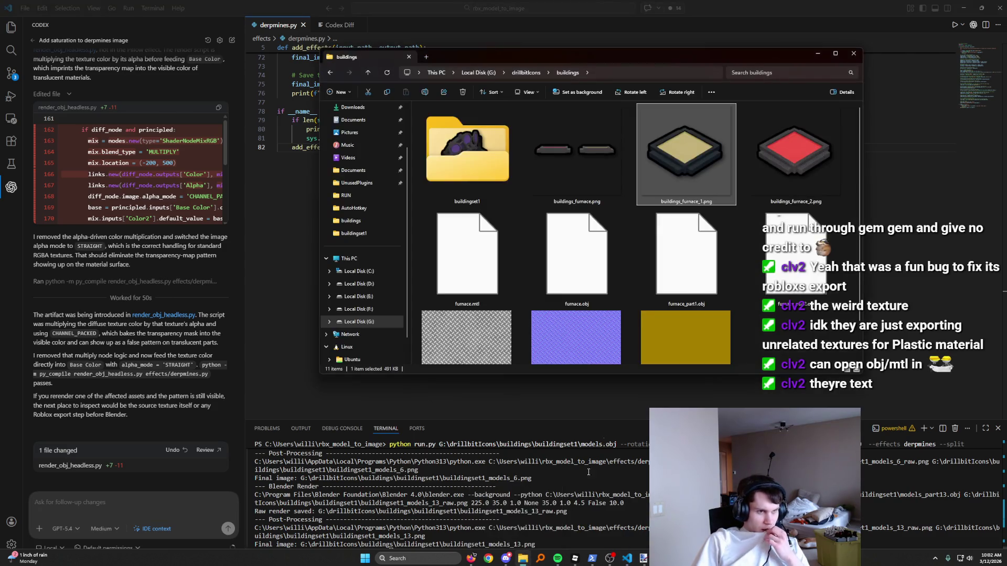
double_click(491, 206)
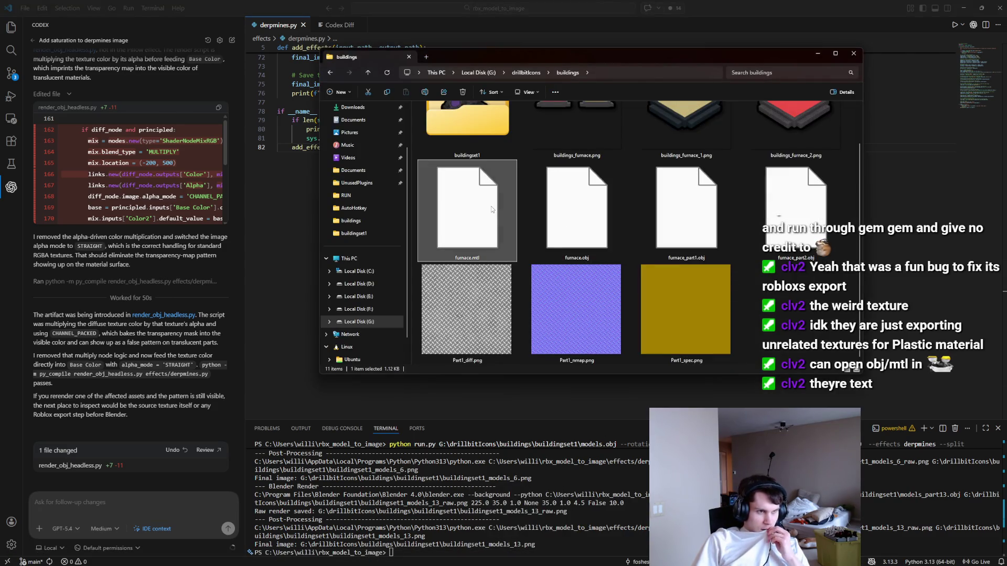
scroll(481, 285, down, 3)
click(468, 262)
click(500, 308)
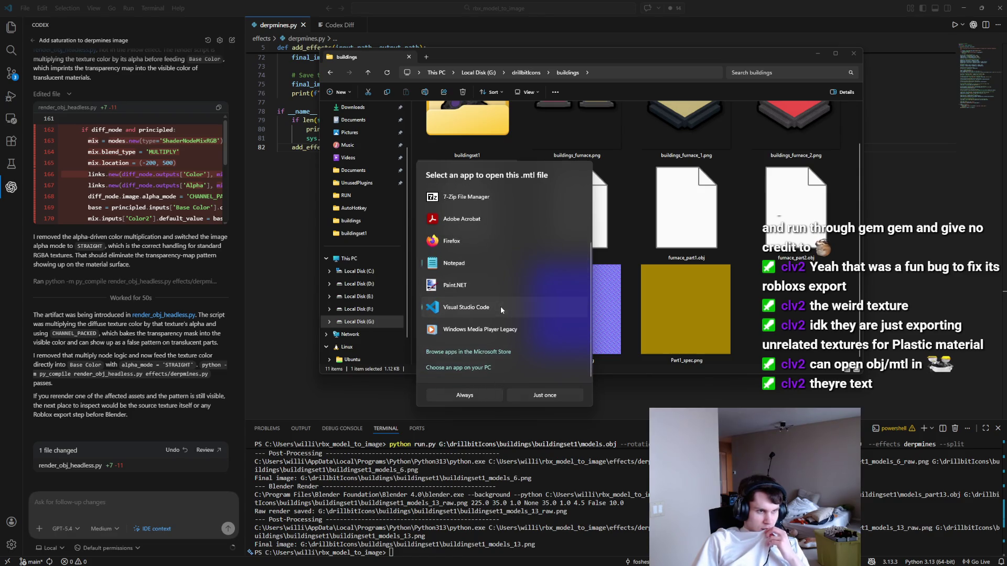
click(482, 398)
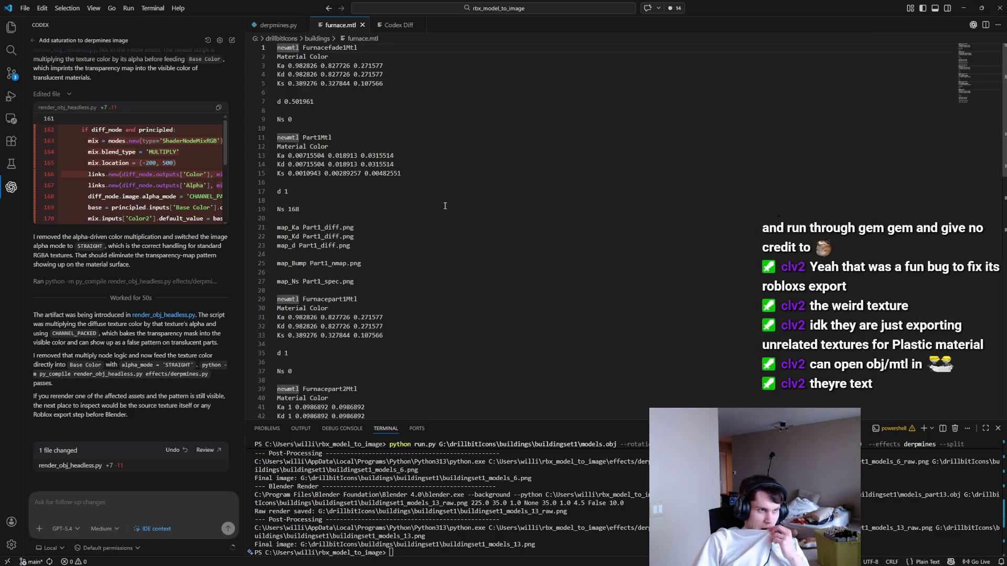
Step: Scroll through furnace.mtl's newmtl blocks, from Furnacefade1Mtl down to Part9Mtl
scroll(454, 206, up, 2)
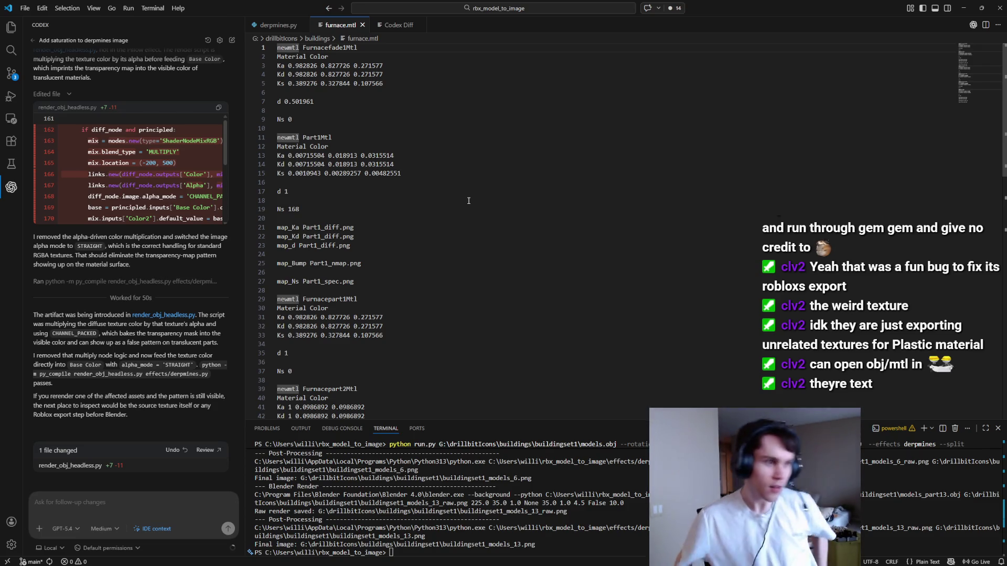
key(XF86AudioLowerVolume)
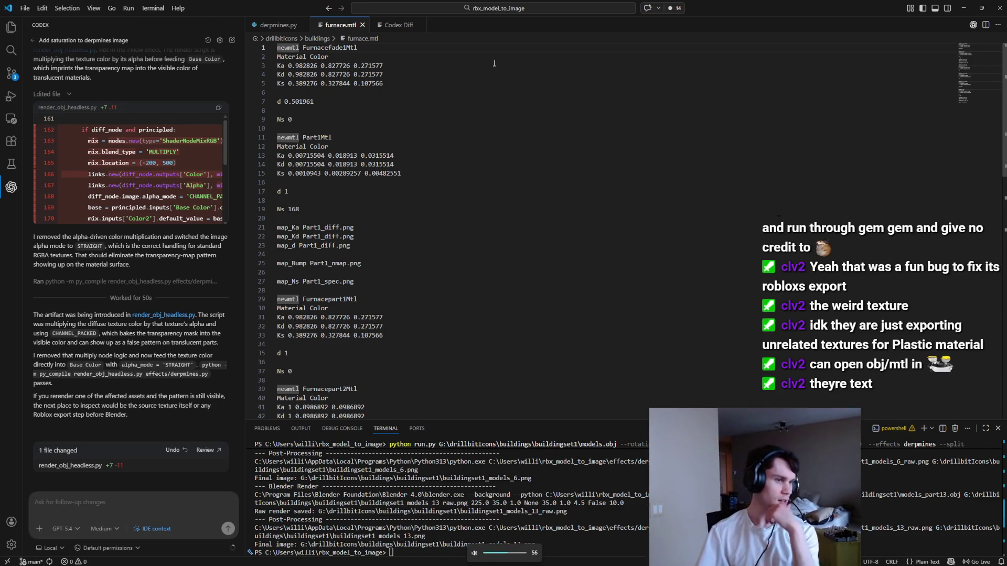
scroll(497, 137, down, 7)
scroll(529, 177, down, 2)
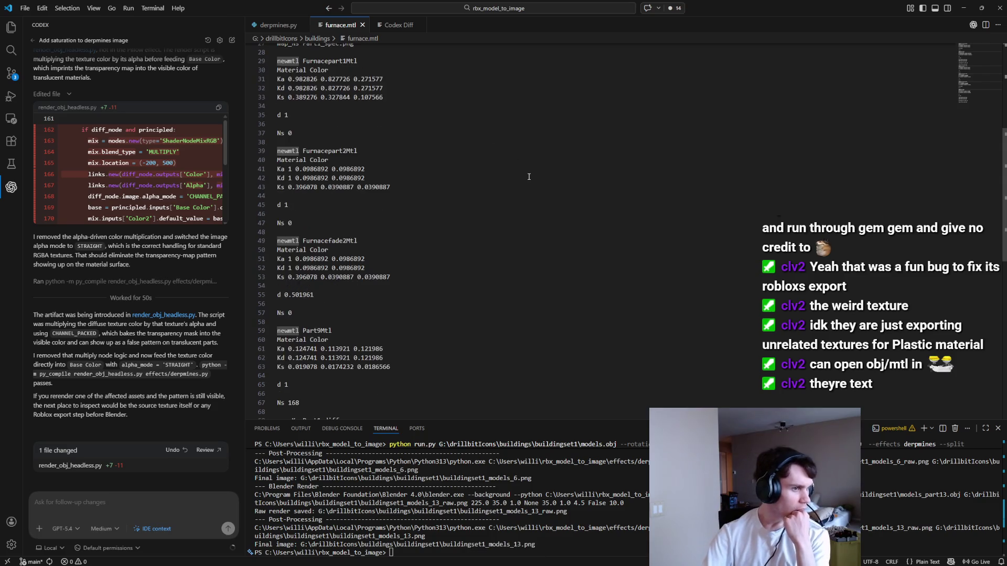
scroll(529, 176, down, 3)
scroll(529, 184, up, 5)
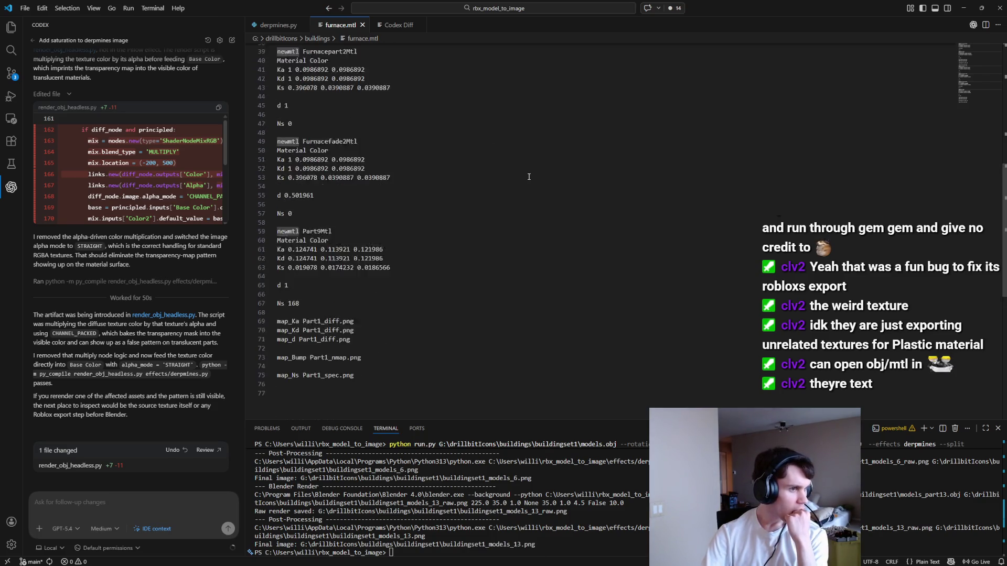
scroll(530, 185, up, 7)
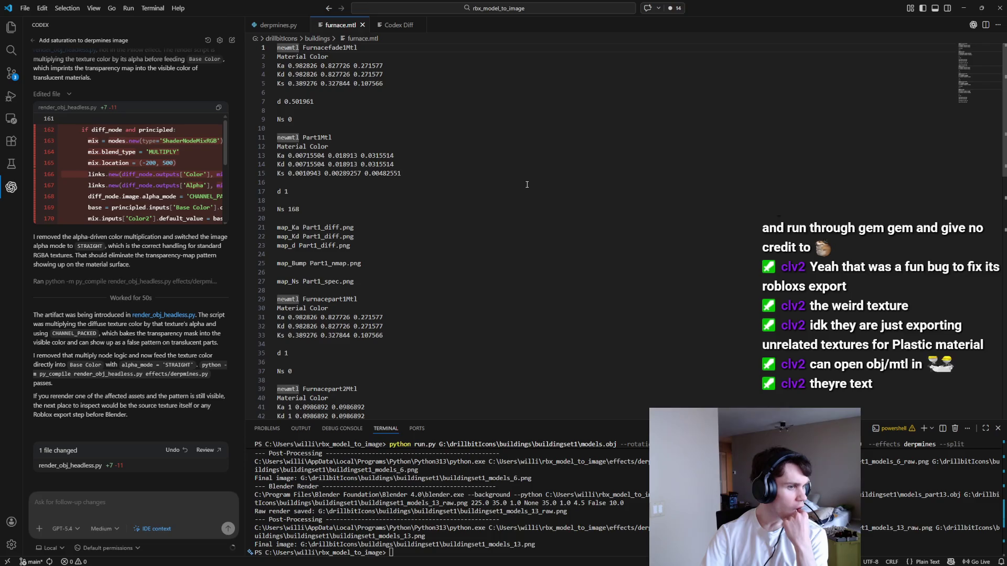
scroll(527, 185, down, 3)
scroll(527, 184, down, 10)
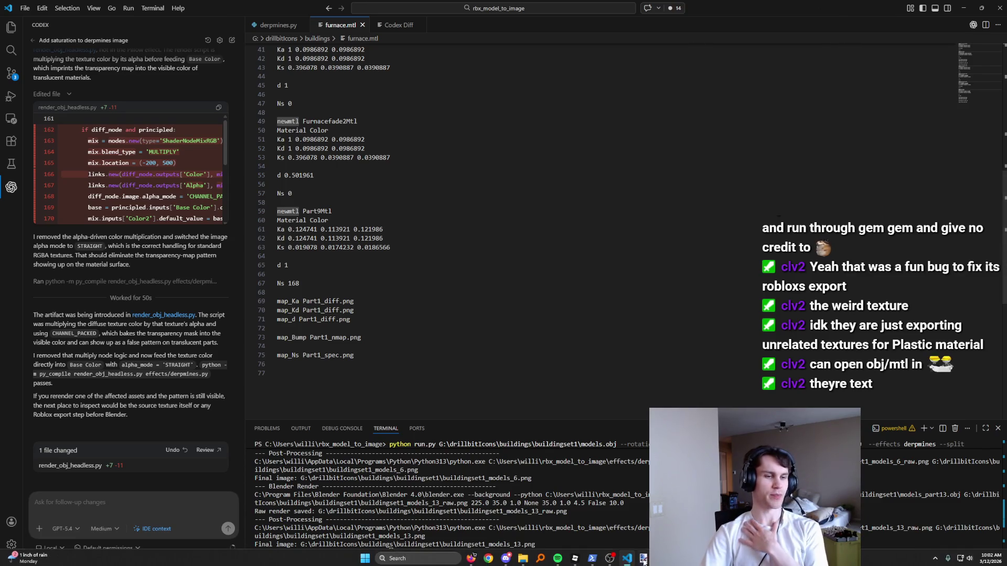
mouse_move(579, 560)
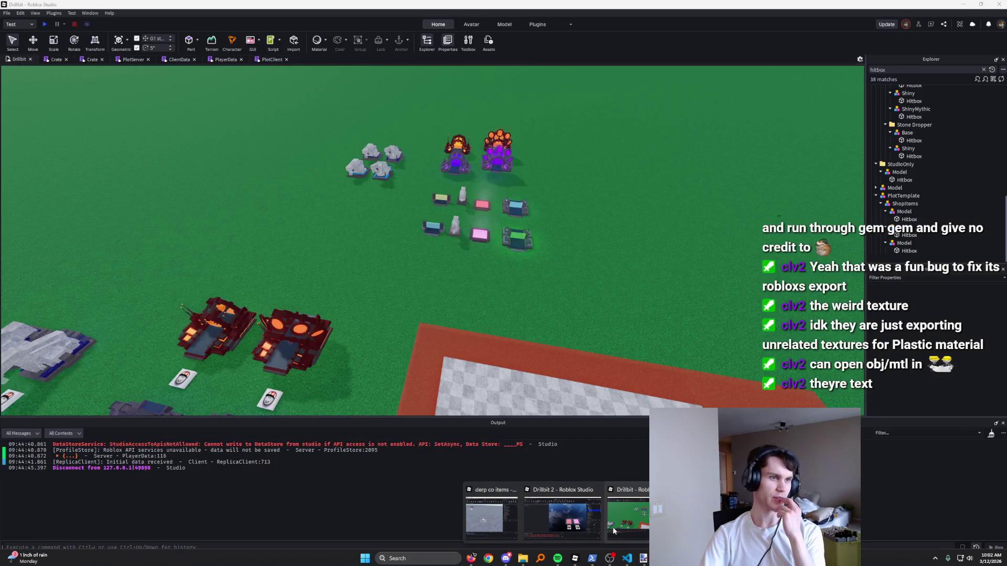
Step: In Roblox Studio, frame the BabyWall and the pink FurnacePart floor up close, then minimize Studio
click(614, 532)
key(f)
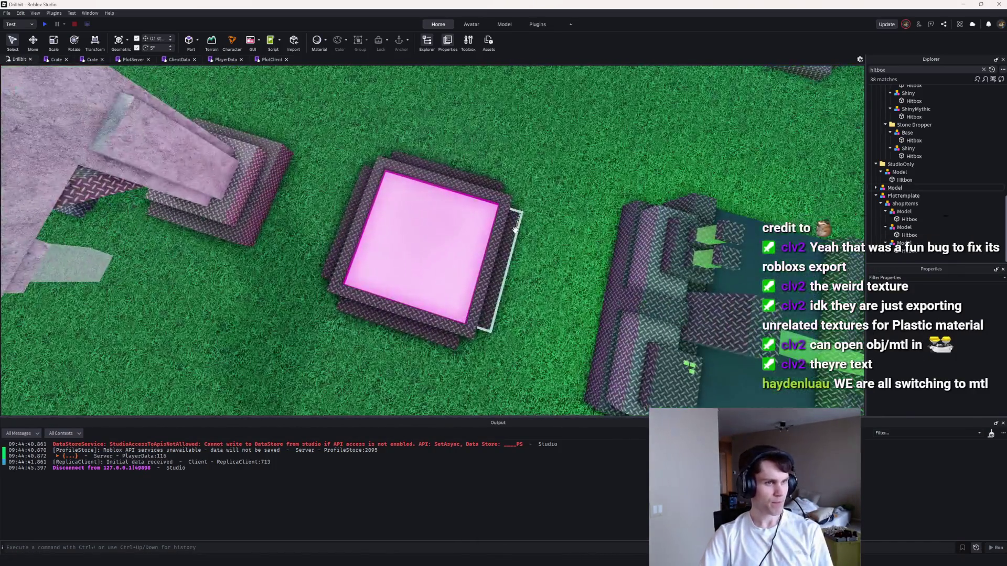
click(515, 229)
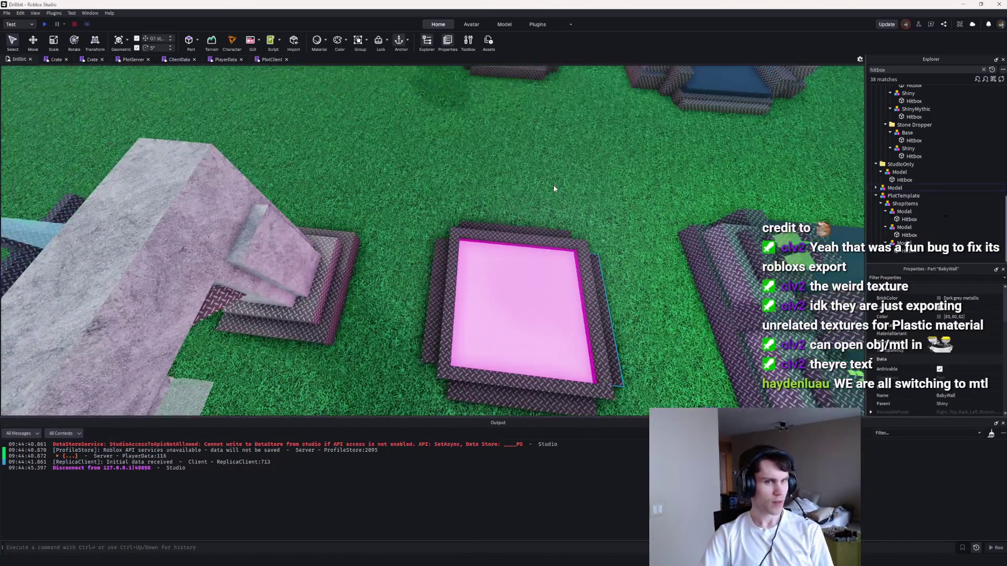
key(BackSpace)
key(BackSpace)
key(BackSpace)
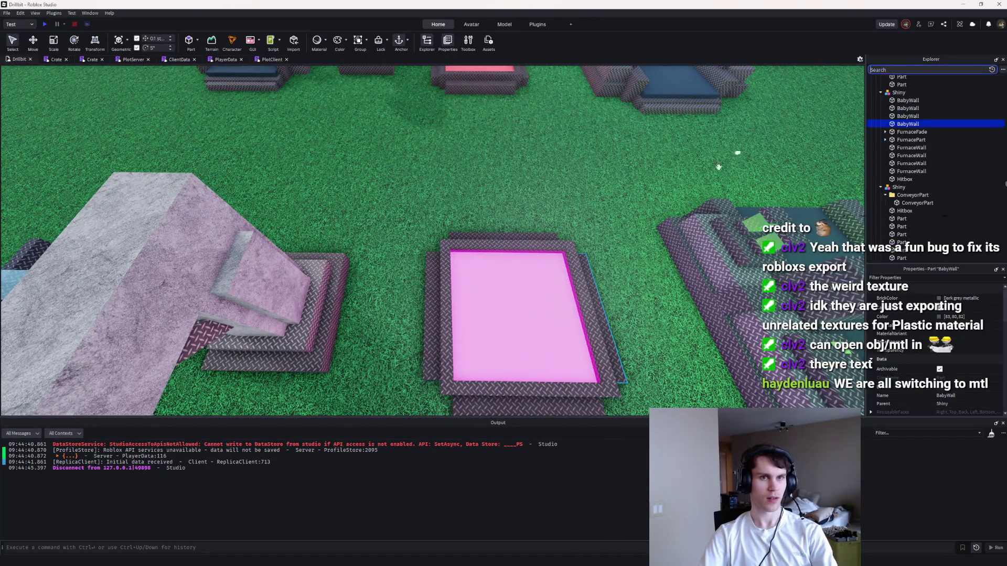
scroll(520, 313, down, 5)
key(f)
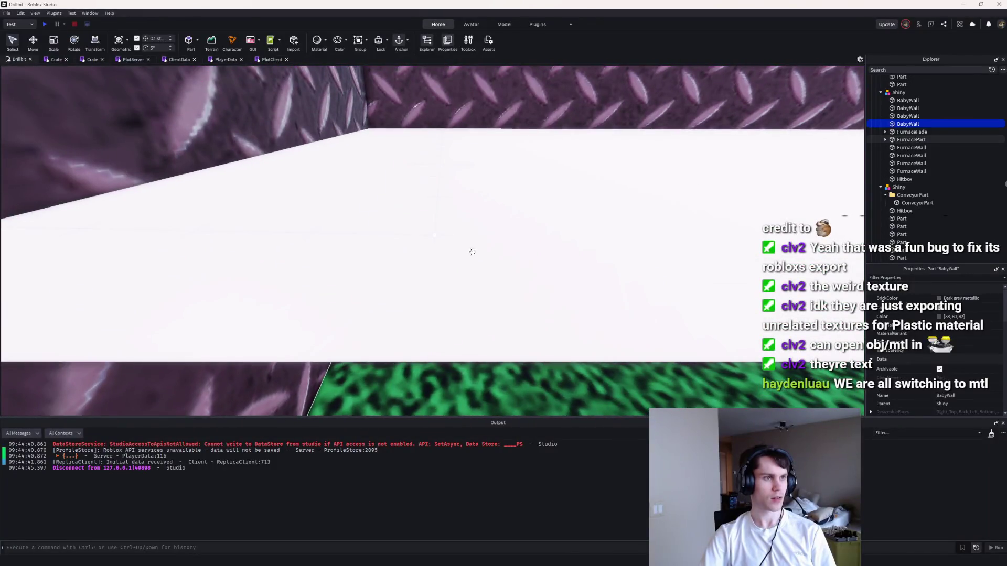
click(472, 252)
key(f)
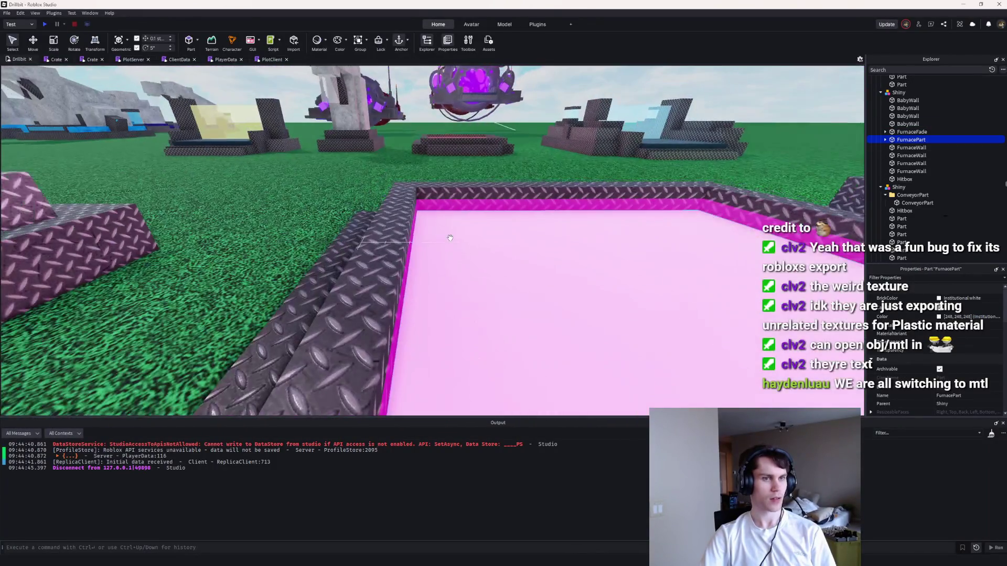
click(964, 4)
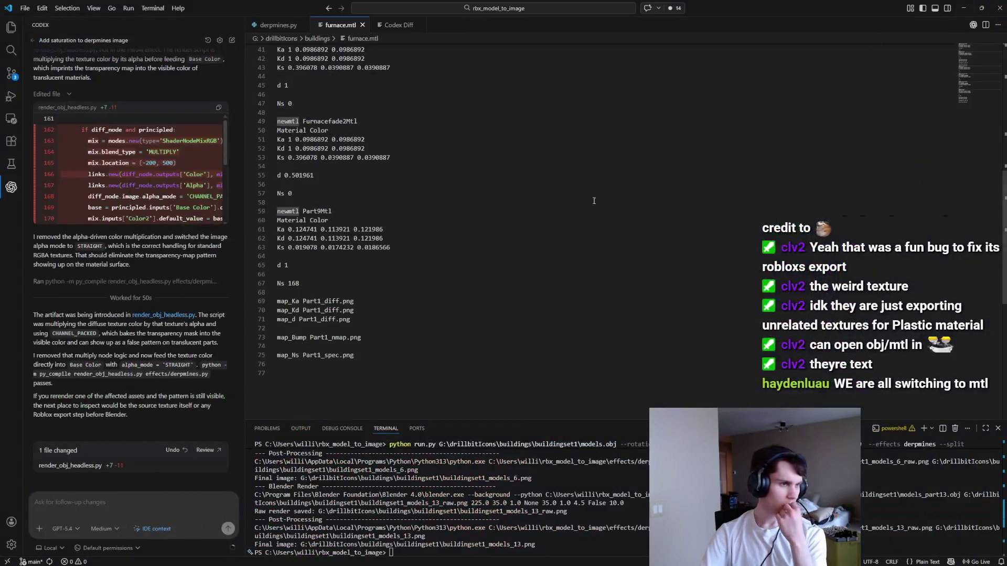
Step: Open furnace.obj from the buildings folder in Visual Studio Code with Open with, just once
scroll(470, 288, up, 4)
scroll(331, 306, up, 6)
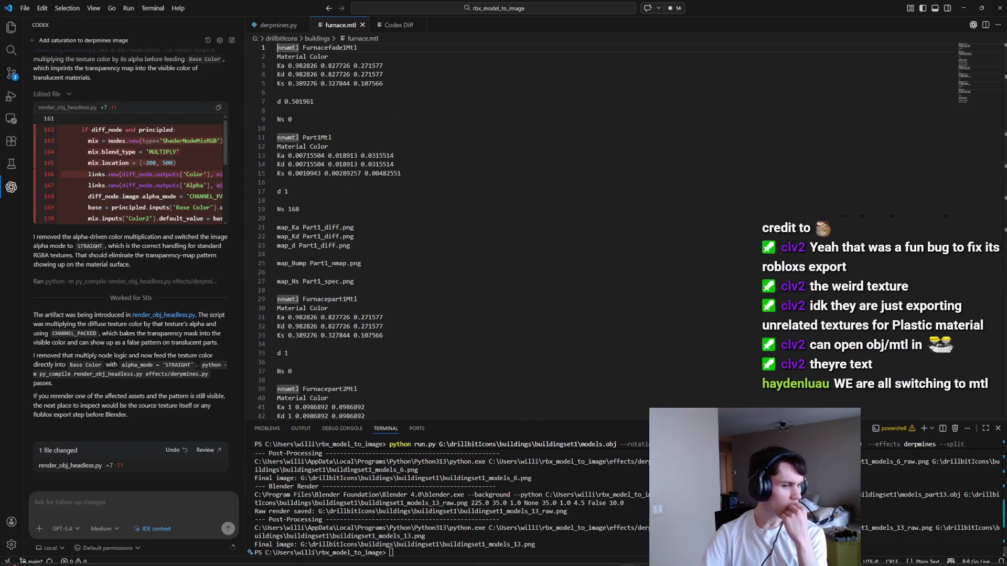
mouse_move(509, 561)
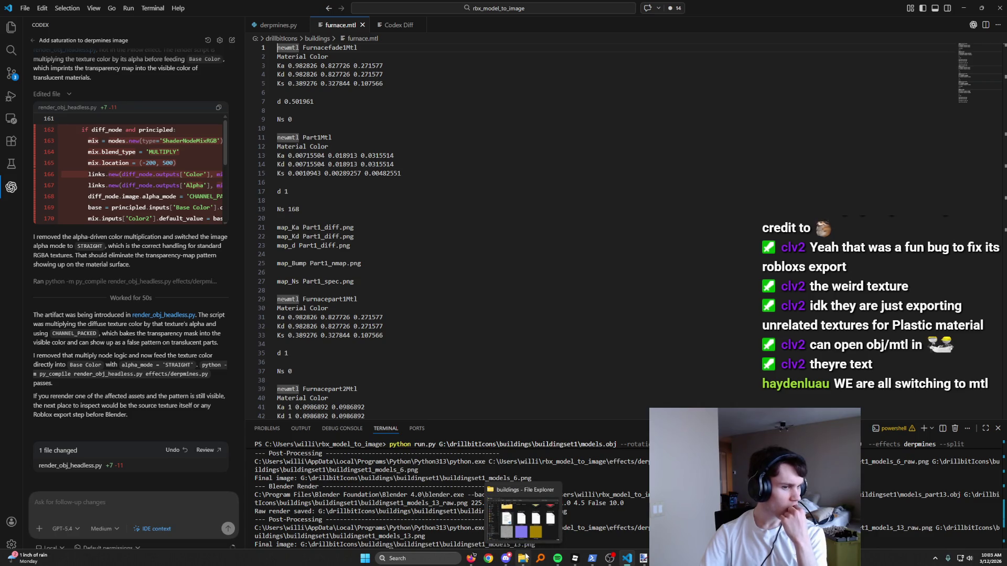
click(526, 557)
right_click(591, 199)
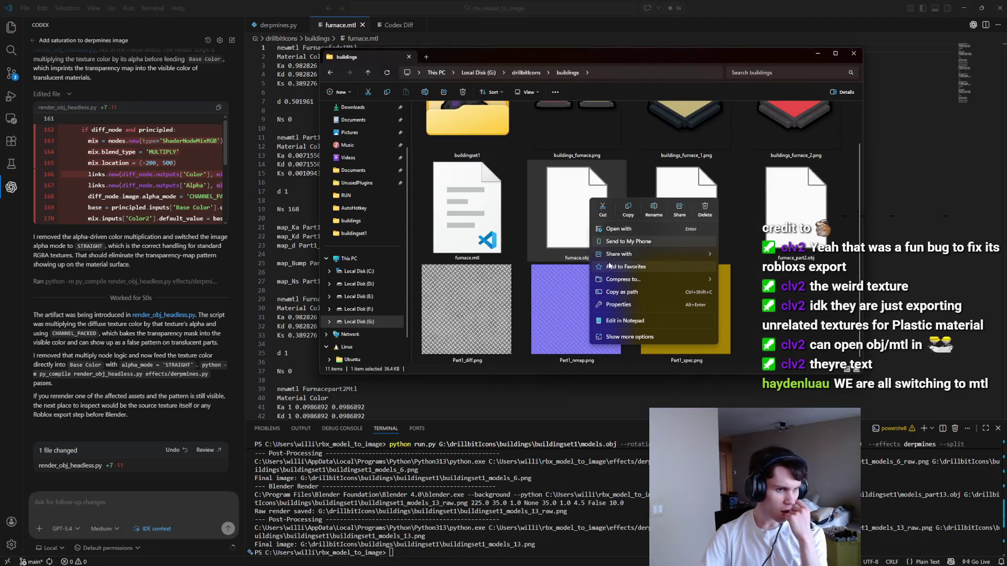
mouse_move(618, 280)
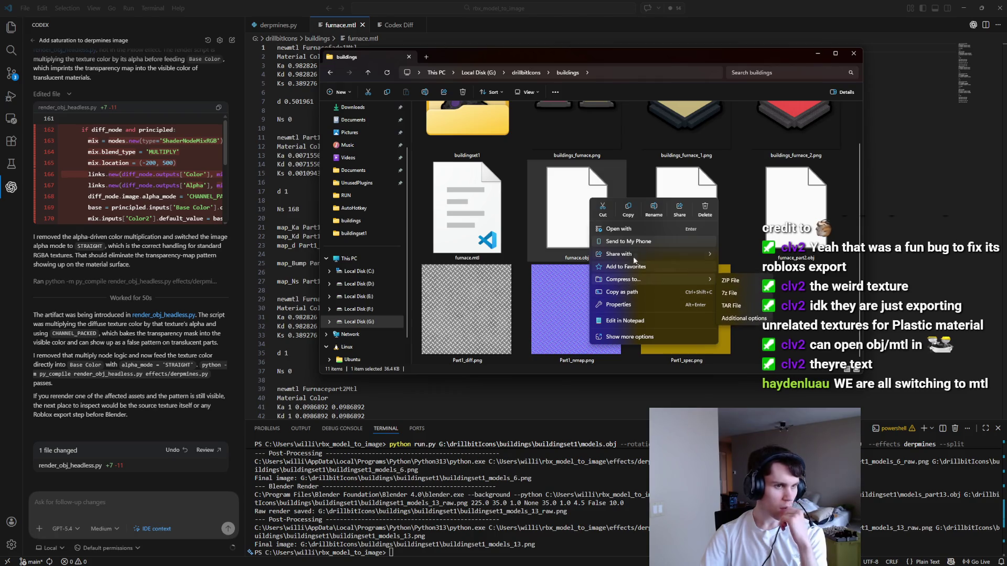
click(608, 231)
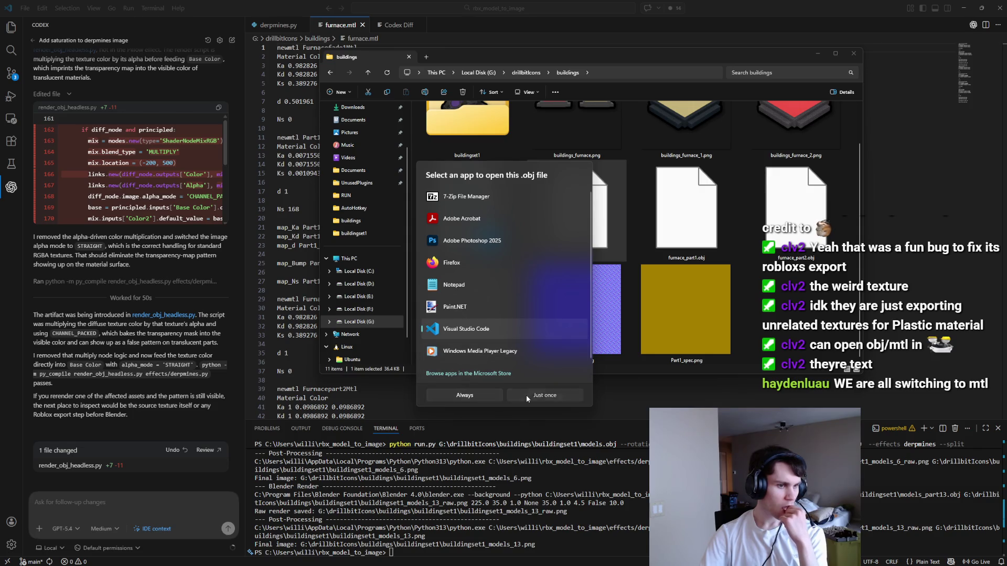
click(526, 397)
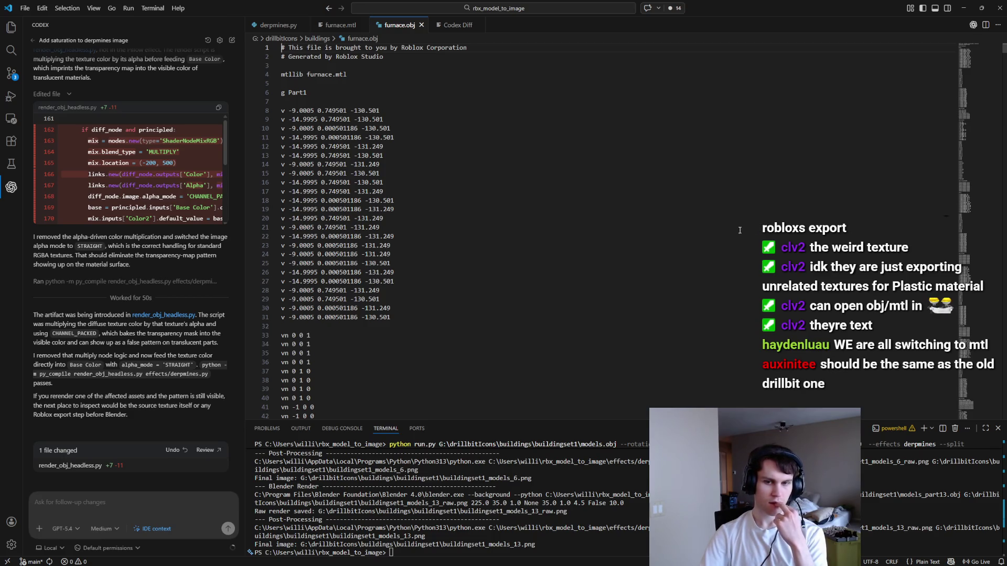
Step: Scroll furnace.obj down to about line 1800, then minimize the editor
mouse_move(970, 103)
mouse_down()
mouse_move(965, 78)
mouse_move(886, 191)
mouse_move(970, 226)
mouse_move(966, 406)
mouse_move(971, 399)
mouse_up()
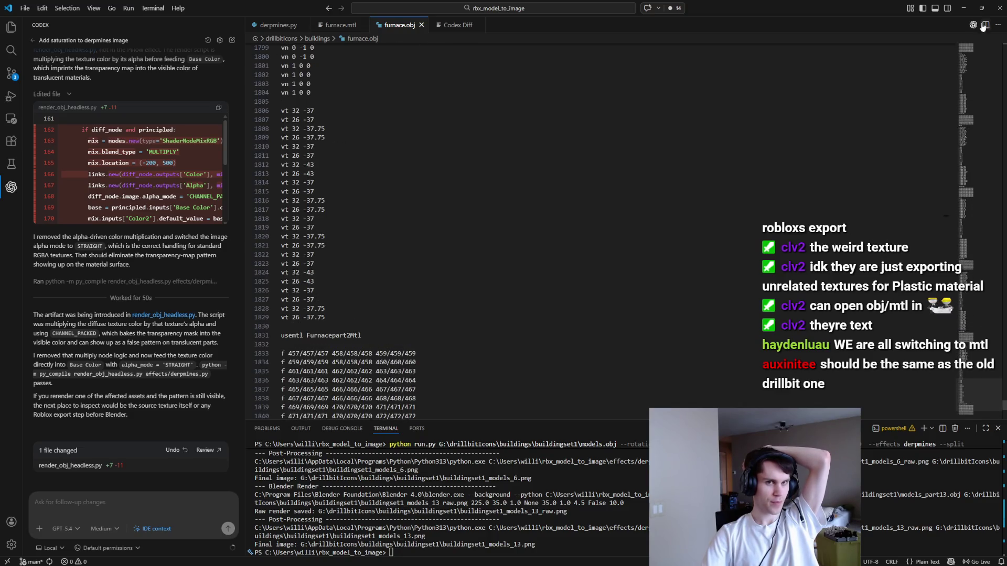
click(970, 8)
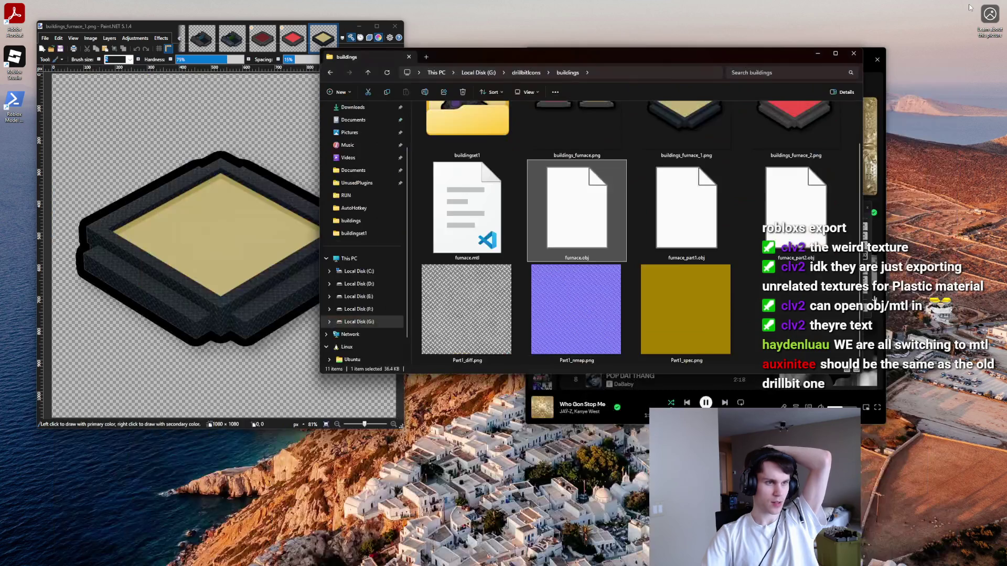
Step: Look over the furnace files in the buildings folder, then return to VS Code's file tree
scroll(751, 254, up, 1)
click(751, 255)
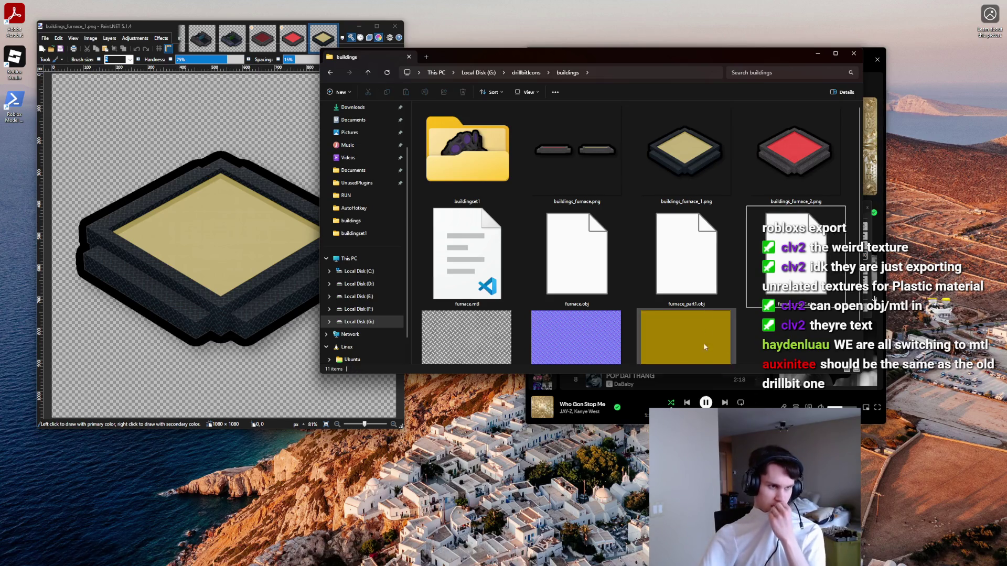
scroll(707, 306, down, 1)
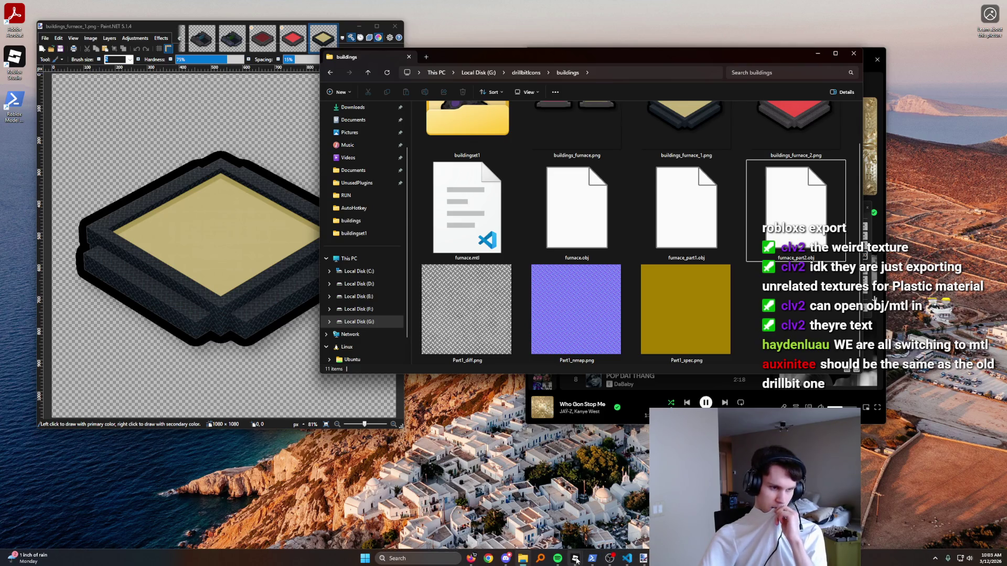
mouse_move(575, 560)
mouse_move(609, 559)
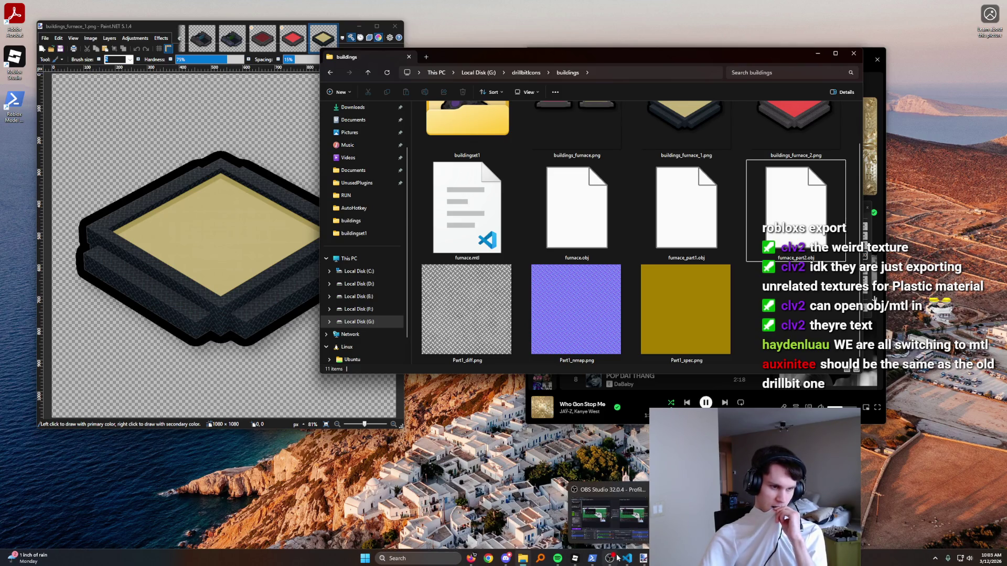
click(624, 558)
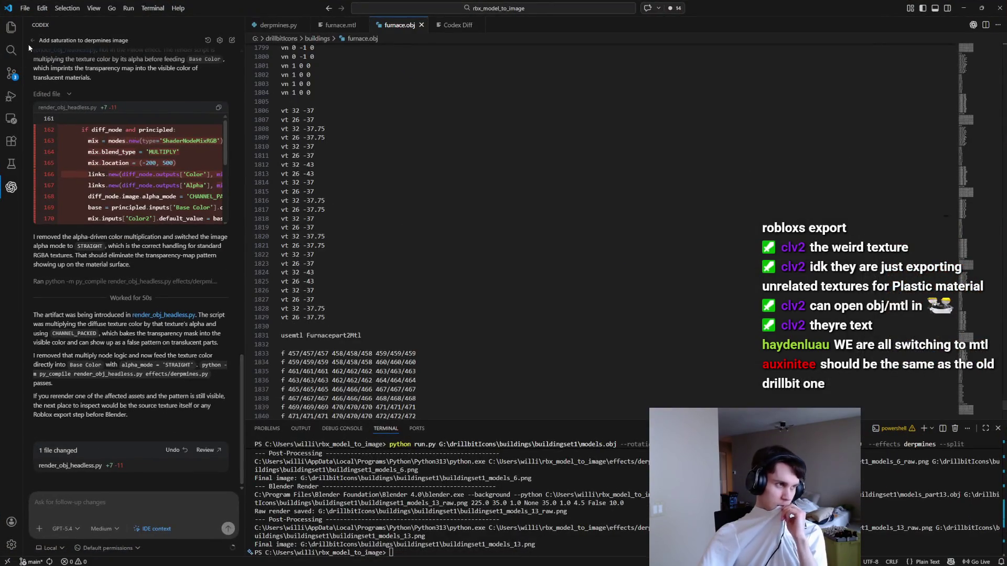
click(12, 27)
Step: Create a 'check-difference' folder in the project root
right_click(105, 241)
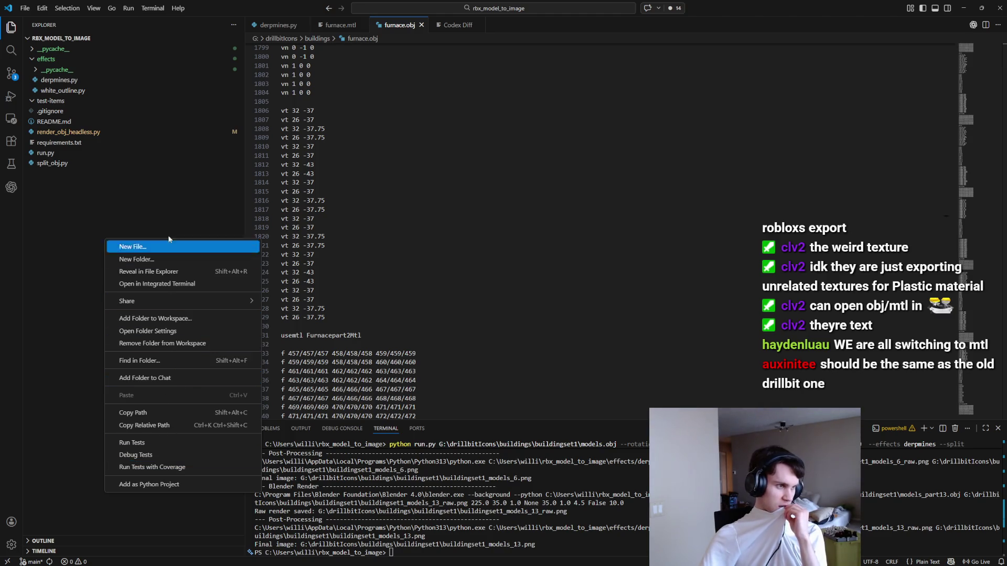
click(157, 259)
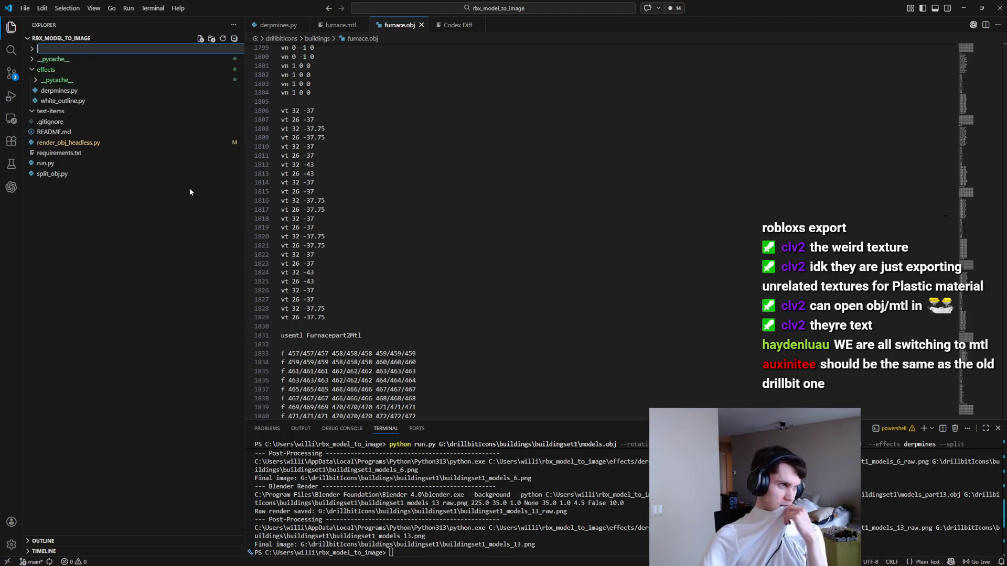
text(check-dif)
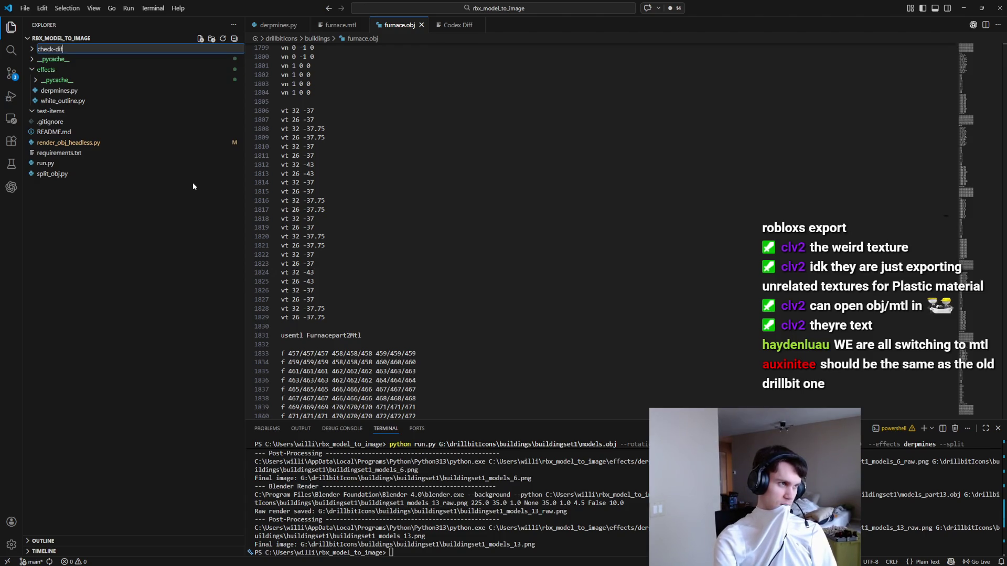
text(ference)
key(Return)
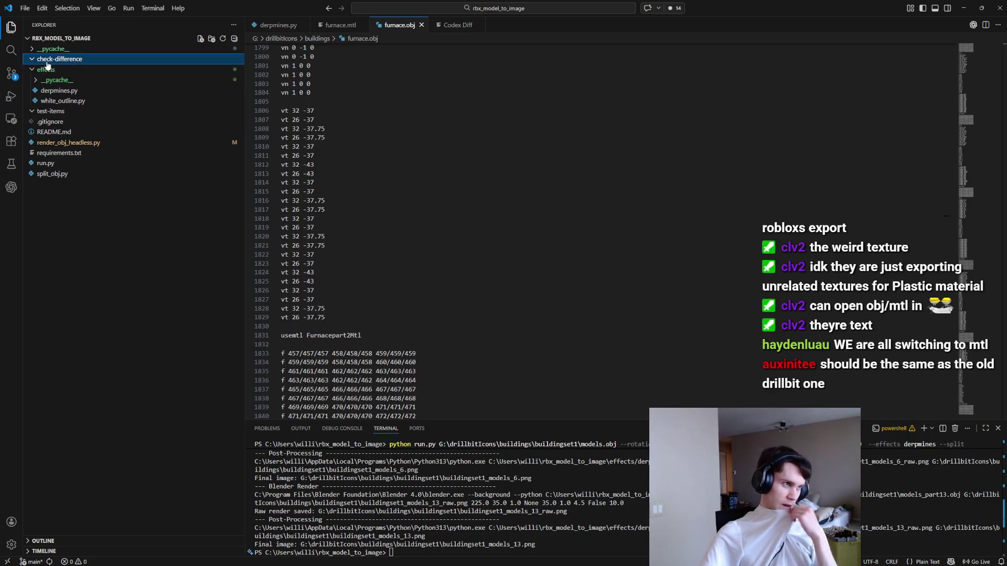
Step: Add 'furnaceA' and 'furnaceB' subfolders inside check-difference
right_click(74, 59)
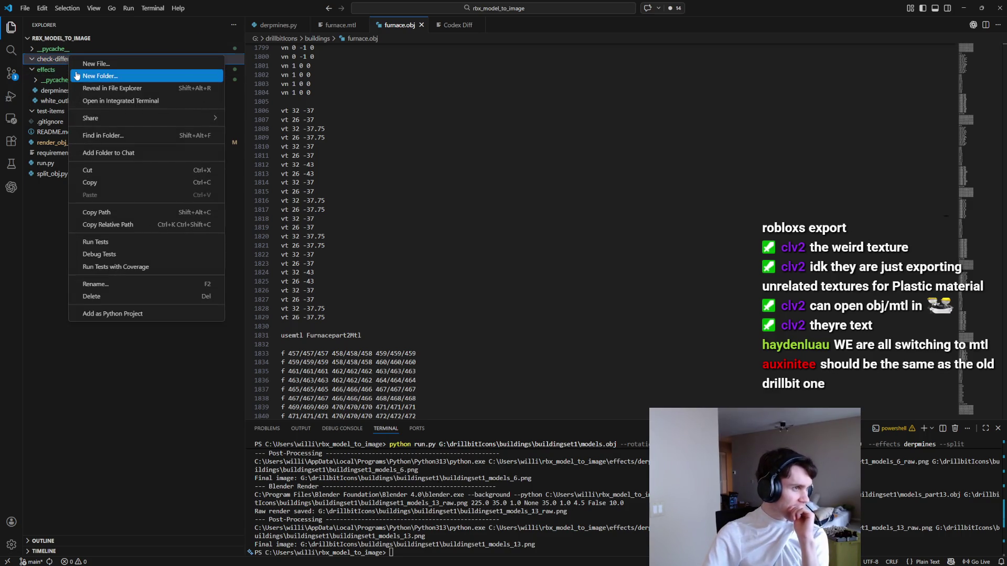
click(77, 73)
text(furan)
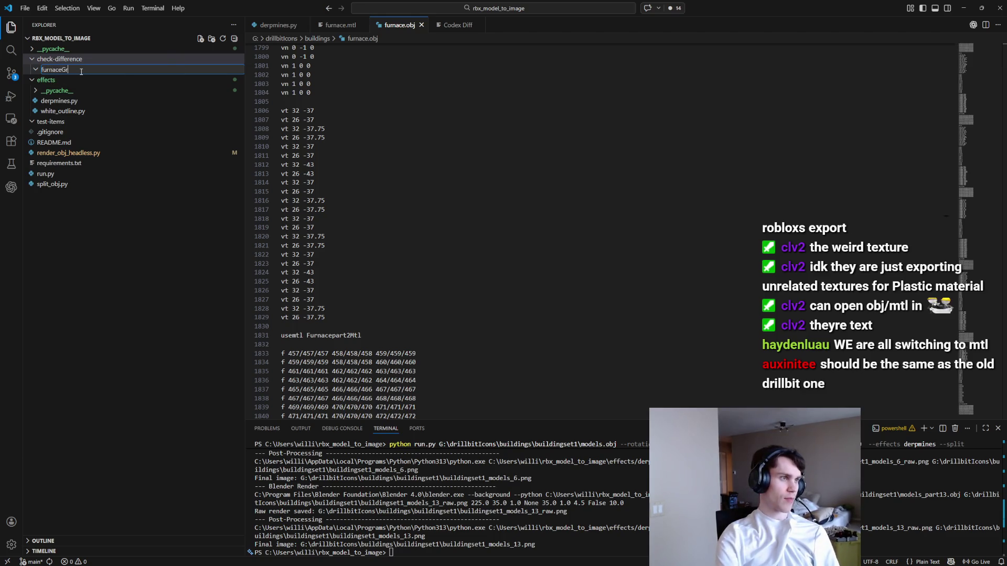
key(Return)
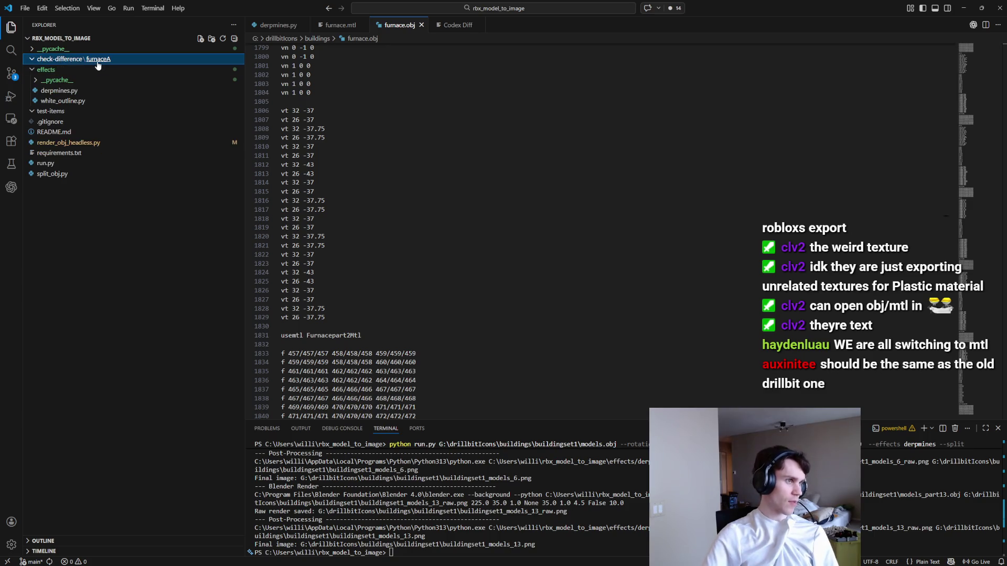
right_click(65, 61)
click(96, 83)
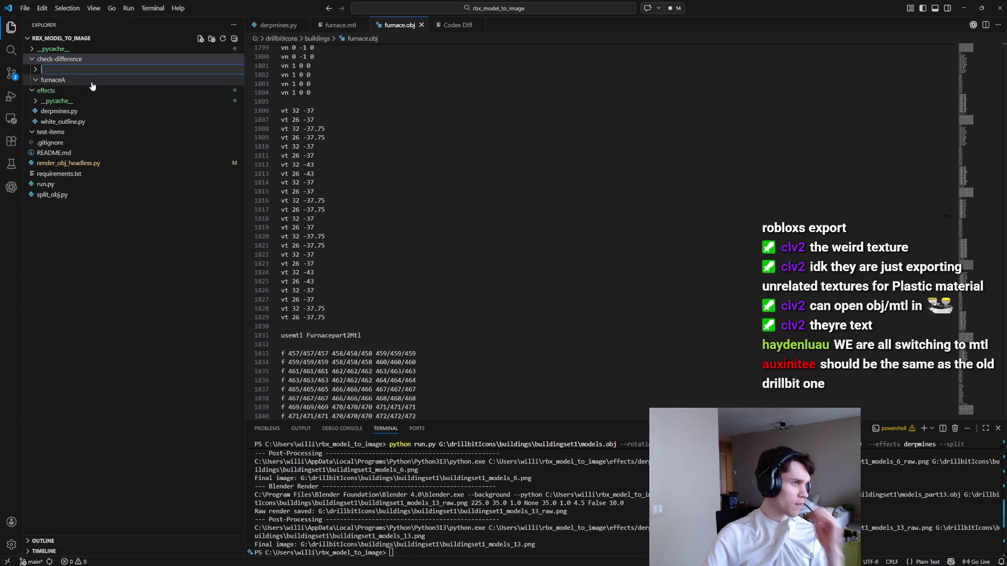
text(furnabc)
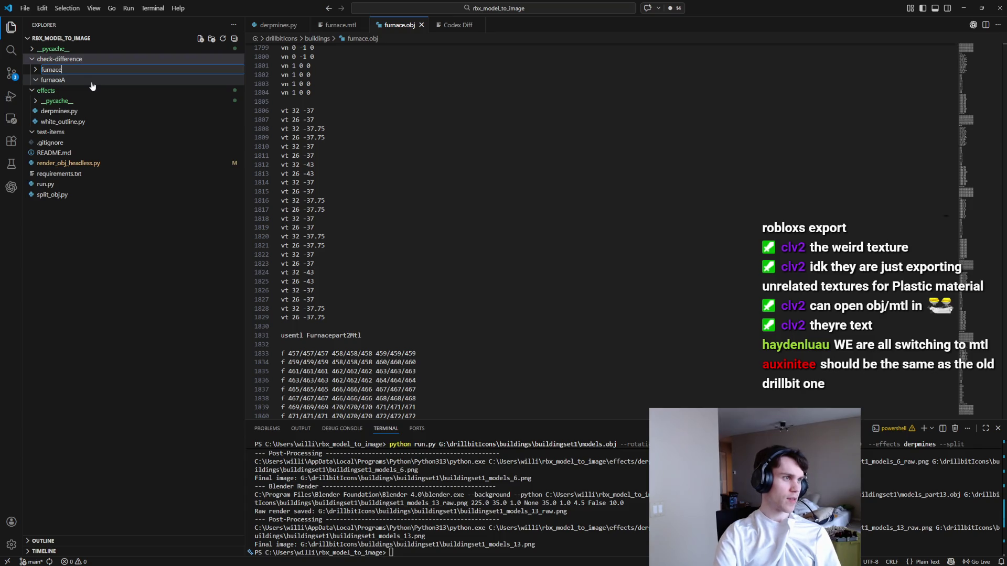
text(B)
key(Return)
mouse_move(484, 554)
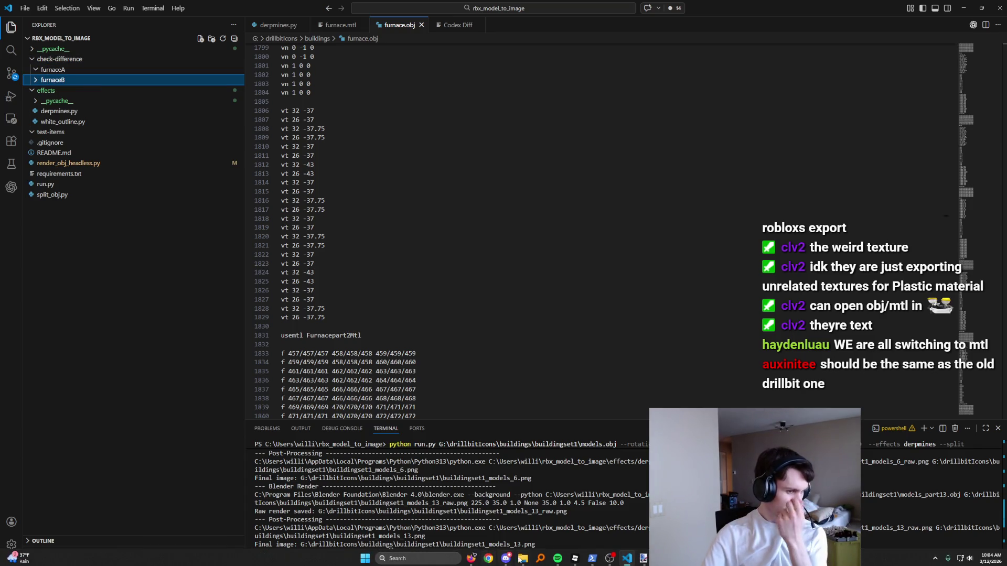
click(521, 558)
Step: Drag the seven furnace export files from the buildings folder onto furnaceA
mouse_move(808, 325)
mouse_down()
mouse_move(527, 168)
mouse_move(455, 197)
mouse_move(124, 74)
mouse_move(70, 74)
mouse_up()
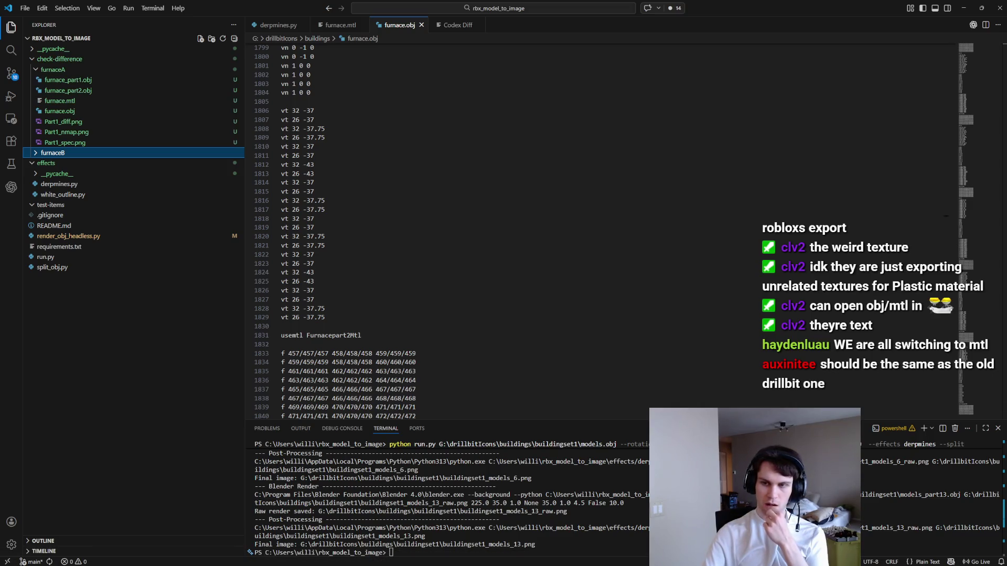
key(super+d)
key(super+d)
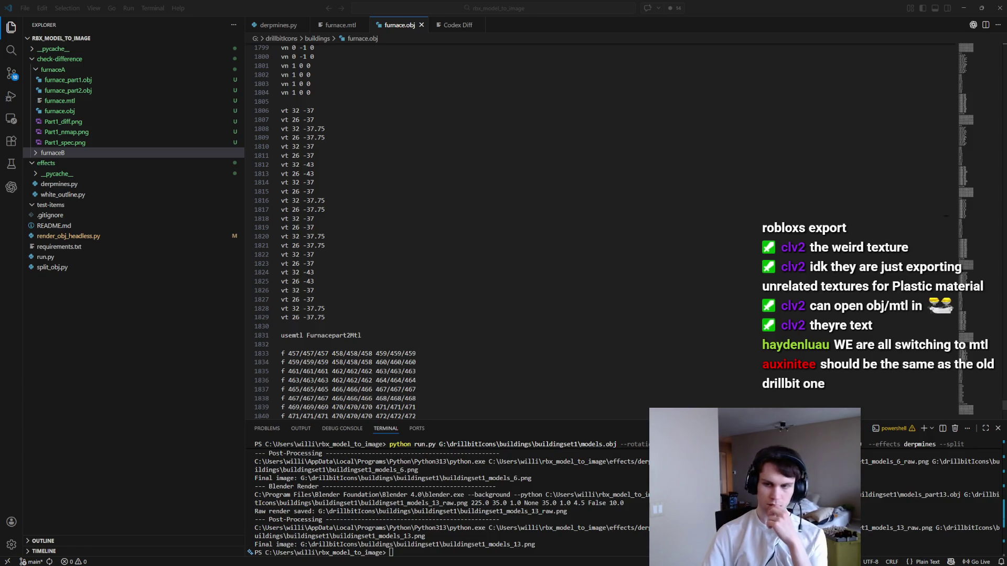
key(alt+Tab)
Step: Delete Furnacefade1_diff.png and Furnacefade1_nmap.png from furnace2, leaving five files
scroll(570, 163, up, 2)
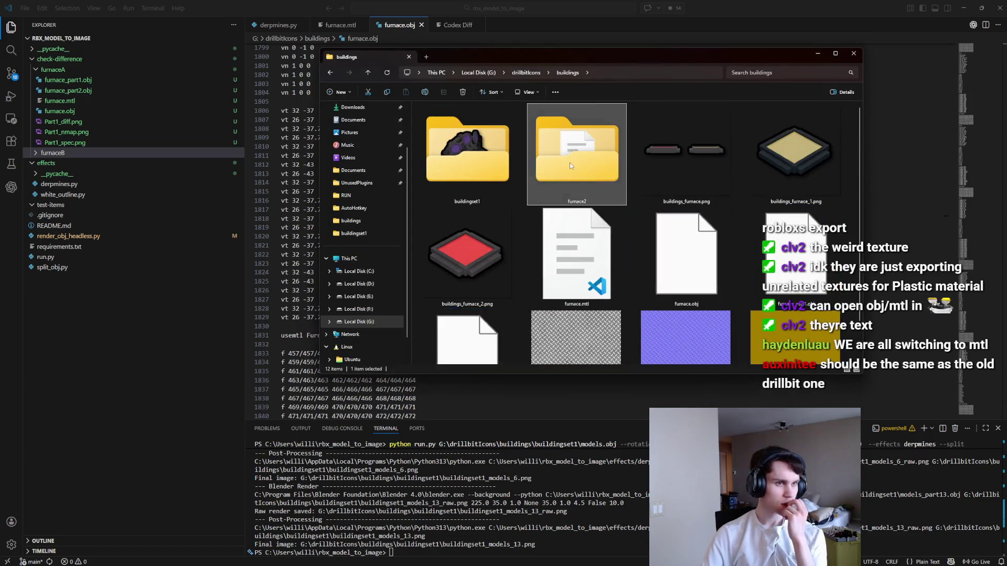
double_click(570, 163)
drag(776, 196, 441, 123)
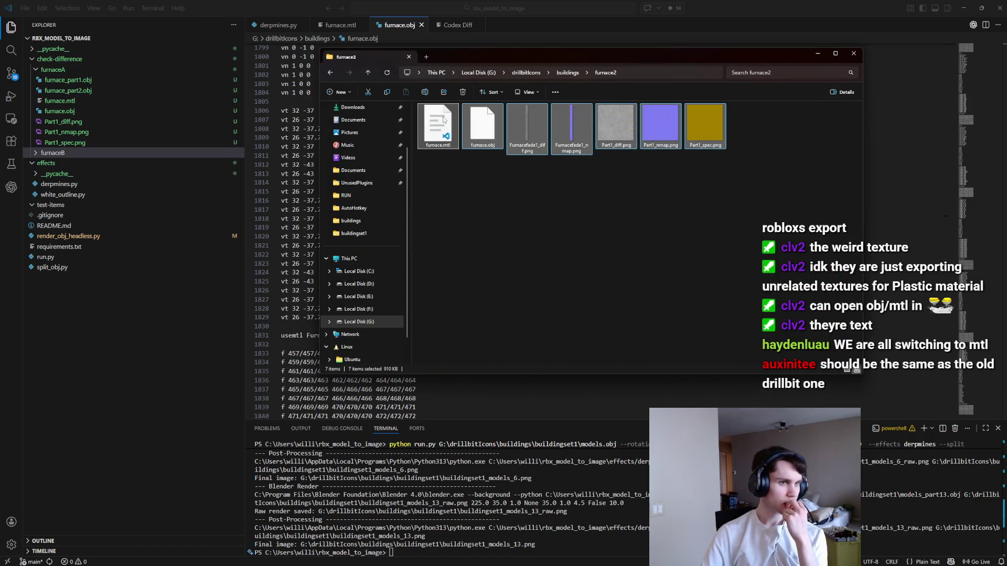
click(641, 212)
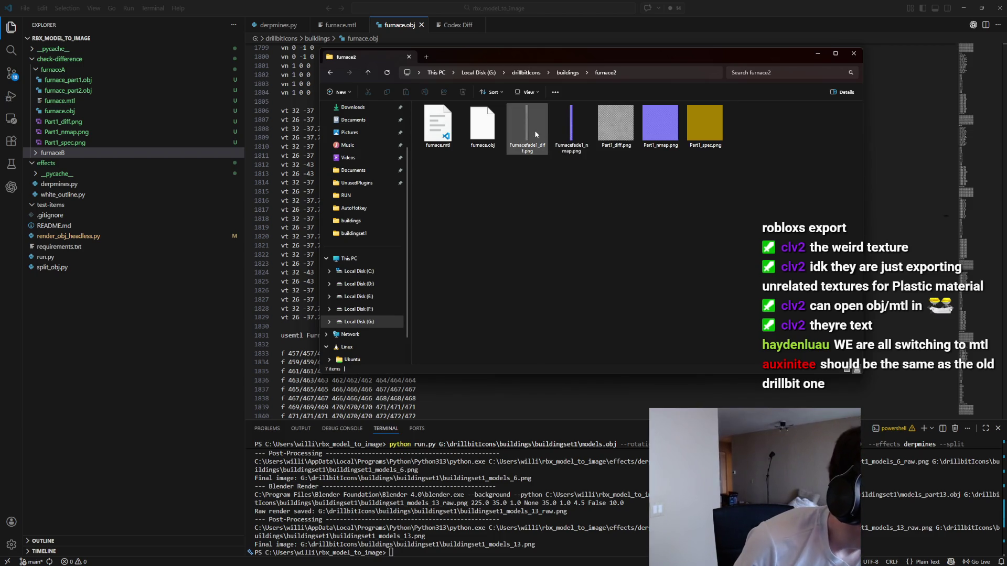
drag(581, 161, 540, 138)
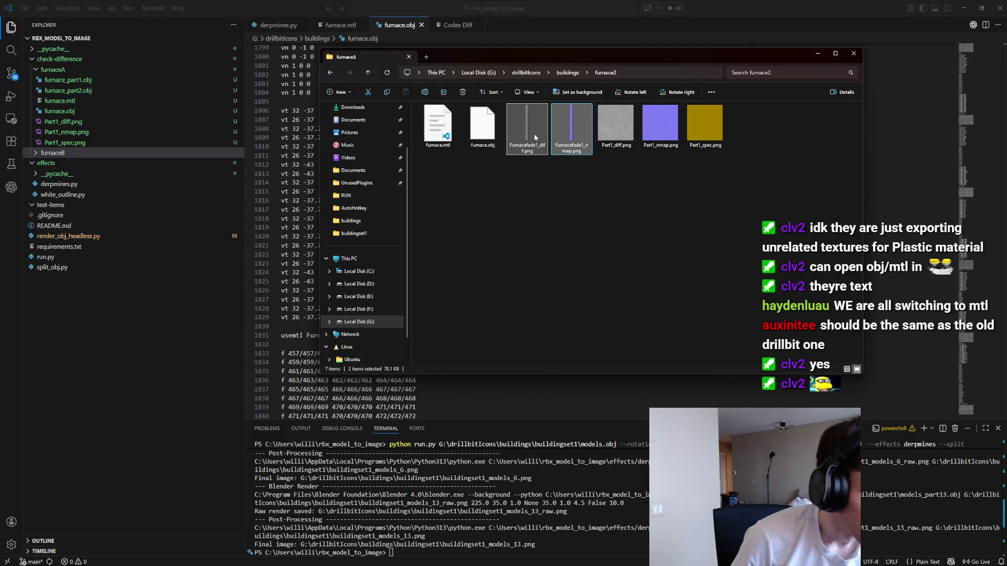
key(Delete)
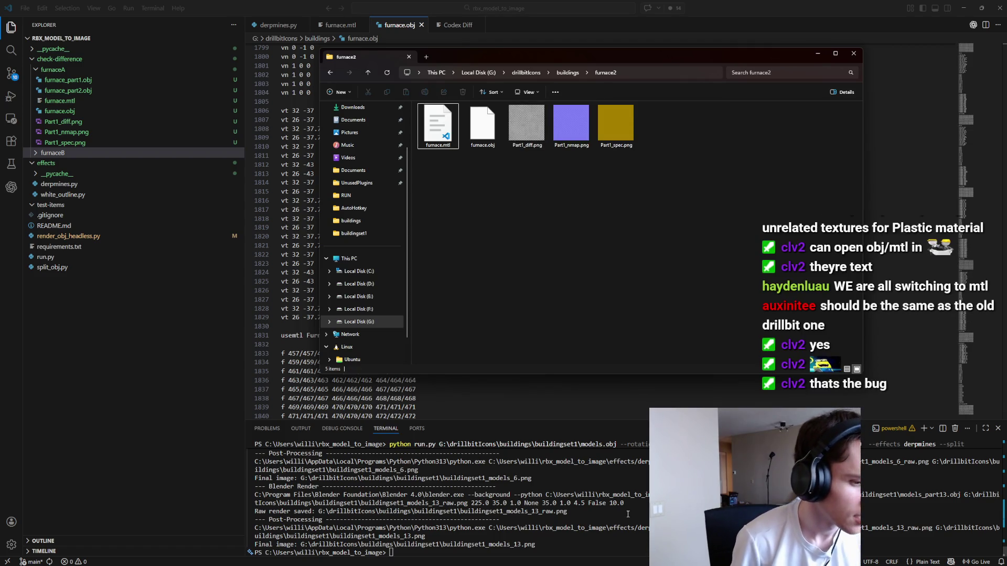
click(630, 514)
key(Up)
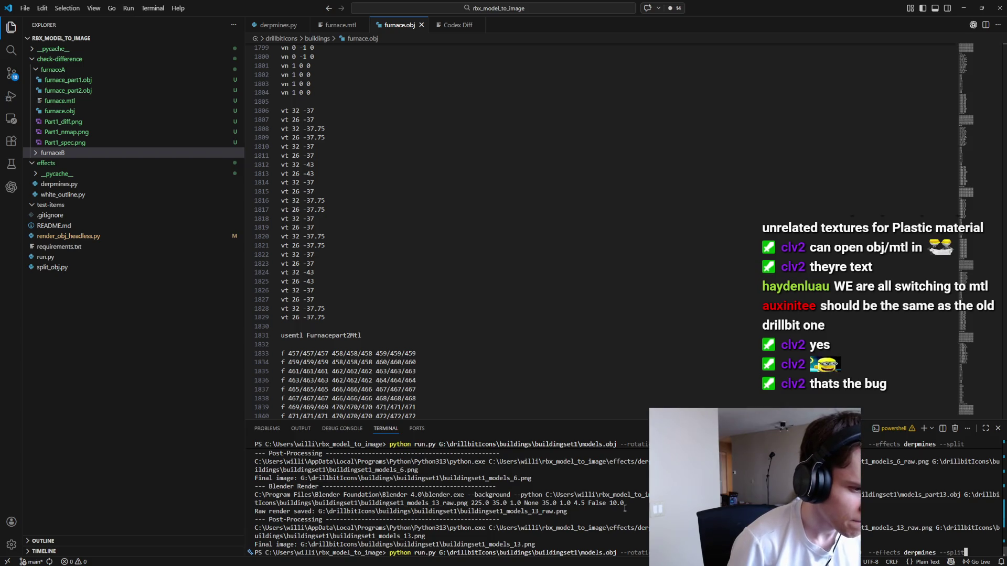
Step: Change the render command's model path to buildings\furnace2\furnace.obj and run it
key(ctrl+Left)
key(ctrl+Right)
key(ctrl+BackSpace)
text(furnace)
key(ctrl+Left)
key(Left)
key(ctrl+BackSpace)
text(furnace2)
key(Return)
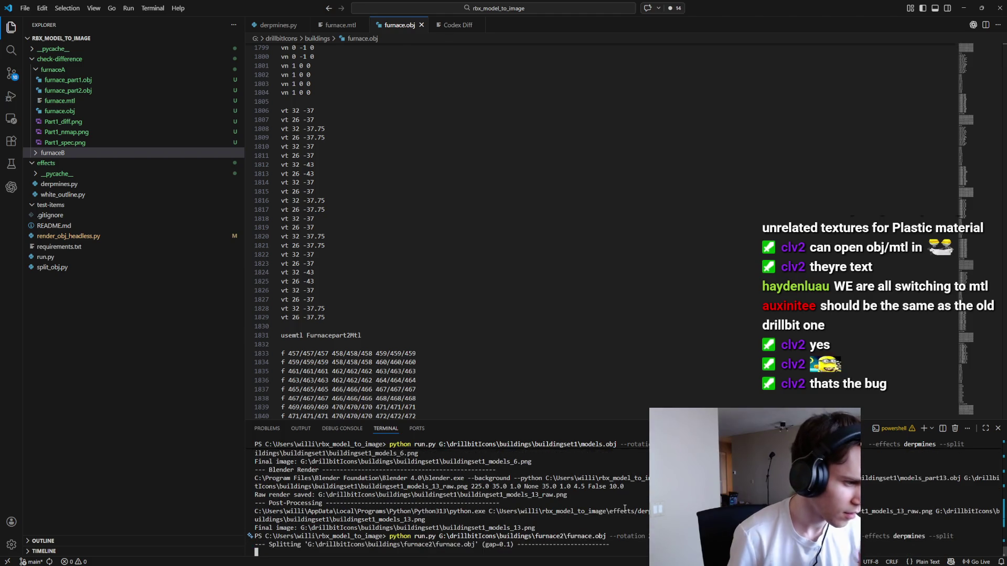
click(523, 560)
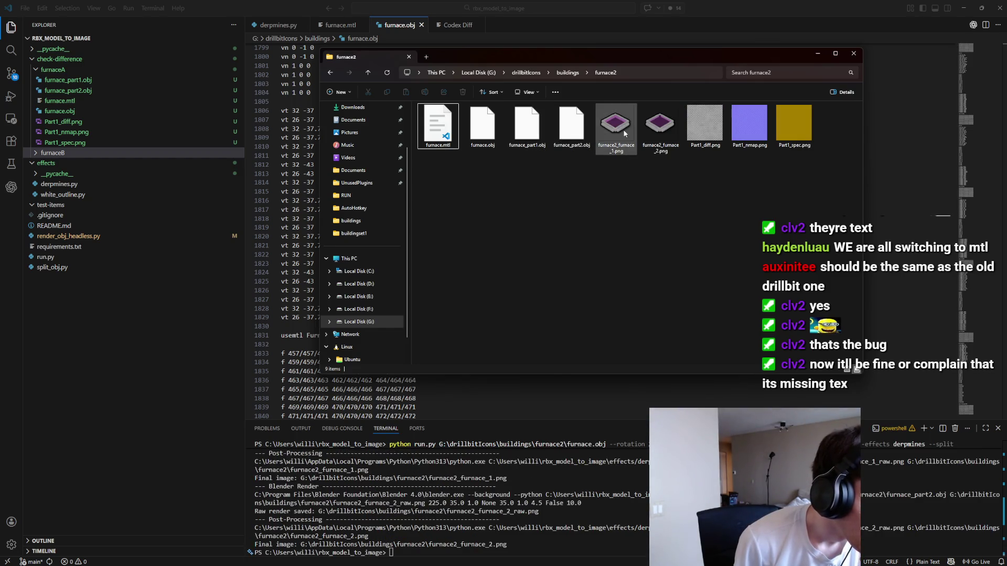
Step: View furnace2_furnace_1.png in Paint.NET, then switch back to VS Code
double_click(624, 133)
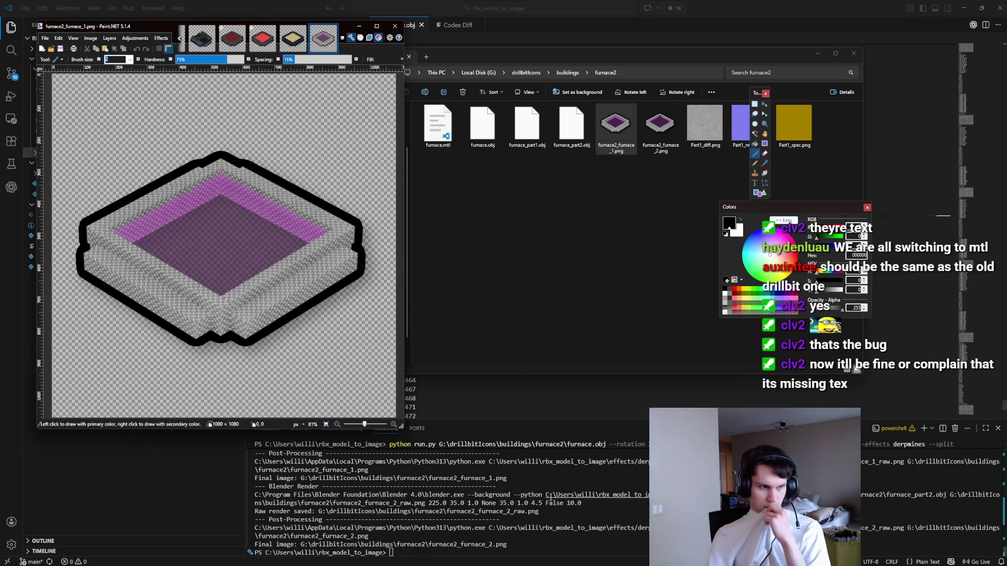
key(alt+Tab)
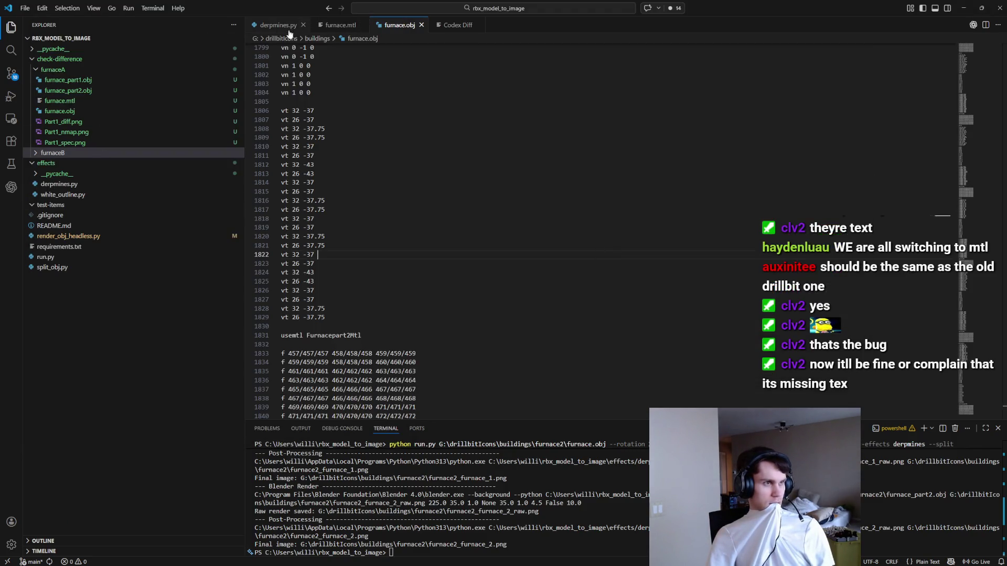
Step: Discard the uncommitted changes to render_obj_headless.py in Source Control
click(287, 26)
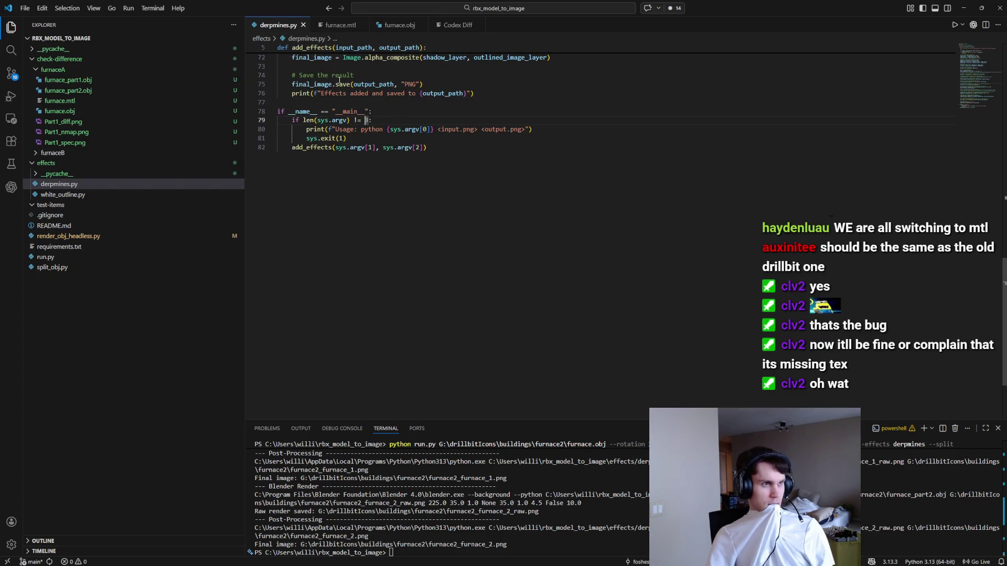
click(11, 76)
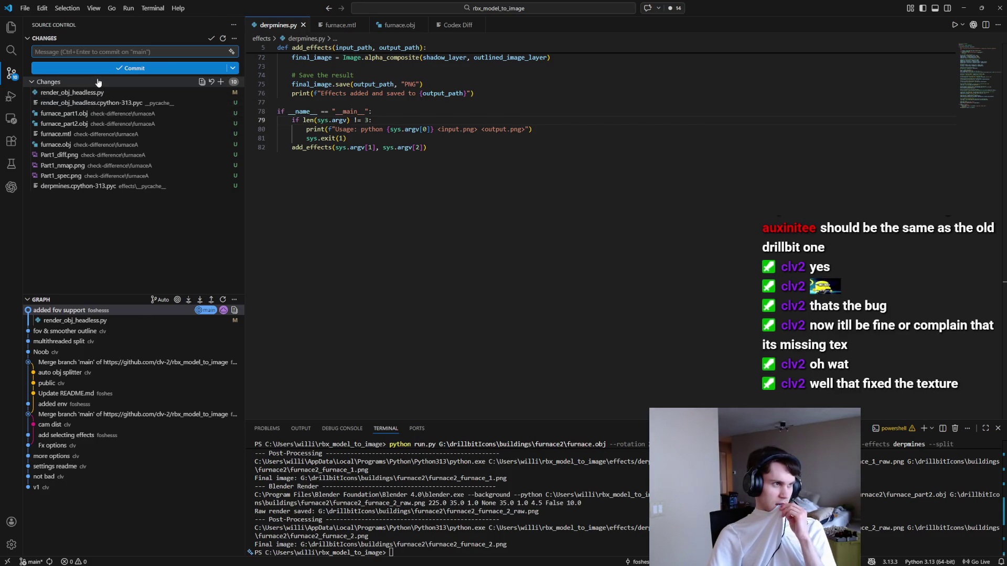
right_click(96, 93)
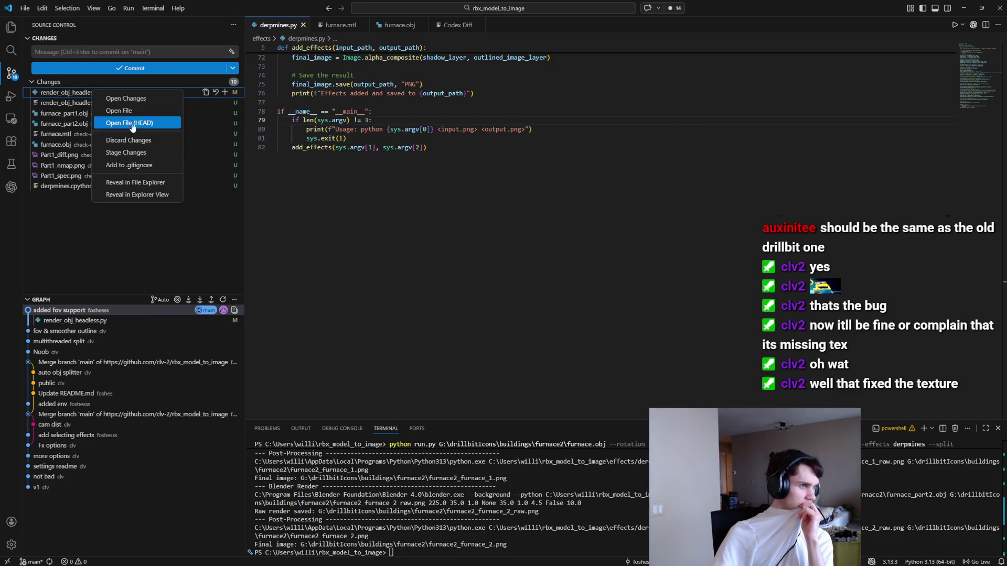
click(131, 140)
click(534, 287)
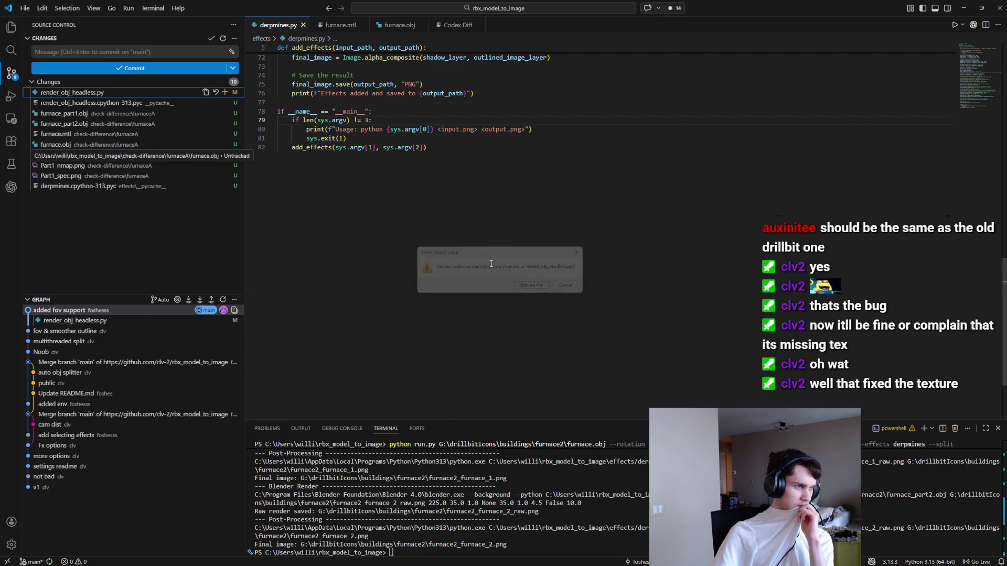
Step: Delete the untracked render_obj_headless and derpmines .pyc files, then rerun the render command
right_click(136, 94)
click(168, 144)
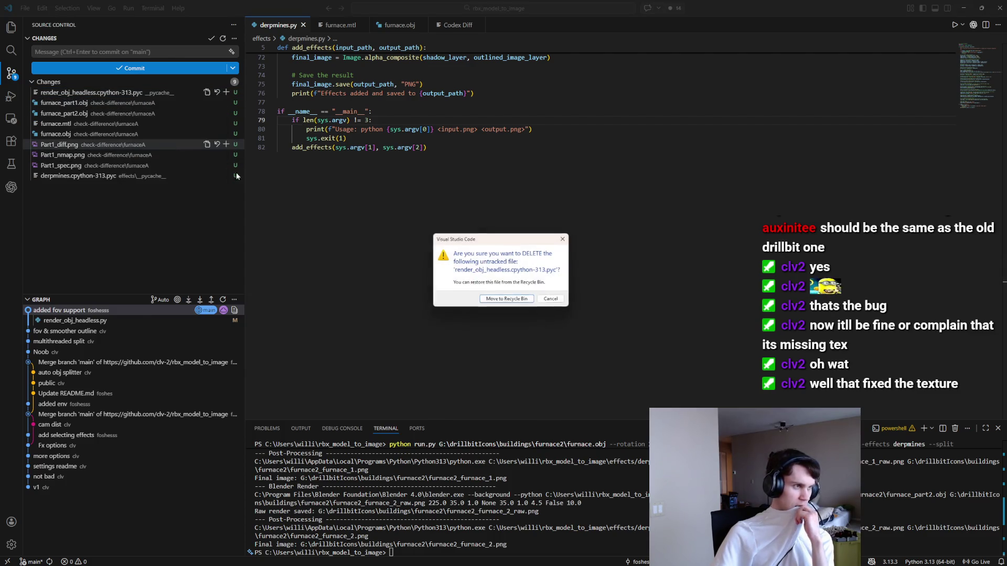
click(524, 303)
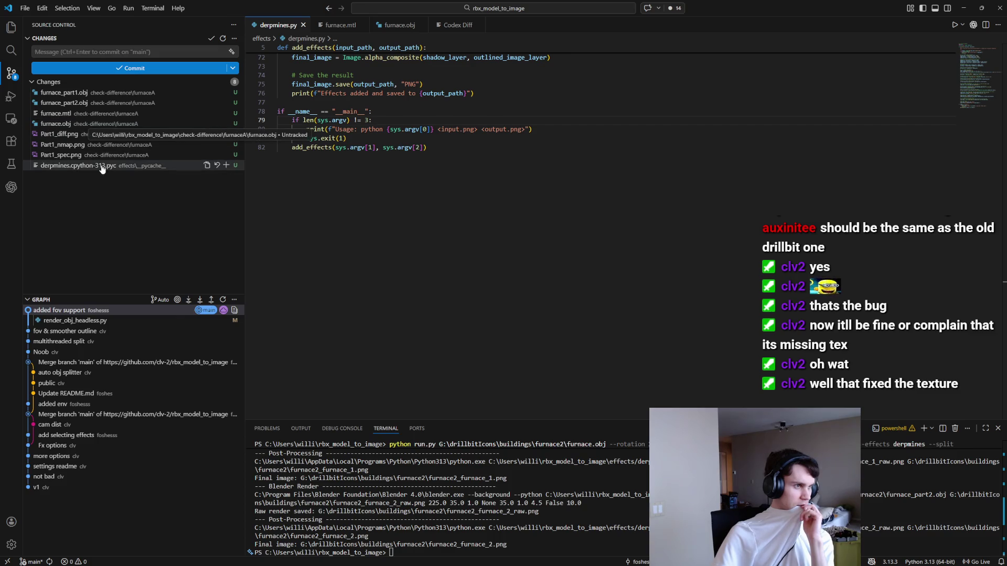
right_click(103, 166)
click(145, 221)
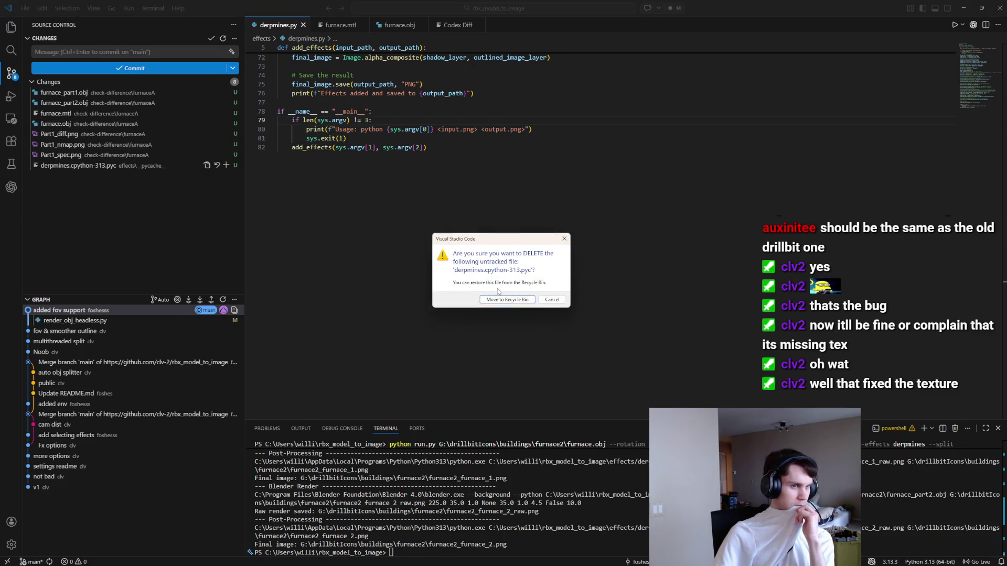
click(524, 303)
key(Up)
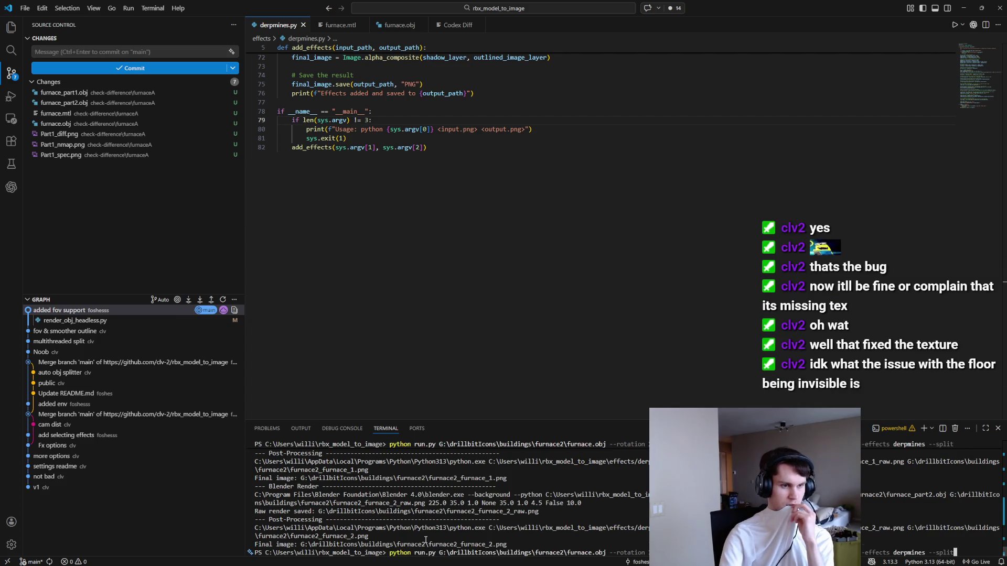
key(Return)
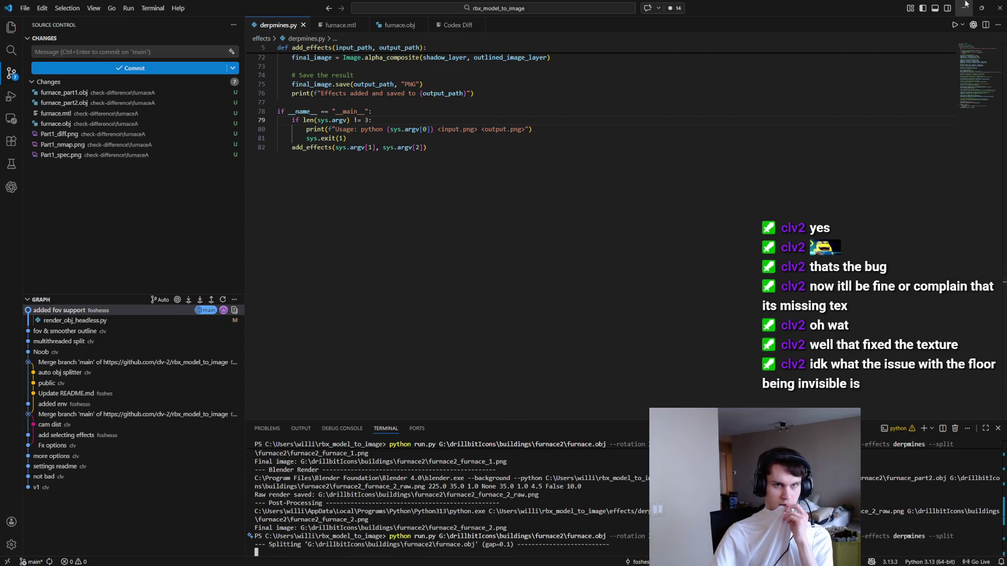
Step: View furnace2_furnace_2.png, then delete both furnace2 render PNGs from the folder
click(962, 6)
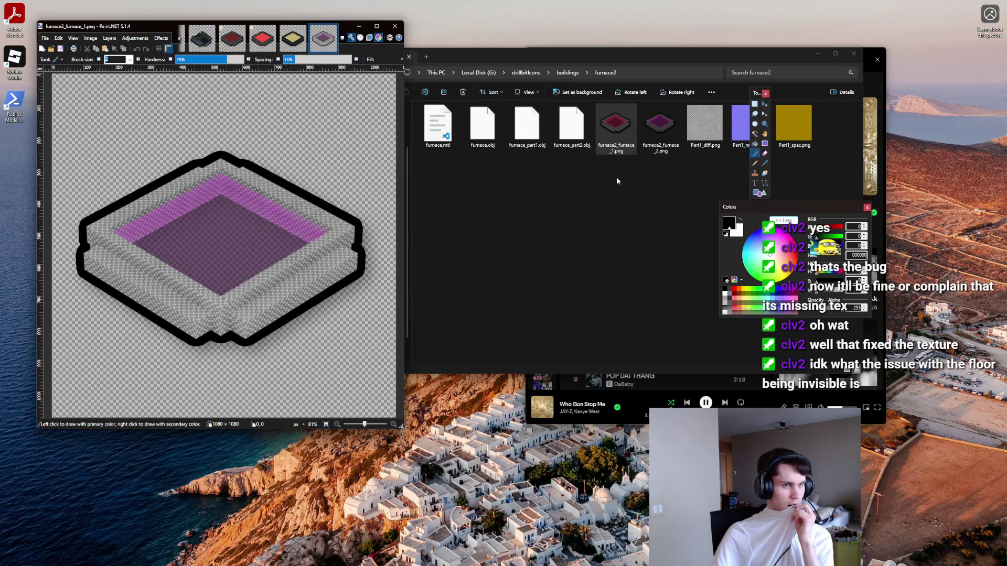
double_click(673, 135)
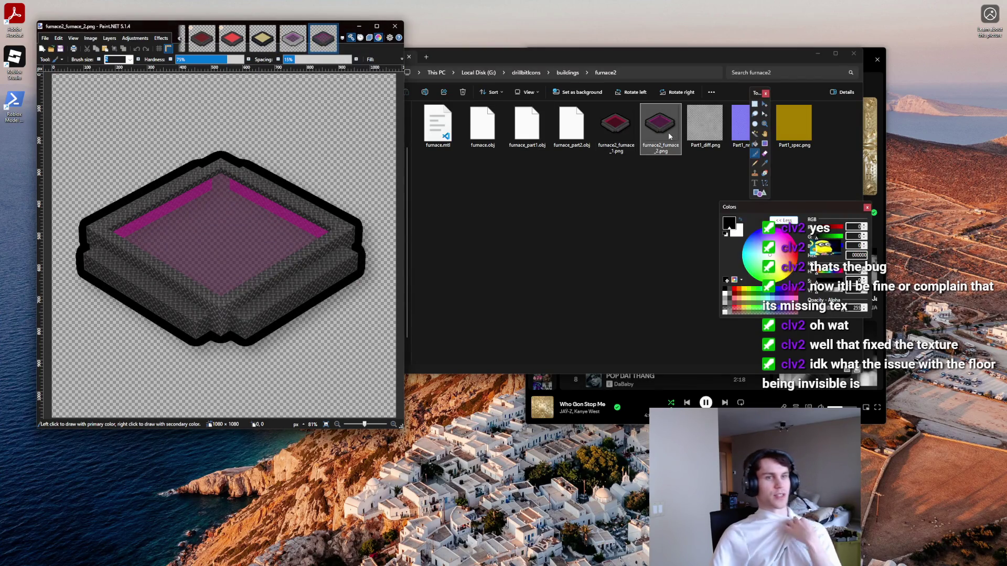
click(627, 189)
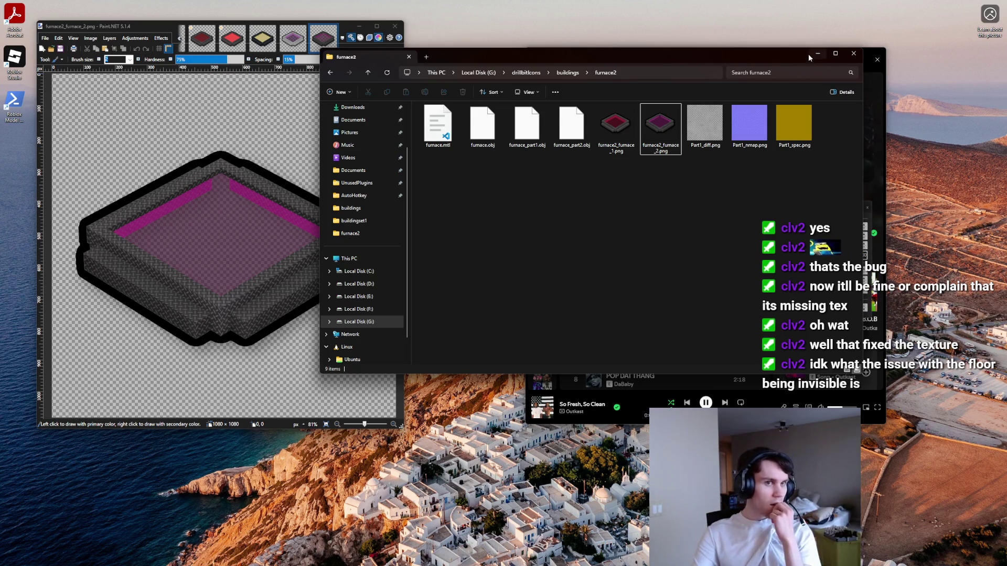
mouse_move(697, 202)
mouse_down()
mouse_move(592, 132)
mouse_move(603, 128)
mouse_up()
key(Delete)
Step: Copy furnace2's seven remaining files into the check-difference furnaceB folder
drag(754, 168, 416, 101)
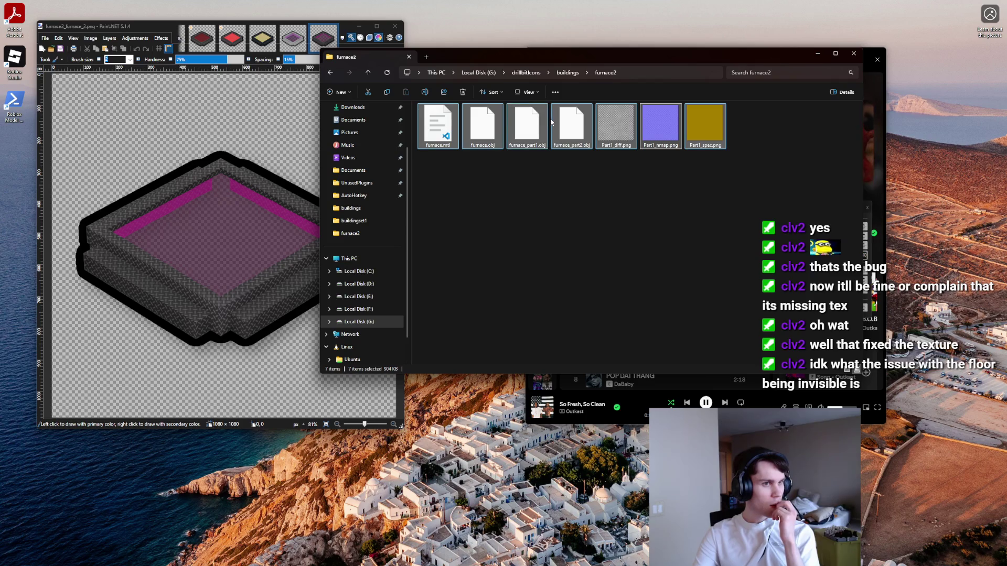
double_click(351, 24)
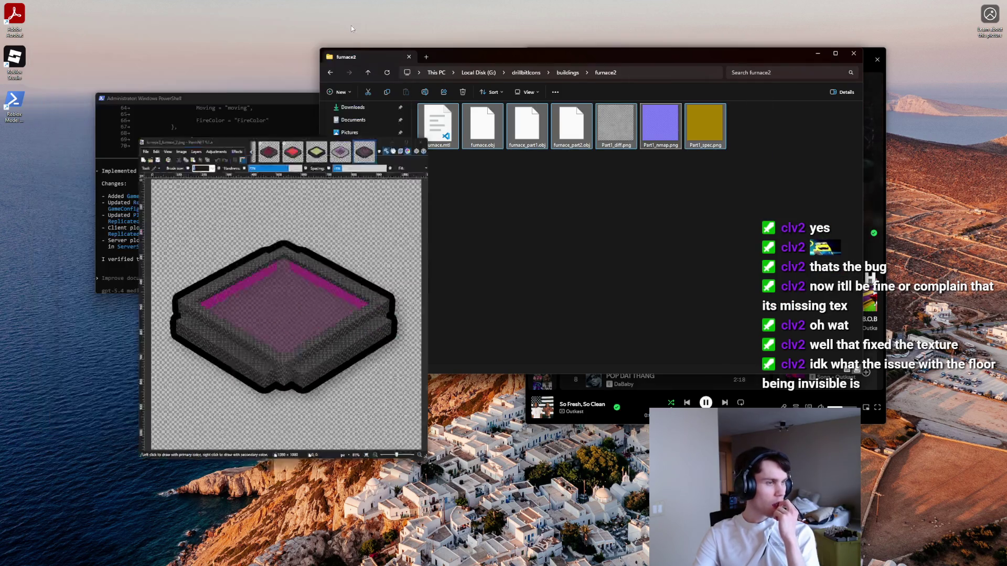
mouse_move(575, 561)
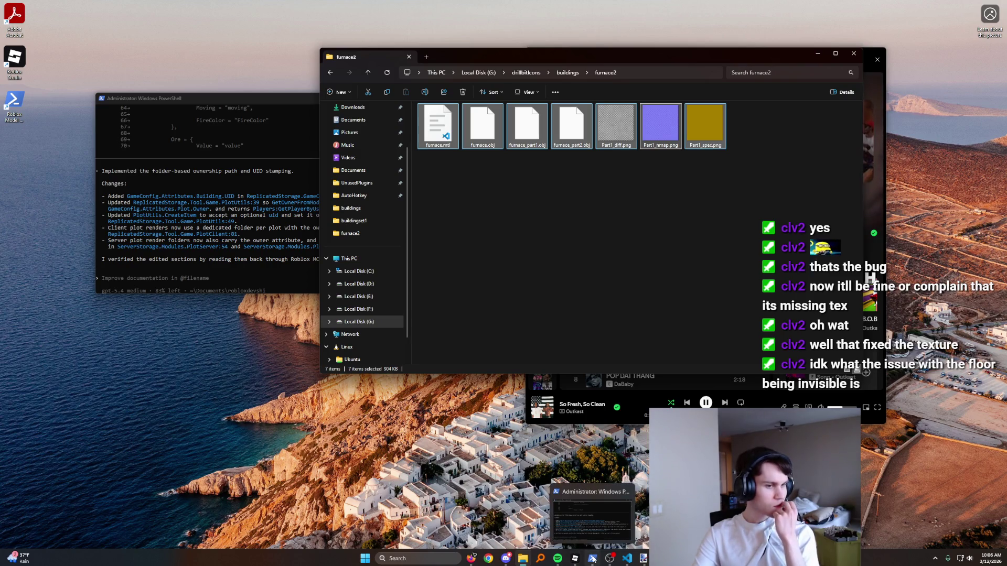
click(627, 559)
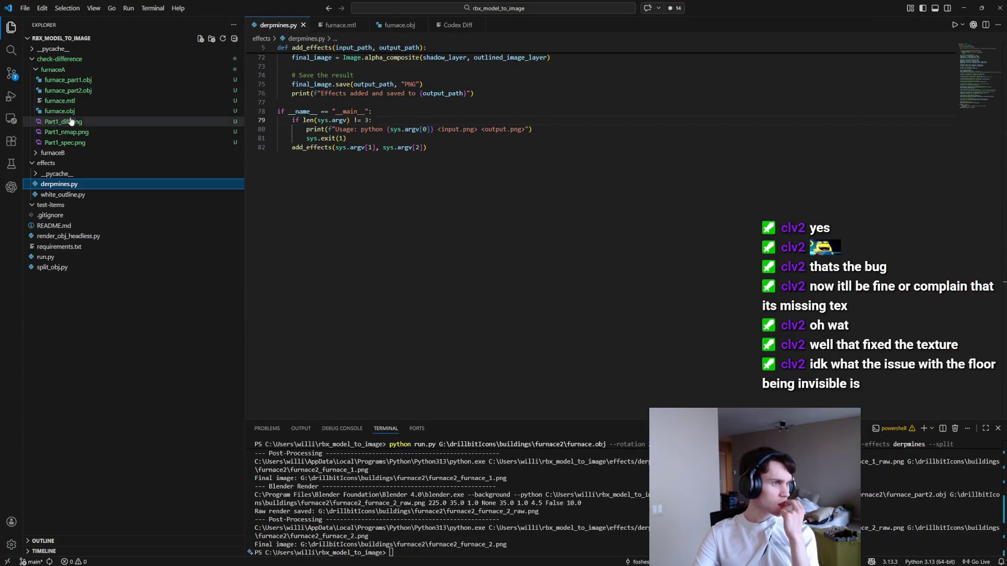
click(42, 69)
click(37, 80)
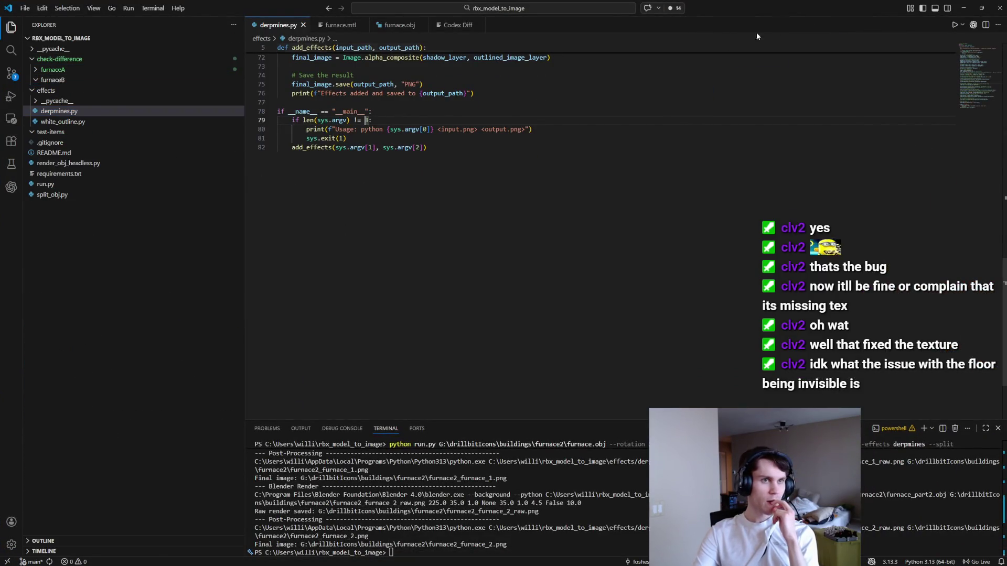
double_click(657, 5)
click(716, 95)
mouse_move(634, 120)
mouse_down()
mouse_move(162, 207)
mouse_move(103, 169)
mouse_up()
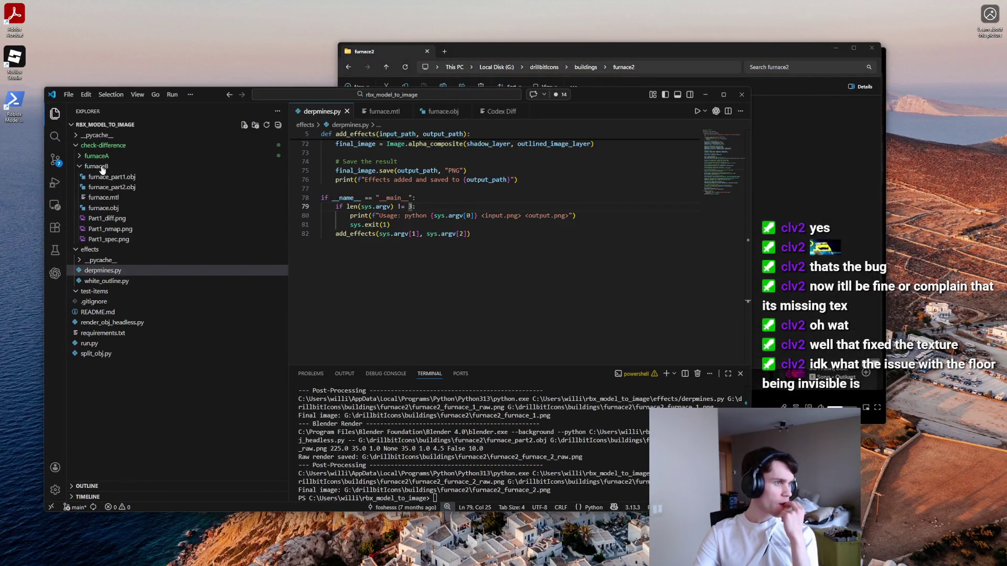
Step: Edit the last run.py command to point at the furnaceA model in check-difference and run it
key(Up)
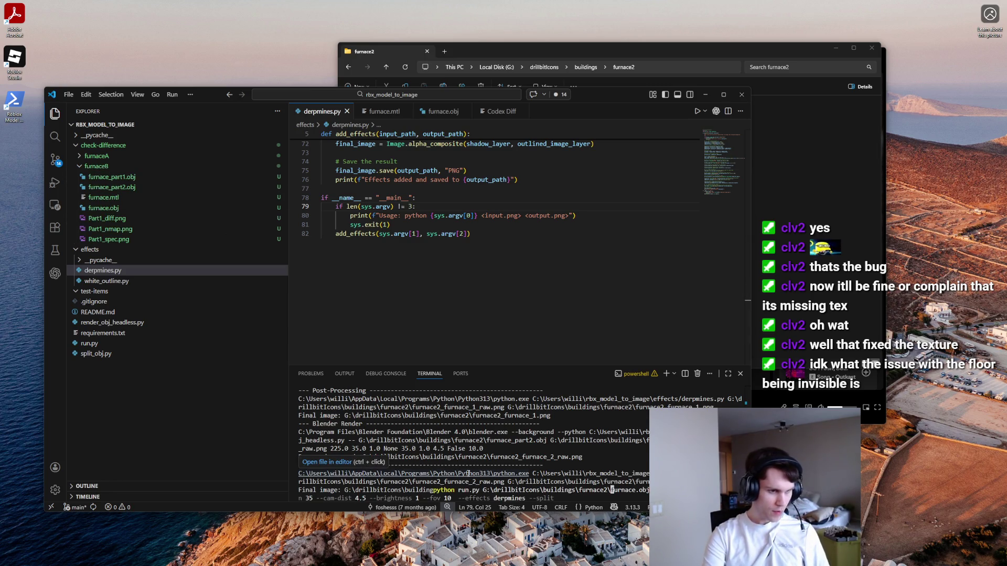
key(Right)
key(Right)
key(Right)
key(BackSpace)
key(BackSpace)
key(BackSpace)
text(.)
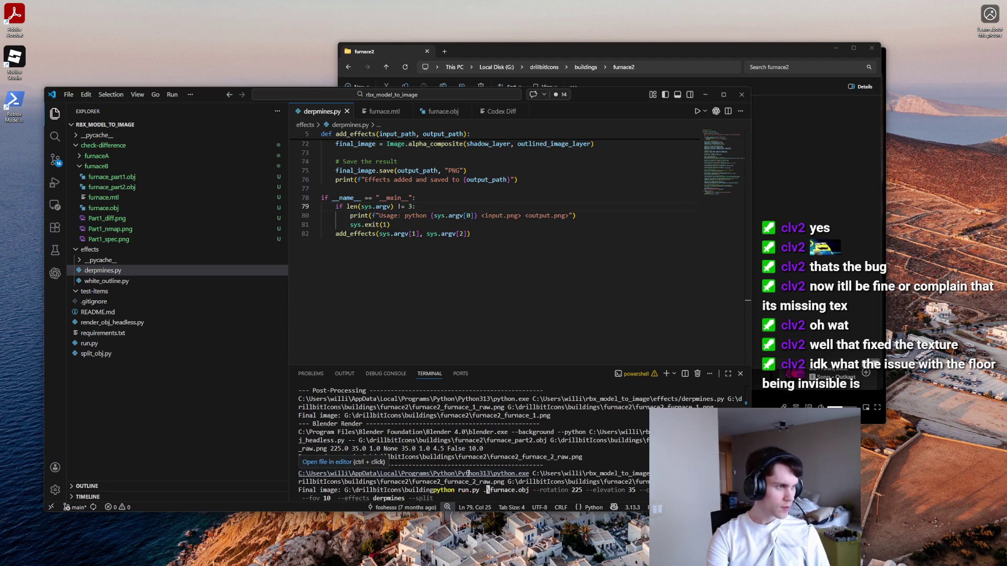
text(\)
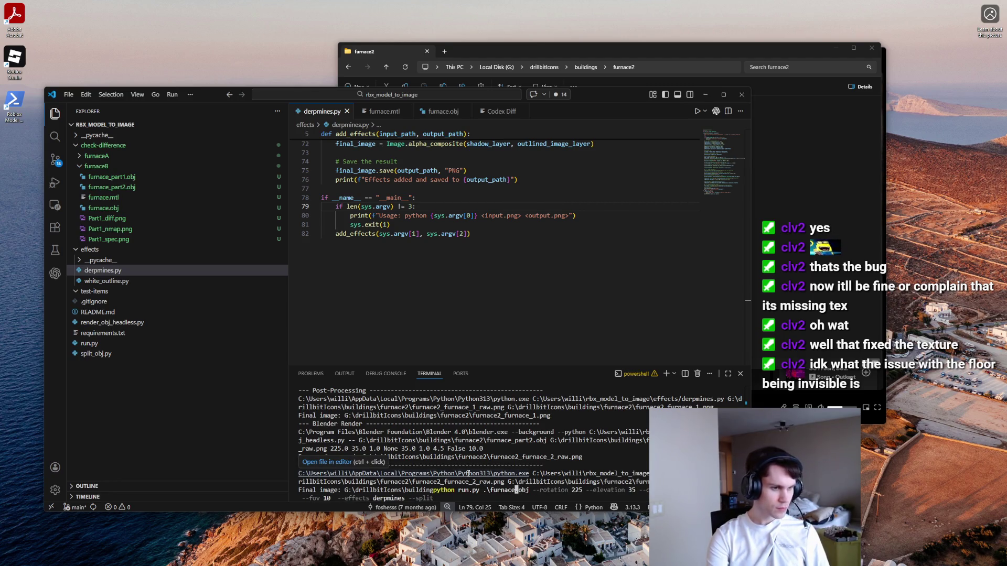
text(check-differ)
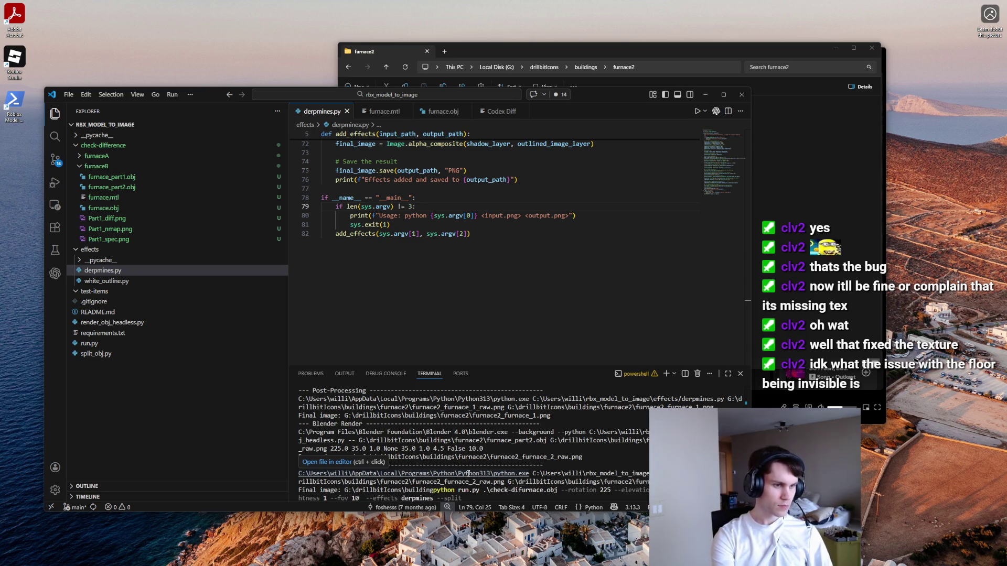
text(ence\)
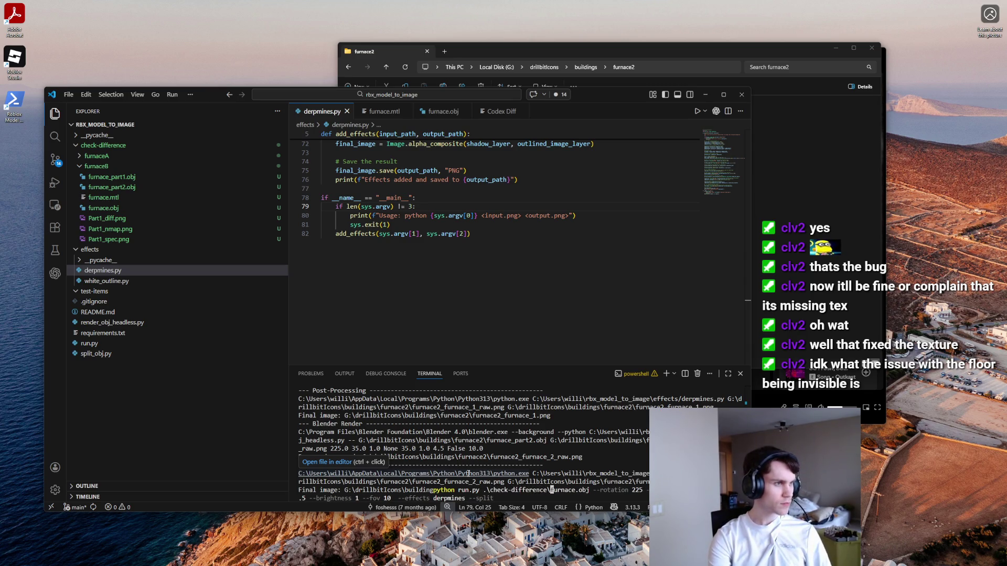
key(Right)
key(Right)
key(Right)
text(A)
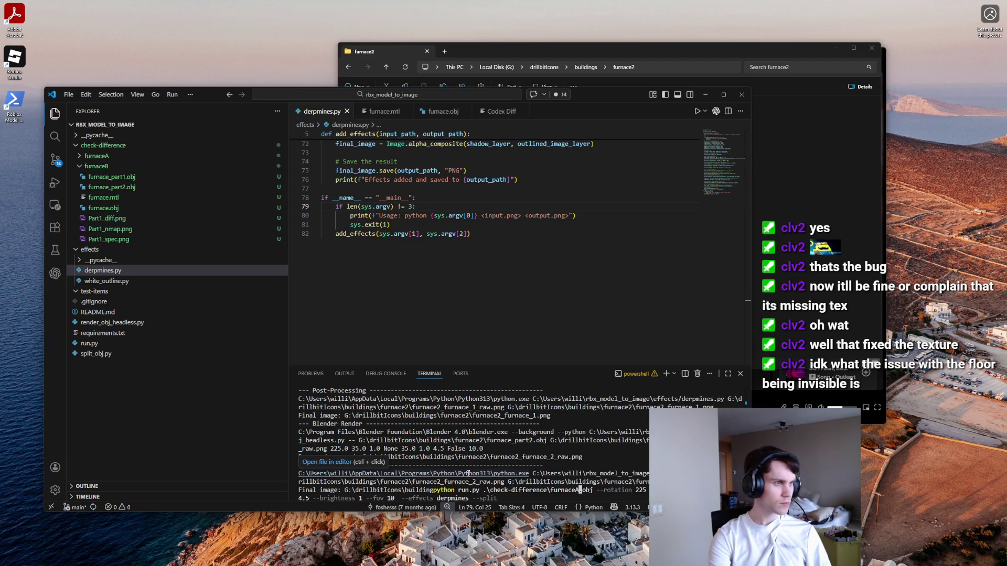
text(\)
click(78, 157)
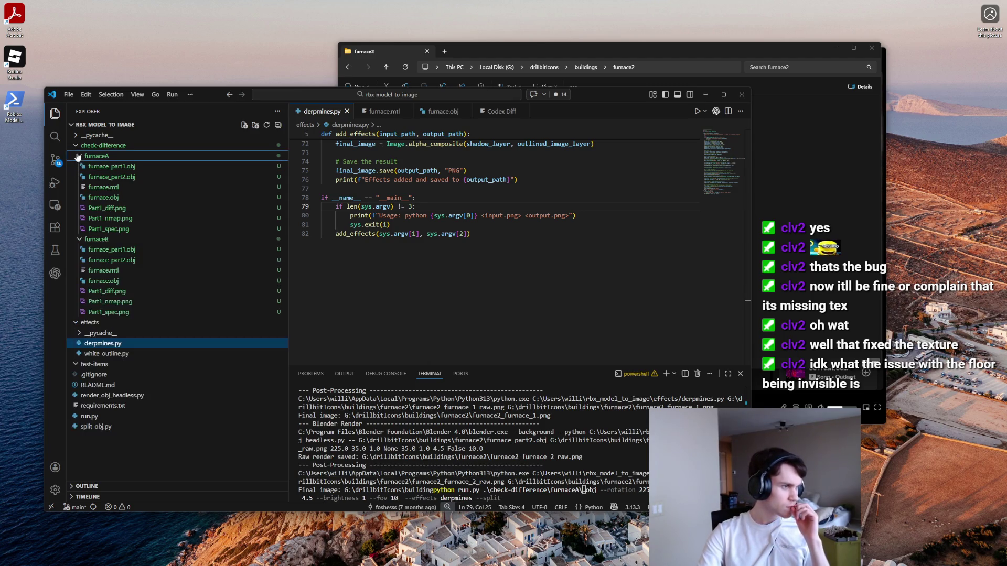
click(601, 487)
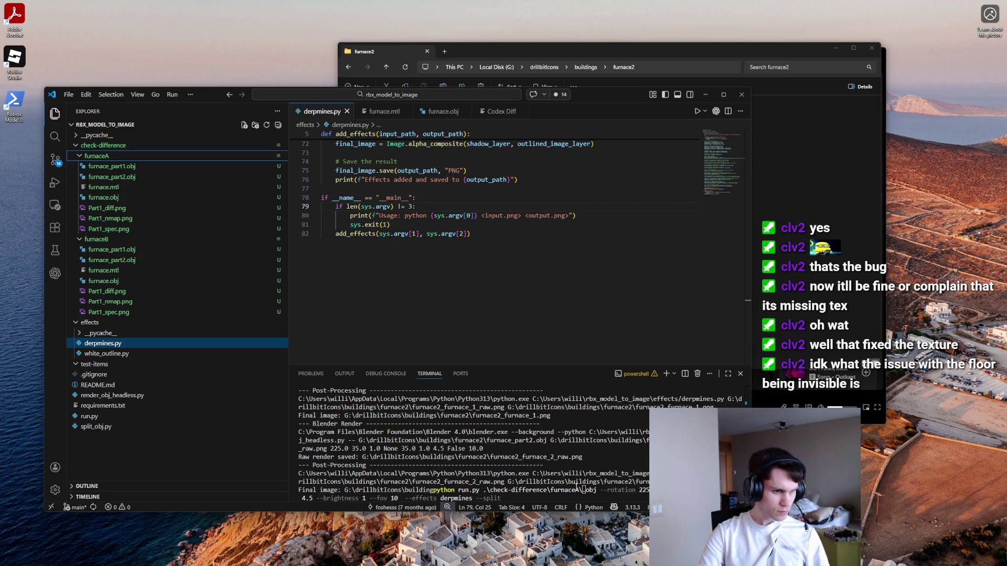
text(furnace.)
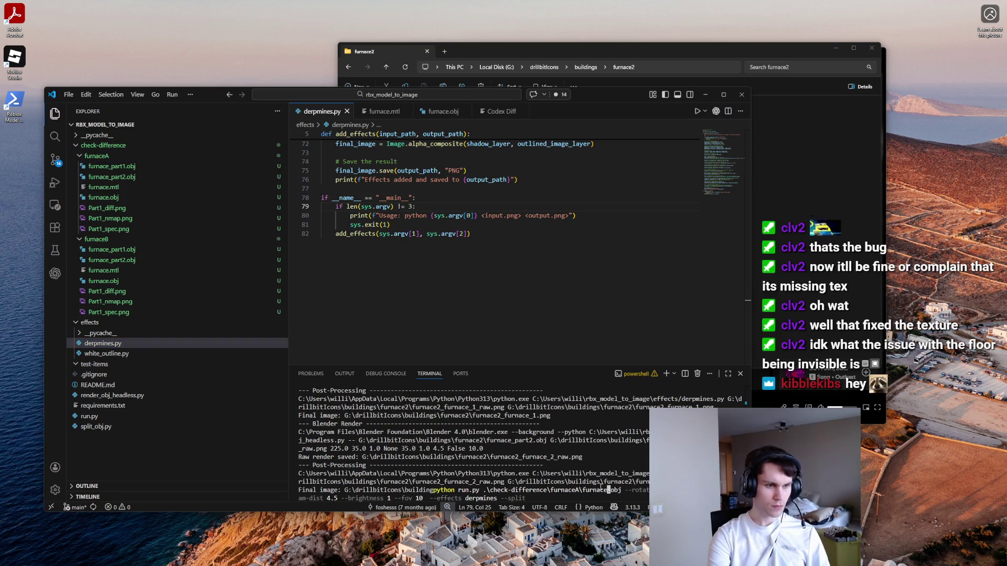
key(Return)
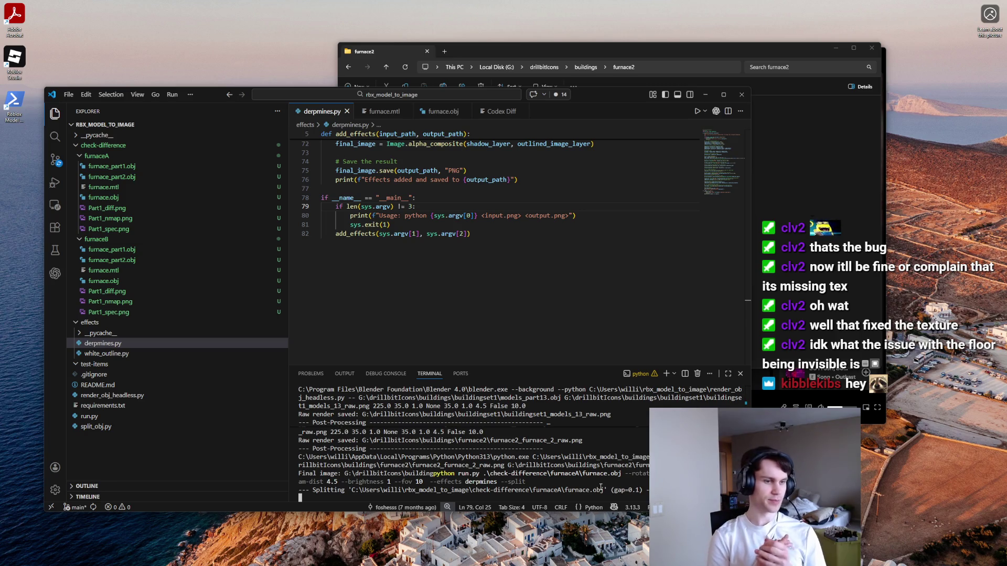
Step: Rerun the render with furnaceA changed to furnaceB, then preview furnaceB_furnace_1.png
key(Up)
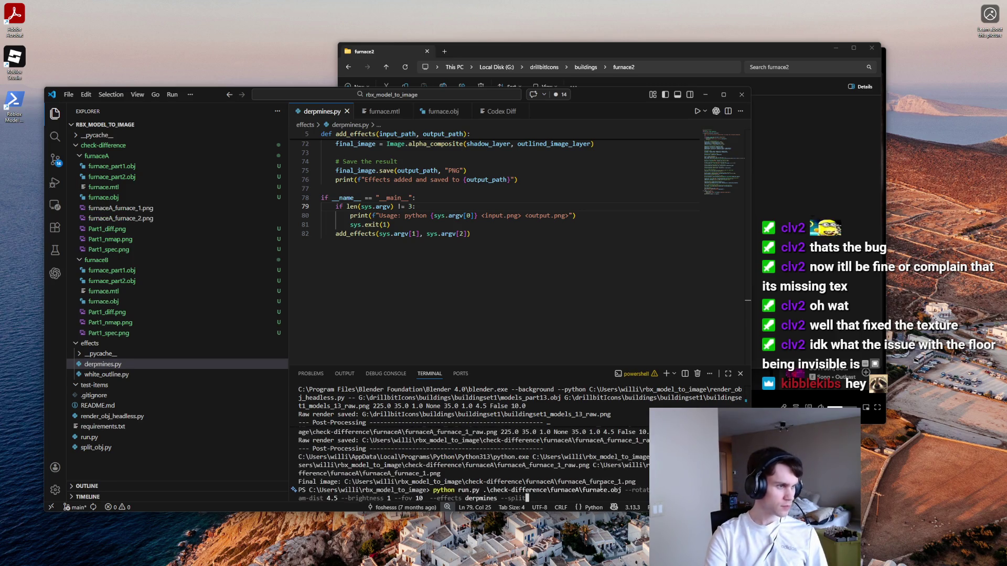
key(ctrl+Left)
key(ctrl+Left)
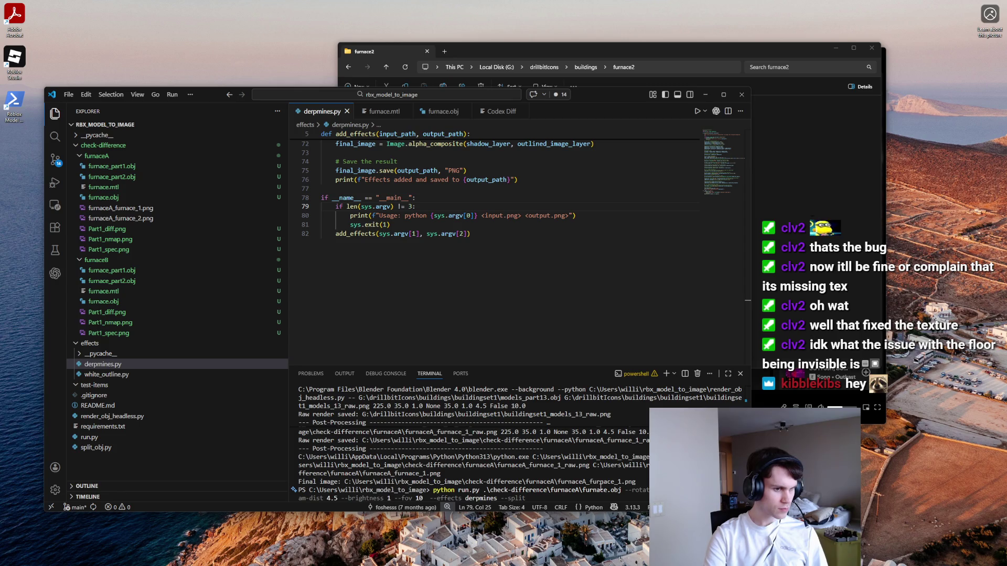
key(ctrl+Left)
key(ctrl+Left)
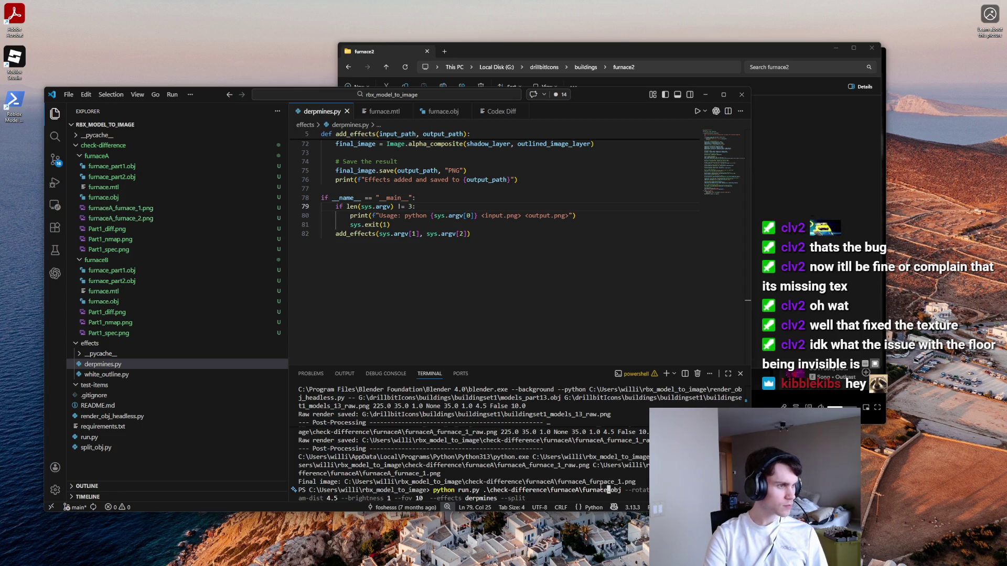
key(ctrl+Left)
key(Left)
key(BackSpace)
text(B)
key(Return)
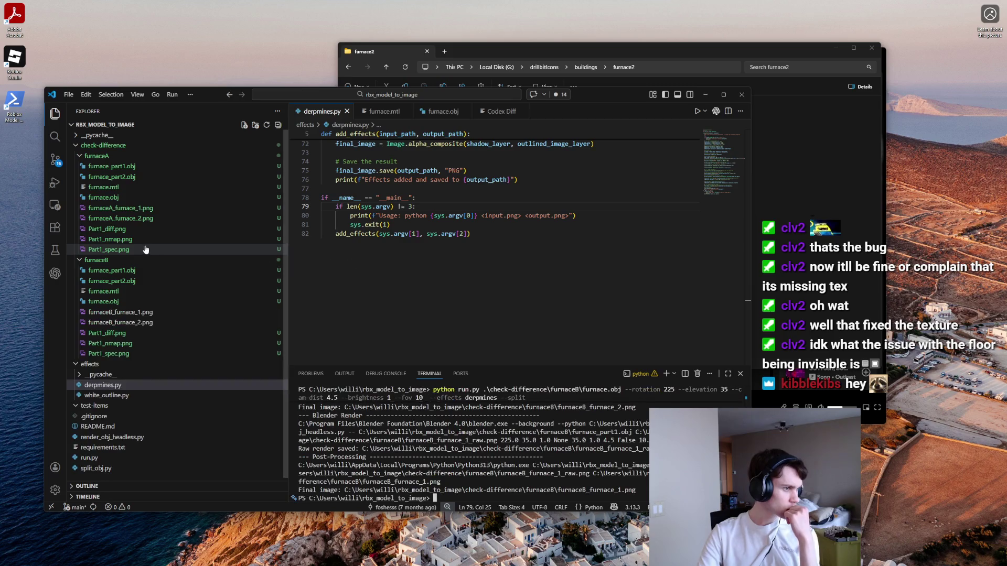
click(130, 312)
Step: Preview and compare the furnaceA and furnaceB furnace_1 and furnace_2 renders
click(121, 208)
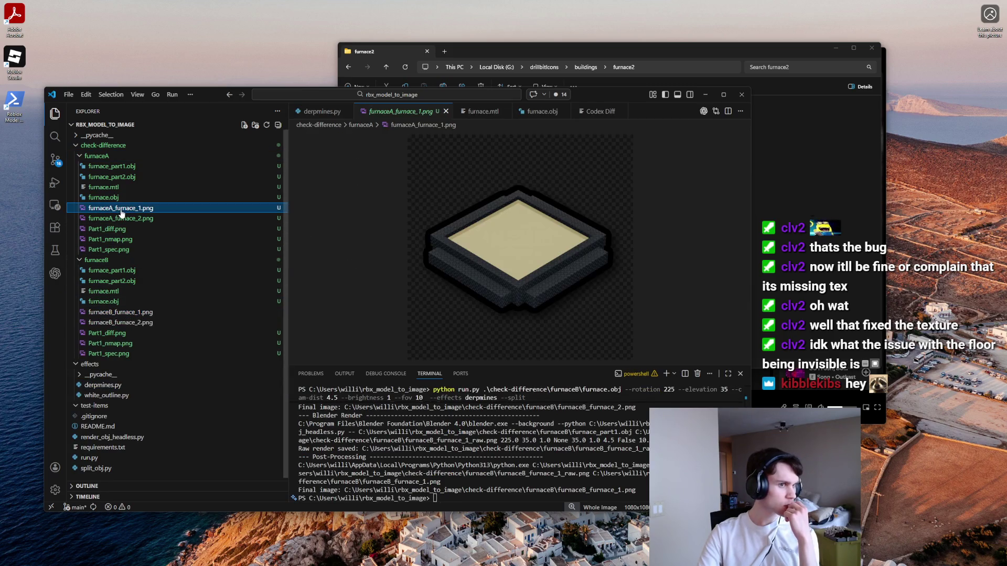
click(124, 219)
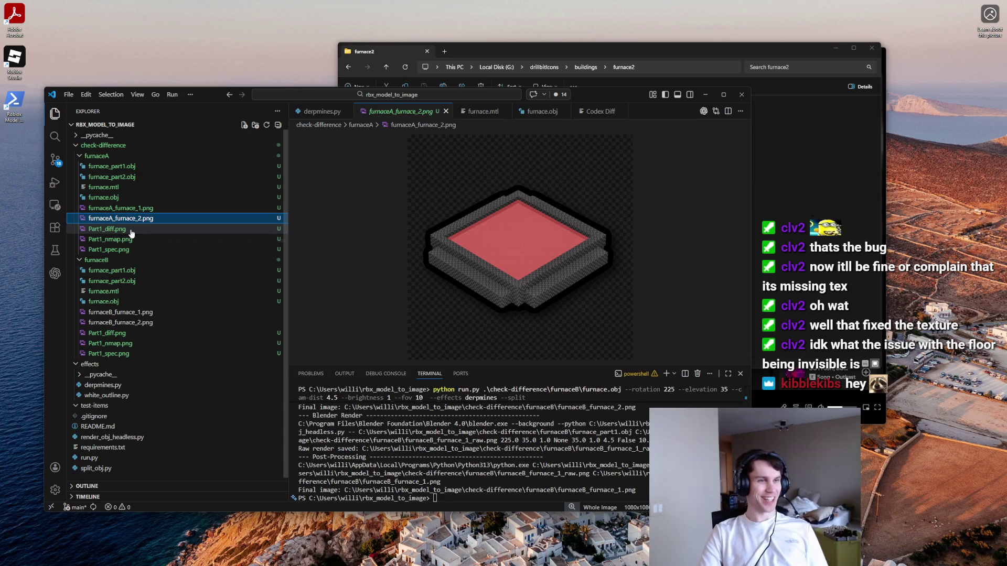
click(126, 312)
click(128, 322)
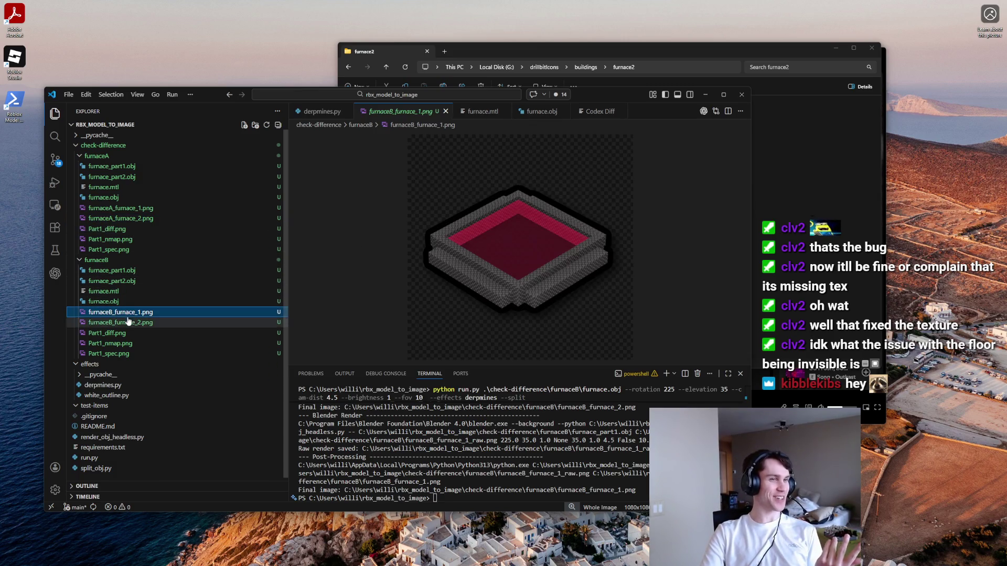
click(128, 218)
click(130, 209)
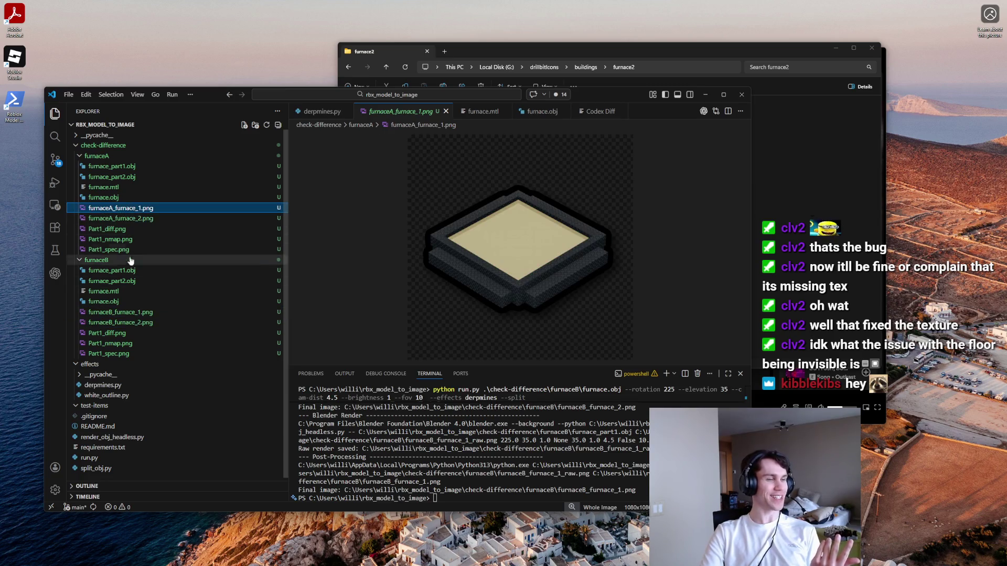
click(130, 313)
click(132, 208)
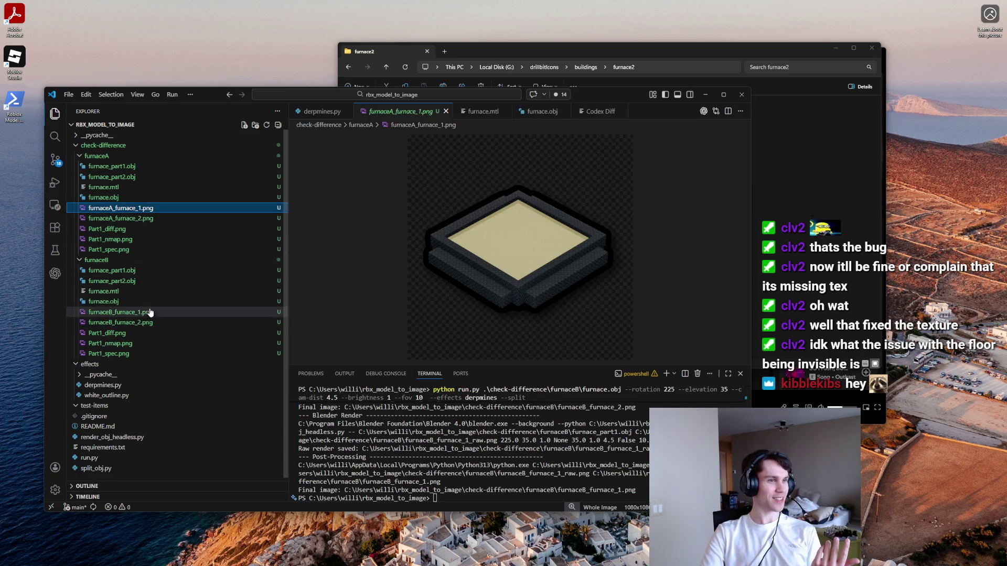
click(138, 219)
click(143, 313)
click(143, 219)
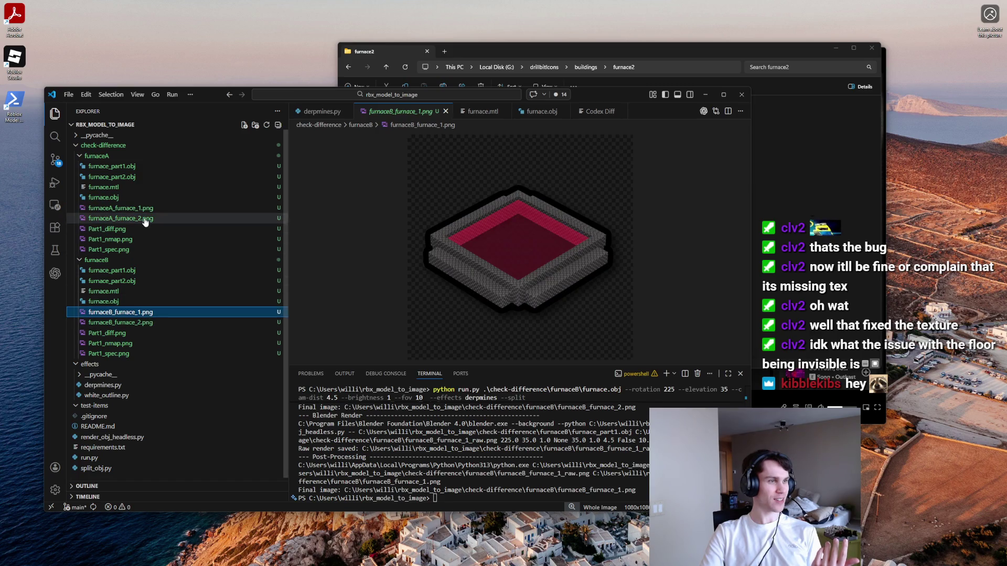
click(145, 313)
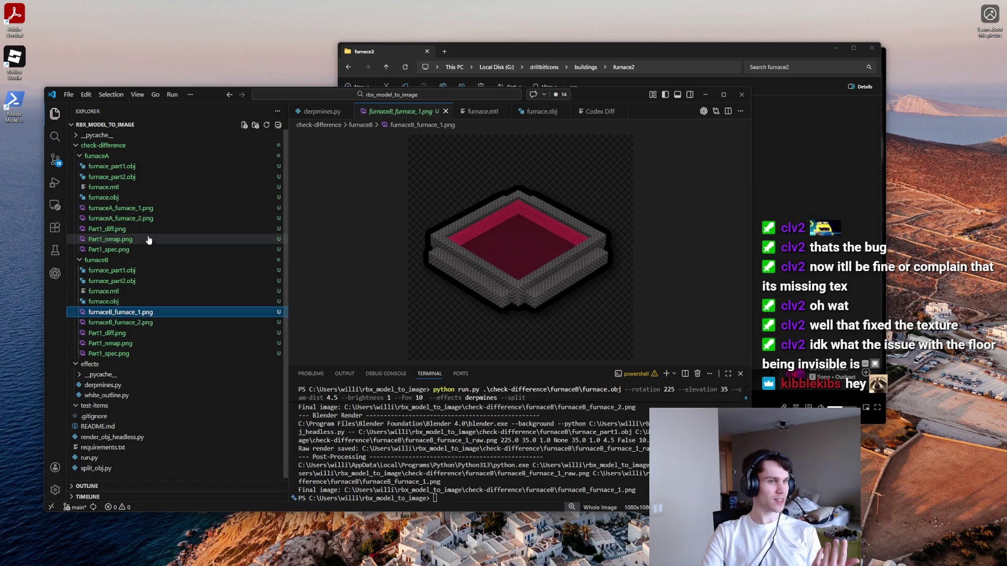
Step: Select all four furnace render PNGs and move them to the Recycle Bin
click(139, 209)
shift+click(142, 219)
ctrl+click(143, 313)
ctrl+click(142, 323)
key(Delete)
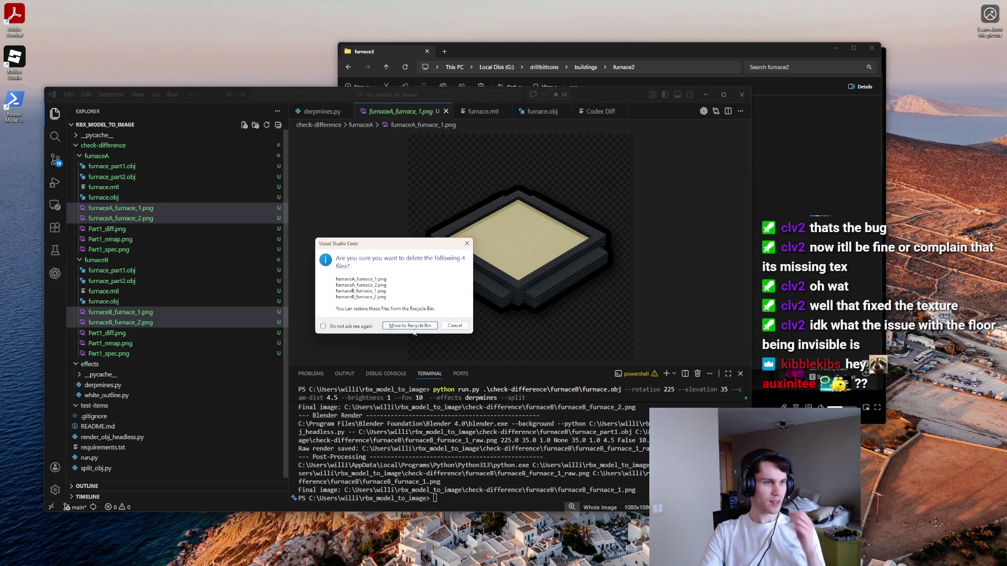
key(Return)
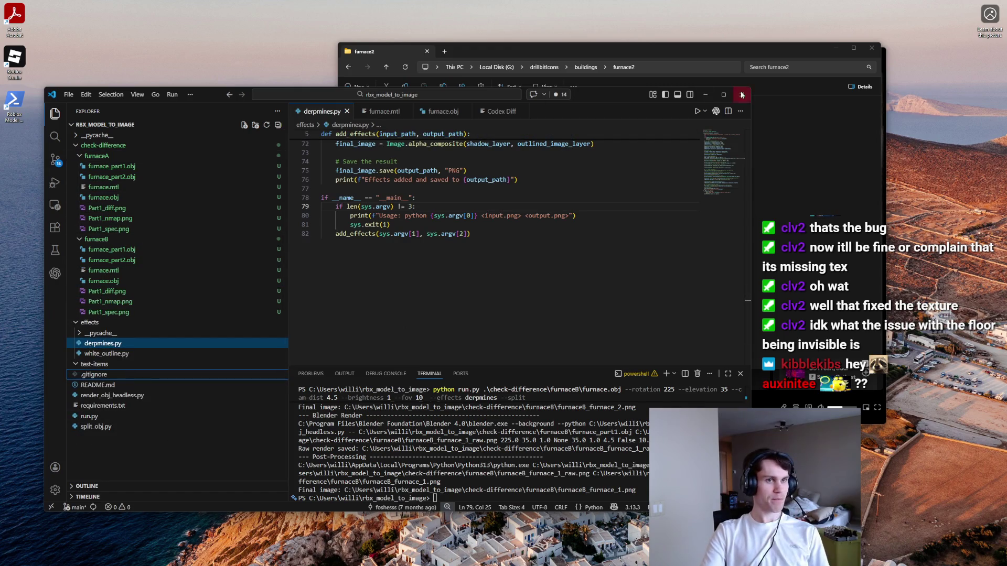
click(54, 273)
Step: Ask Codex to compare the two .obj and .mtl files in the check-difference folder
text(Loc)
text(k at )
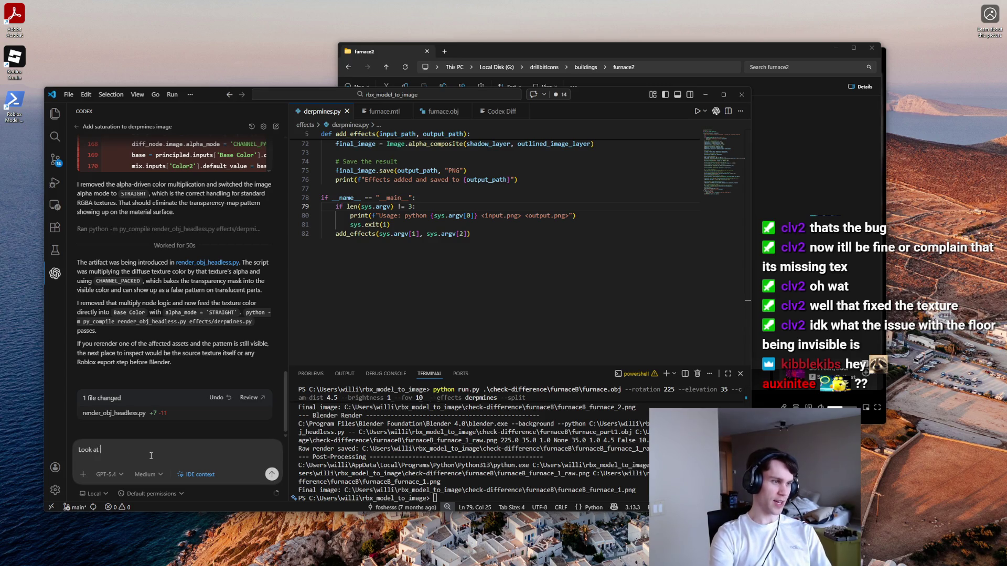
text(the check-diffe)
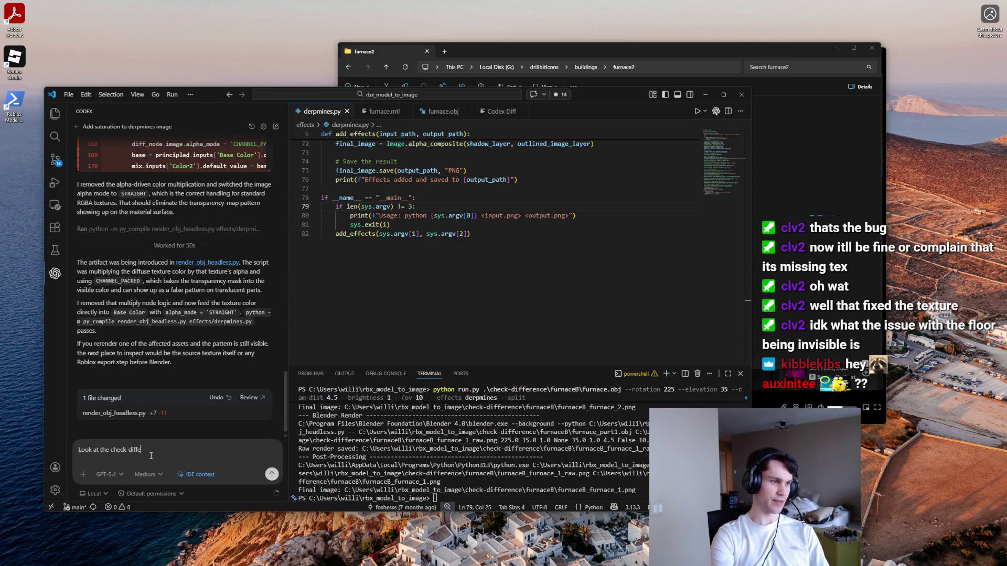
text(rence folder. Tell me the differe)
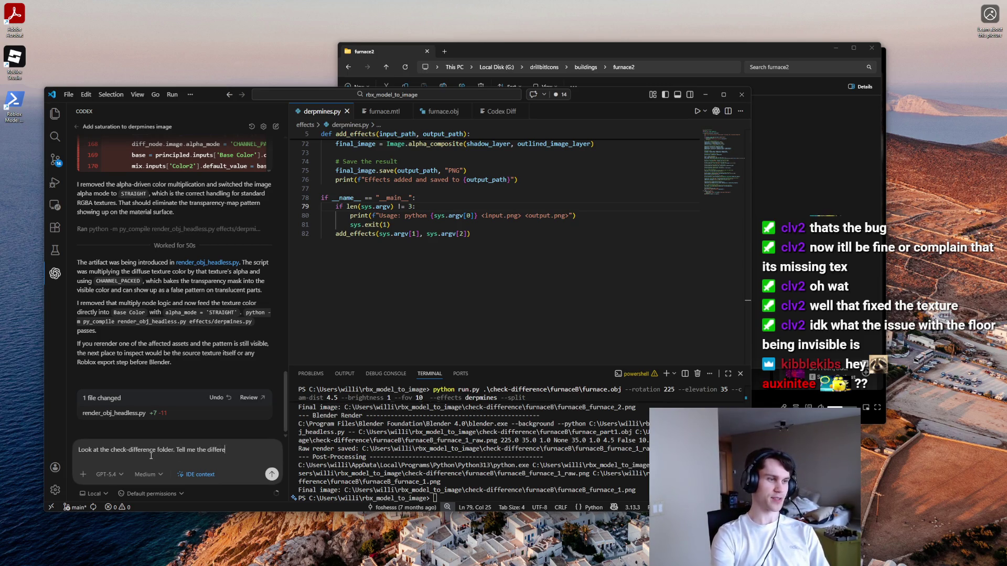
text( two t)
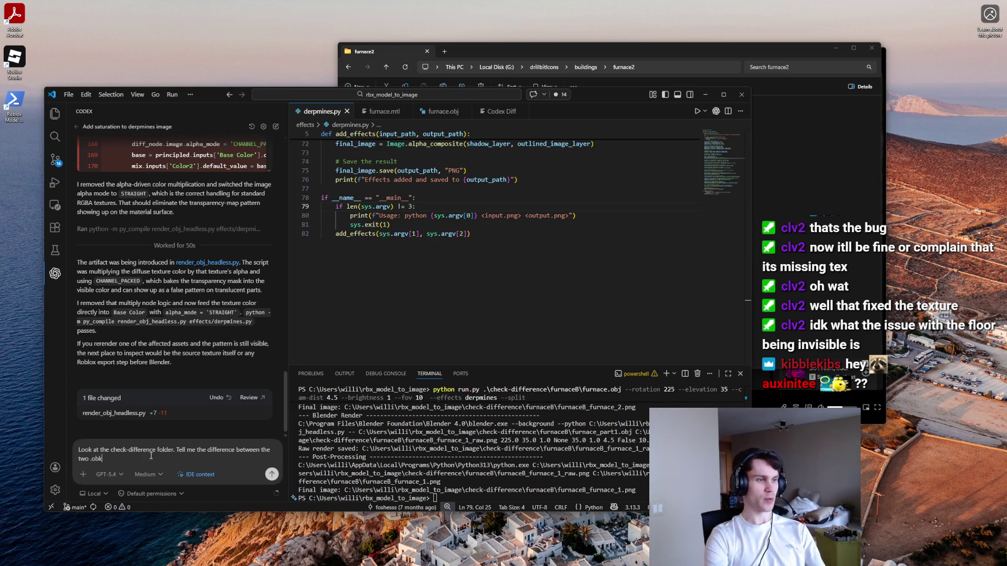
text(.mtl fi)
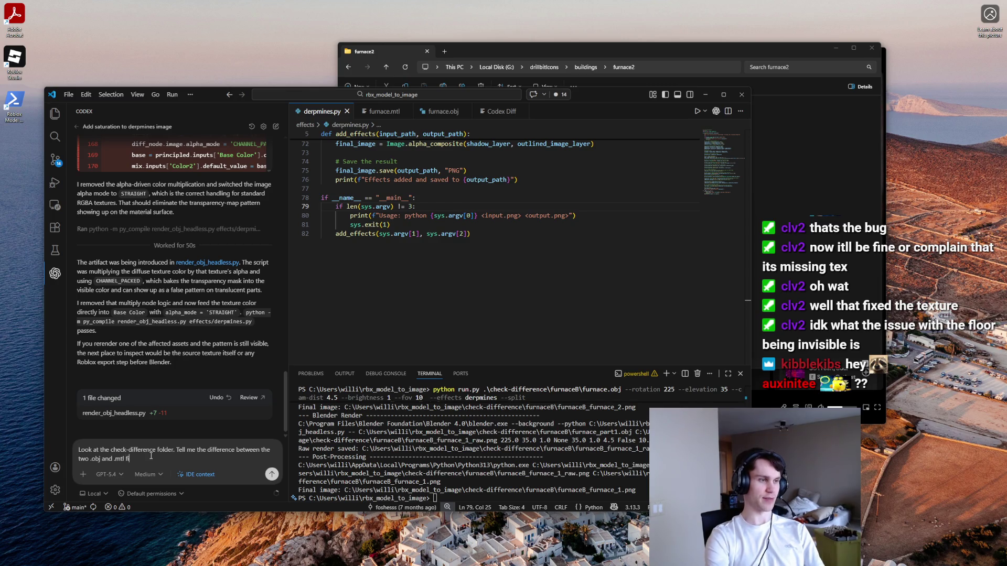
text(les inside)
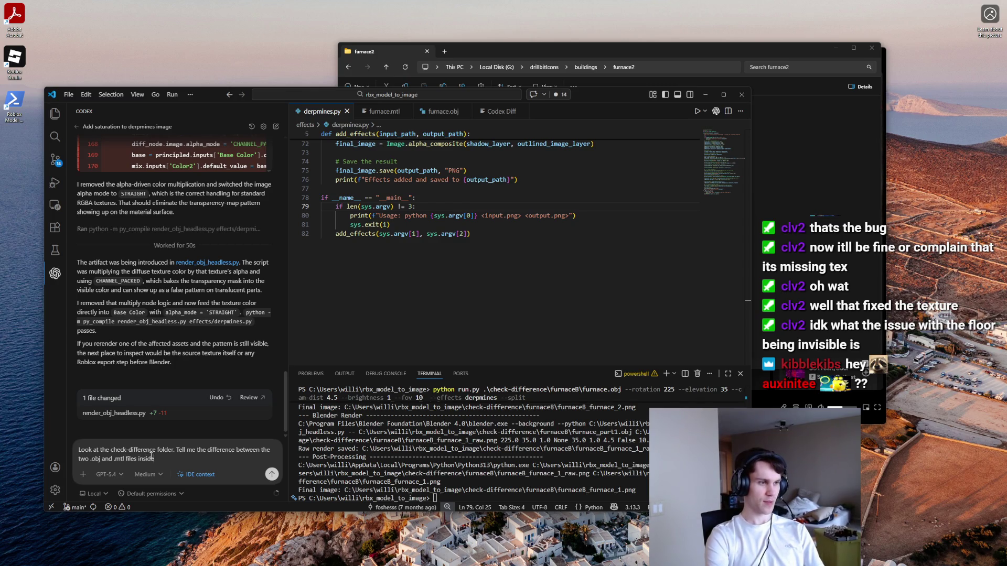
key(BackSpace)
key(BackSpace)
text(.)
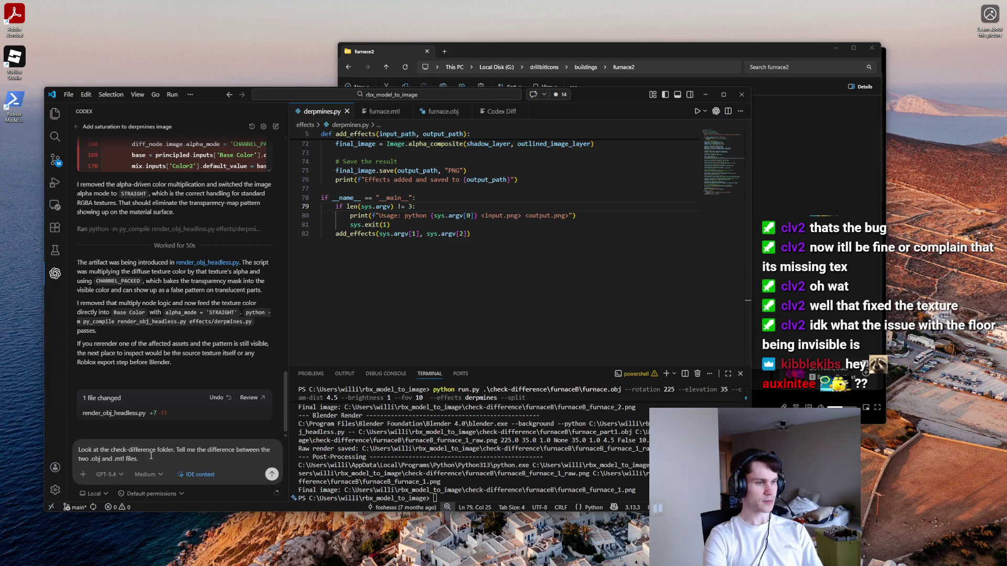
key(Return)
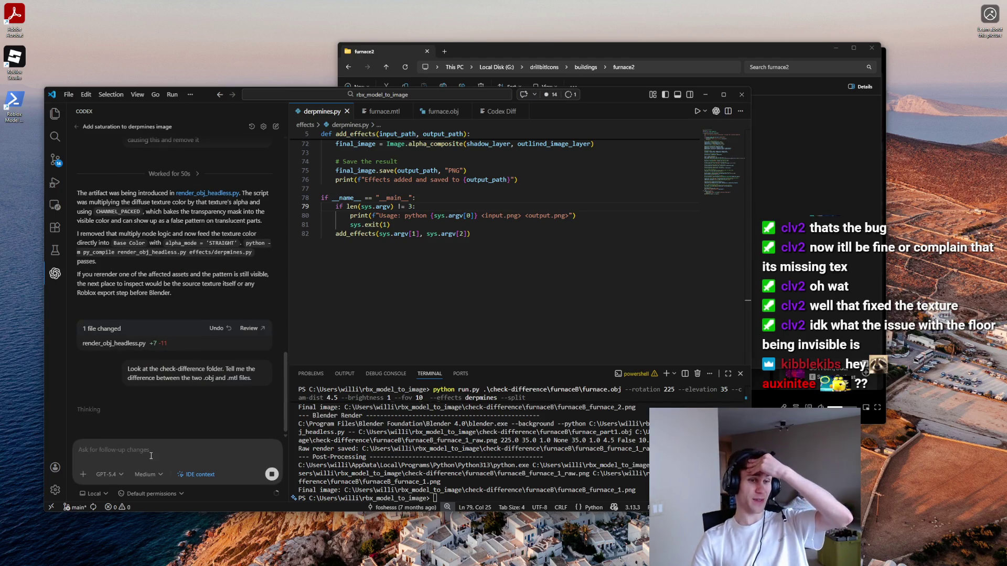
mouse_move(152, 565)
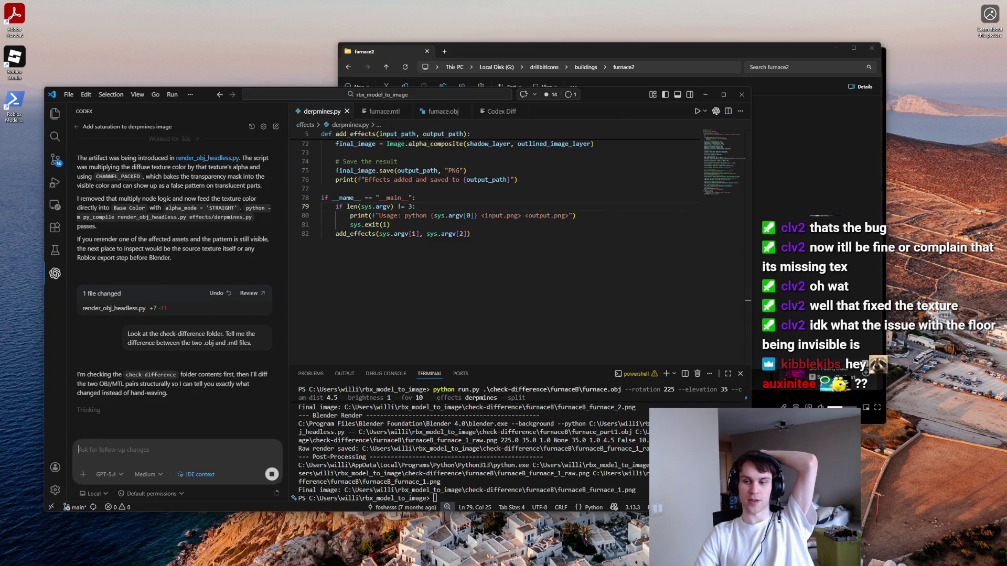
key(super+d)
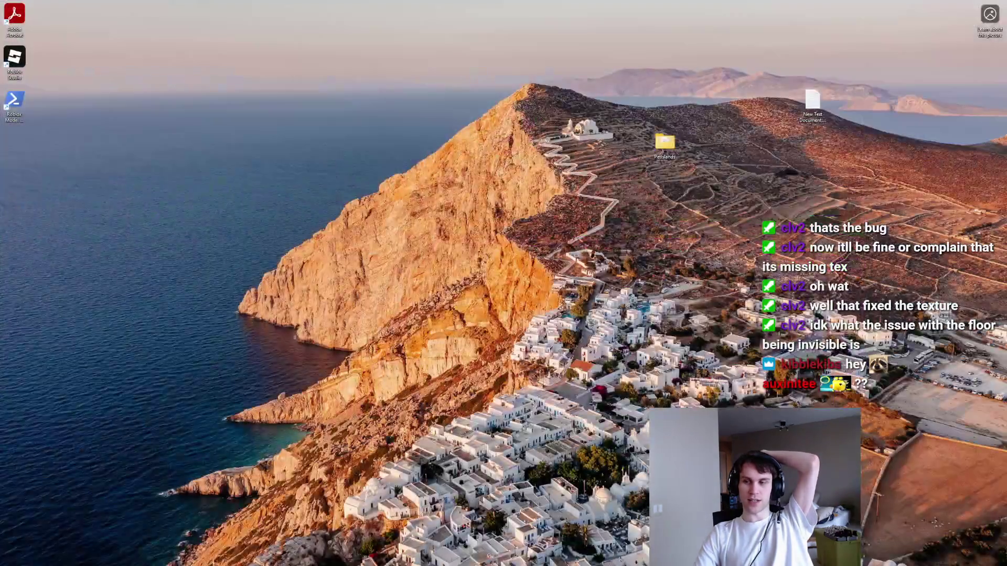
Step: In Roblox Studio, export Workspace > CollectionItems > Item > Furnace > Model via Export as Obj
key(alt+Tab)
right_click(897, 132)
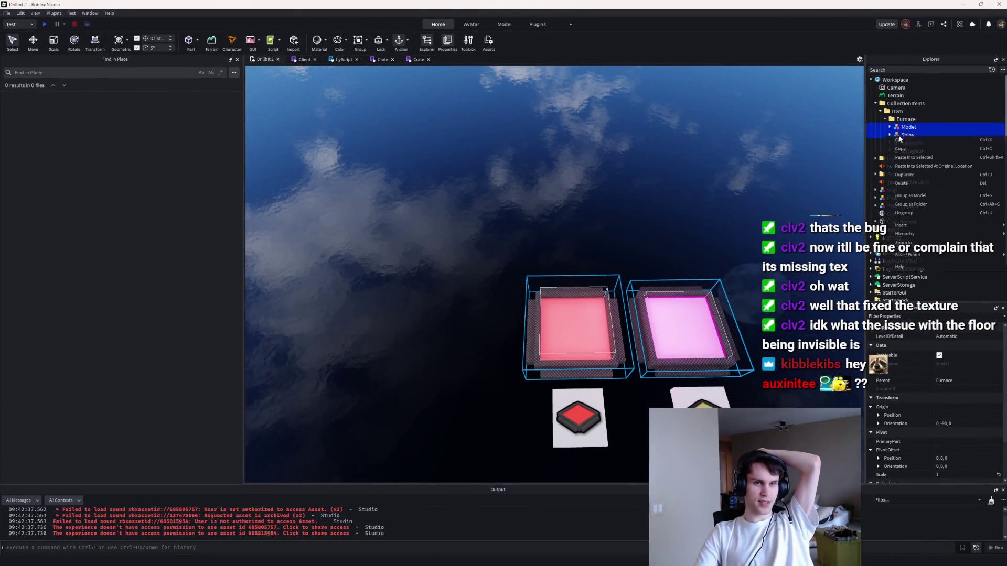
mouse_move(907, 255)
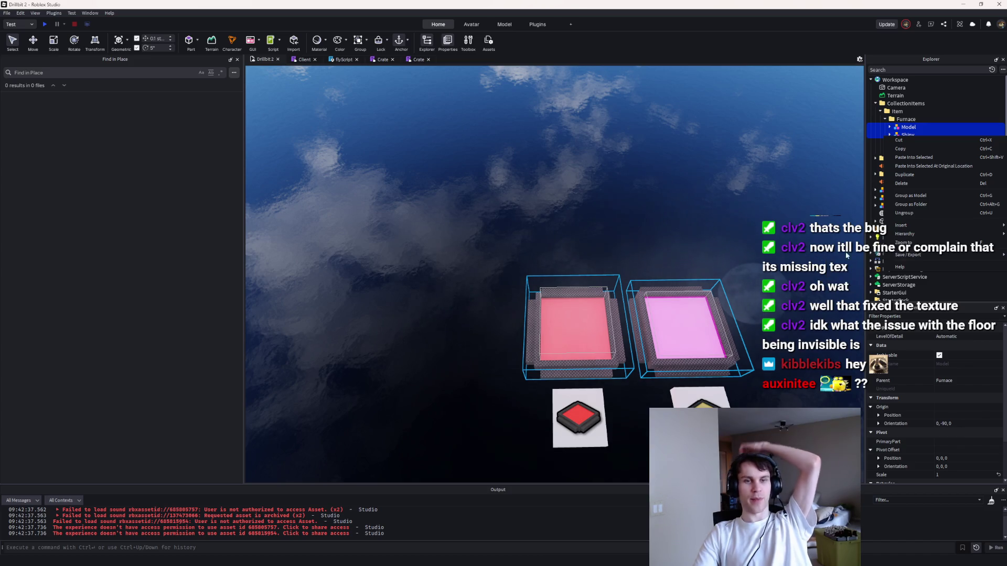
click(848, 272)
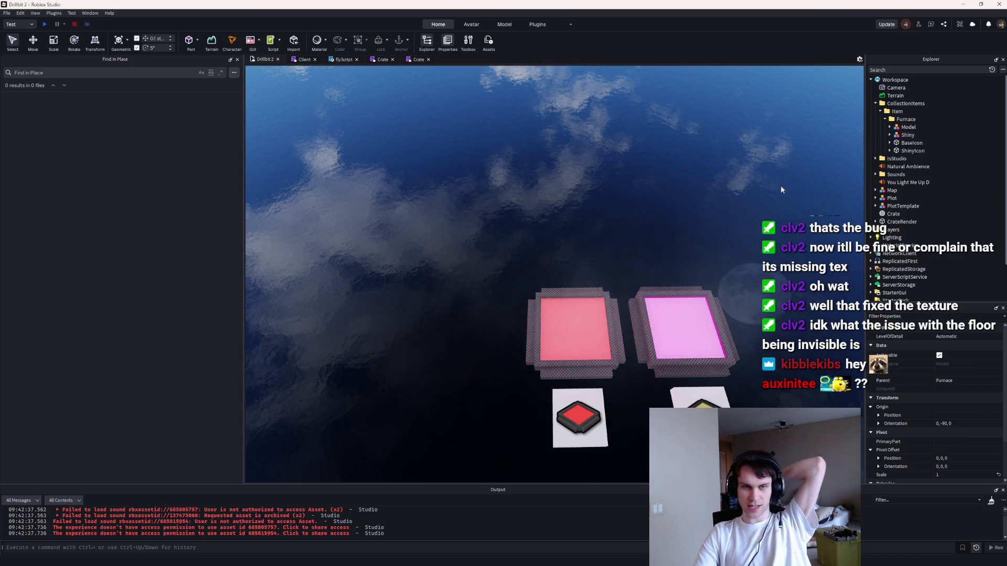